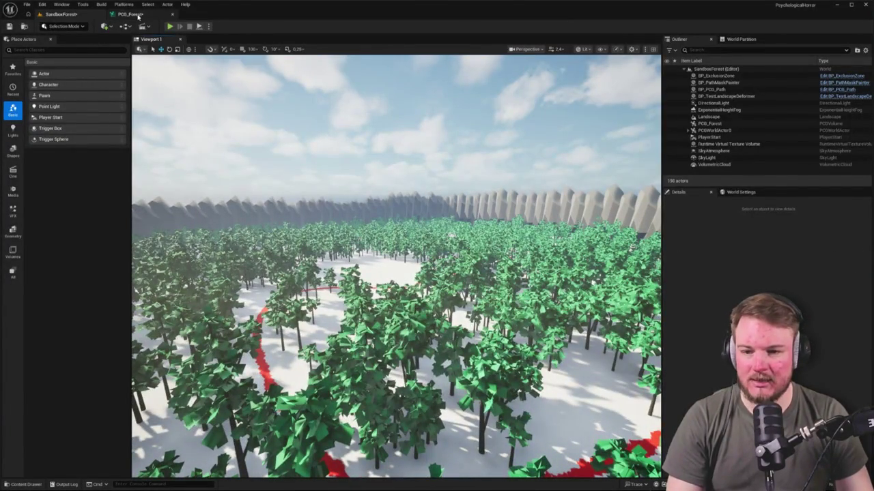
# Set Transform Points' maximum Z scale to 10 in the PCG_Forest graph.
pyautogui.click(139, 15)
pyautogui.moveTo(465, 172)
pyautogui.mouseDown()
pyautogui.moveTo(409, 157)
pyautogui.moveTo(493, 140)
pyautogui.moveTo(666, 189)
pyautogui.moveTo(497, 193)
pyautogui.mouseUp()
pyautogui.click(845, 133)
pyautogui.click(814, 141)
pyautogui.write('10')
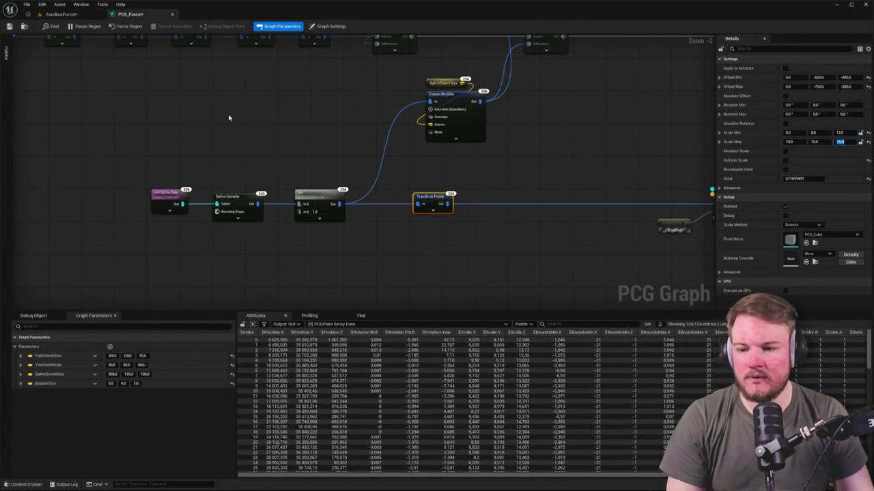
# Fly the level camera through the trees and along the rock wall to inspect the forest.
pyautogui.click(60, 14)
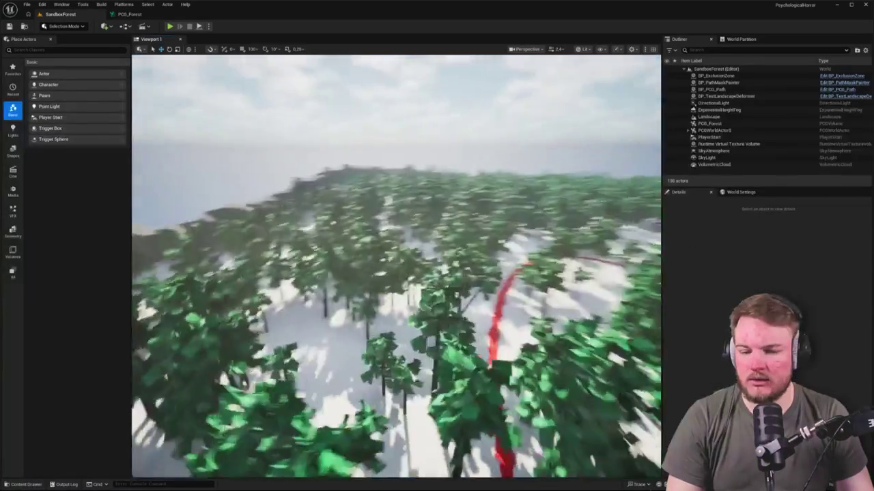
pyautogui.press('w')
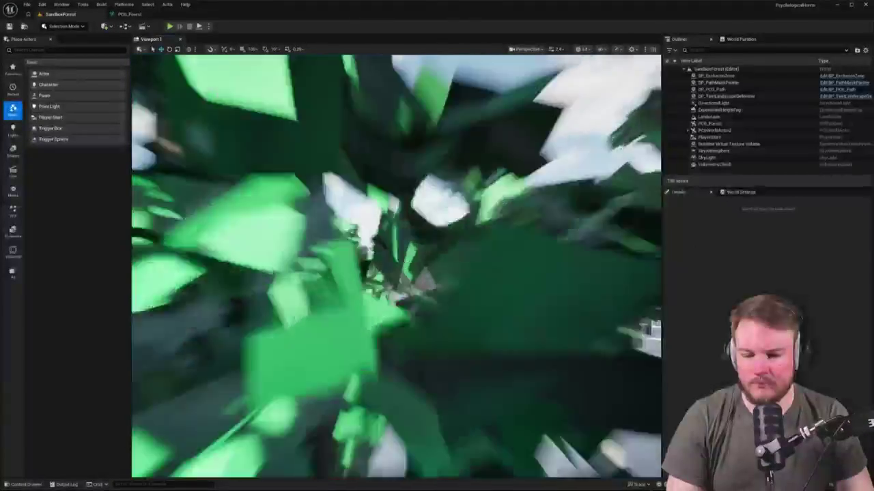
pyautogui.press('w')
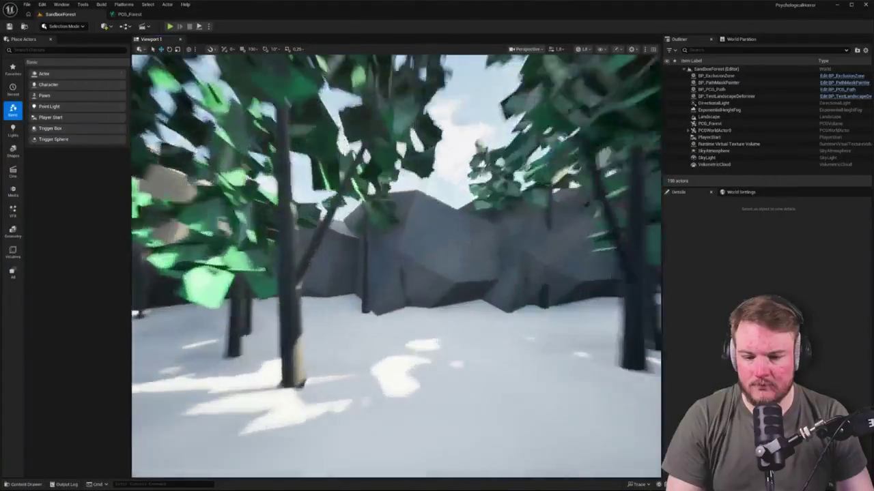
pyautogui.press('w')
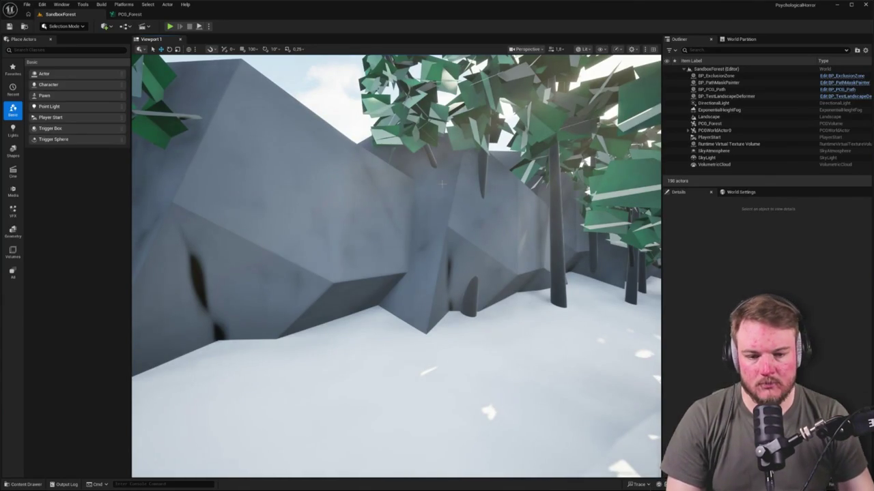
pyautogui.press('w')
pyautogui.press('w')
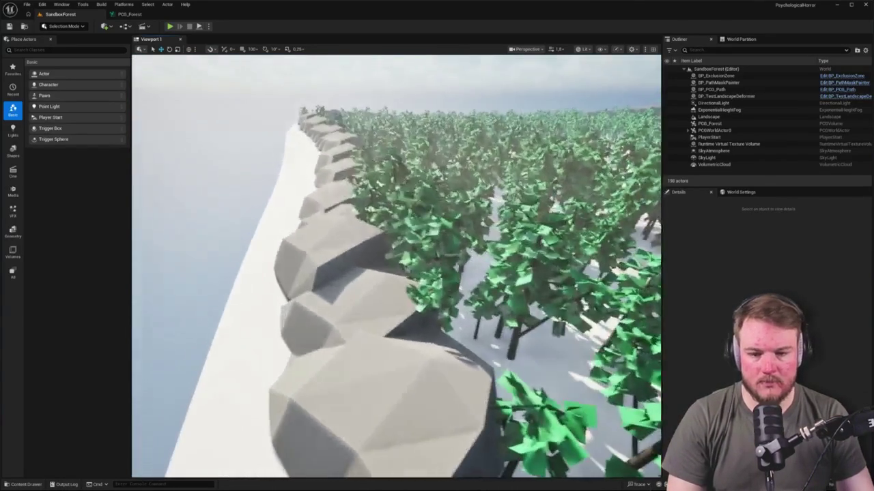
pyautogui.press('w')
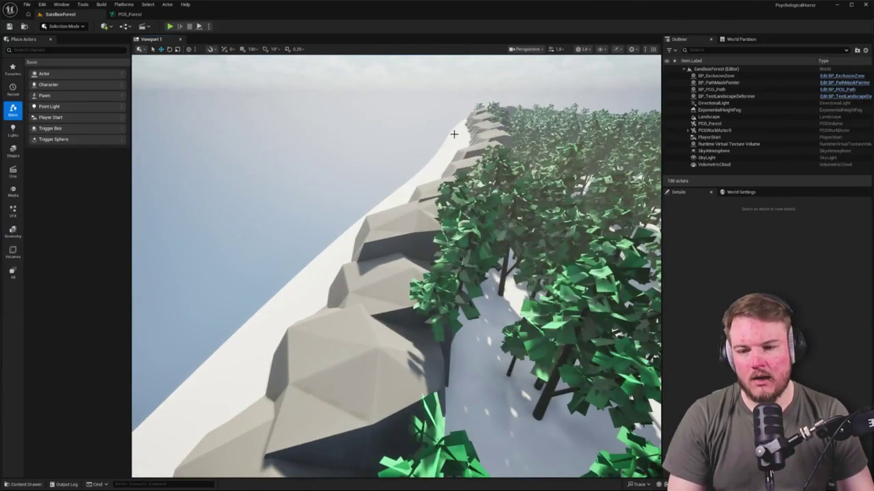
# Return to PCG_Forest, centre the spline node chain and clear the selection.
pyautogui.click(130, 14)
pyautogui.moveTo(477, 164)
pyautogui.mouseDown()
pyautogui.moveTo(304, 146)
pyautogui.moveTo(481, 139)
pyautogui.moveTo(462, 146)
pyautogui.moveTo(396, 237)
pyautogui.moveTo(355, 179)
pyautogui.mouseUp()
pyautogui.click(329, 180)
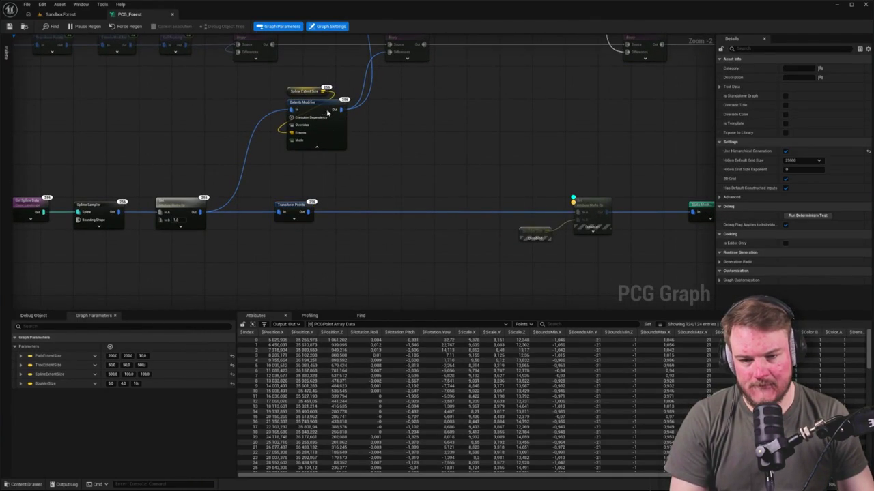
# Reposition the Extents Modifier and Spline Extent Size nodes near Transform Points.
pyautogui.click(295, 206)
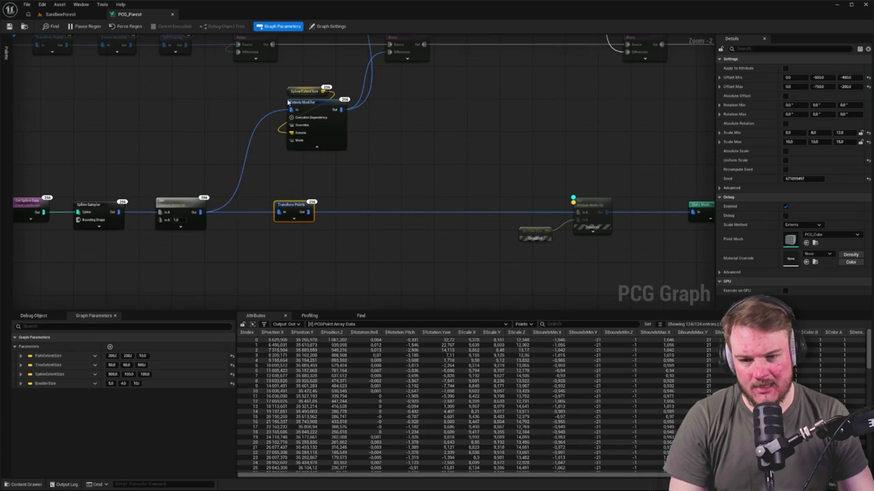
pyautogui.moveTo(328, 109); pyautogui.dragTo(382, 174)
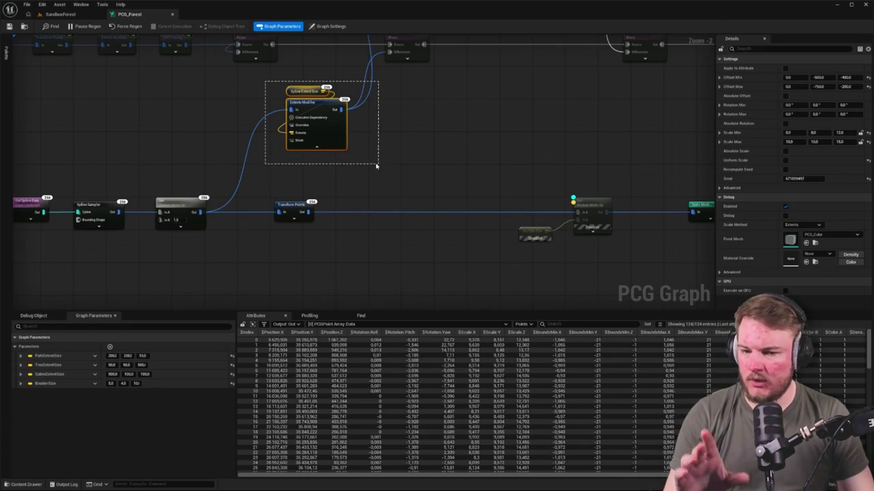
pyautogui.moveTo(373, 166); pyautogui.dragTo(373, 166)
pyautogui.moveTo(316, 111)
pyautogui.mouseDown()
pyautogui.moveTo(376, 132)
pyautogui.moveTo(381, 152)
pyautogui.moveTo(309, 222)
pyautogui.mouseUp()
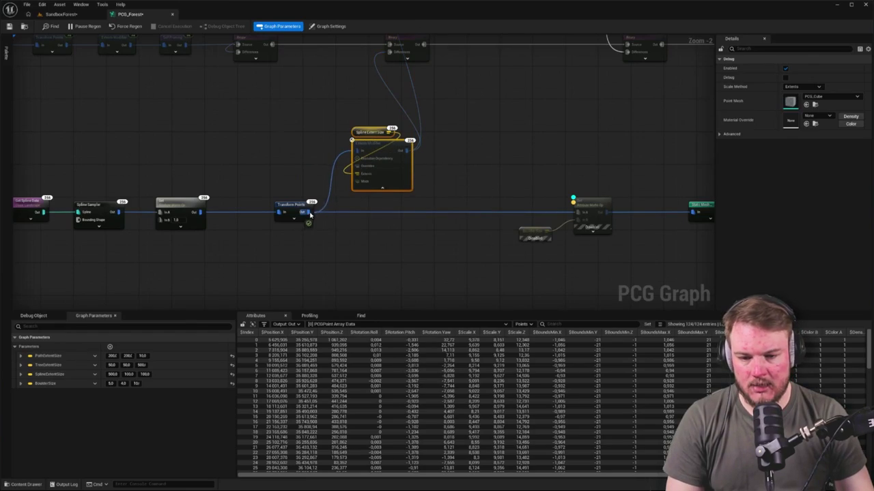
pyautogui.click(375, 132)
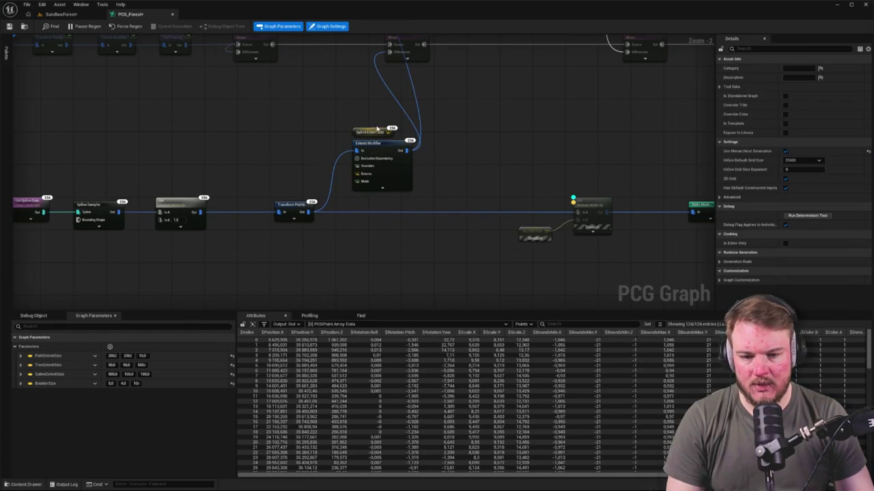
pyautogui.moveTo(375, 132); pyautogui.dragTo(271, 107)
pyautogui.moveTo(483, 179); pyautogui.dragTo(380, 175)
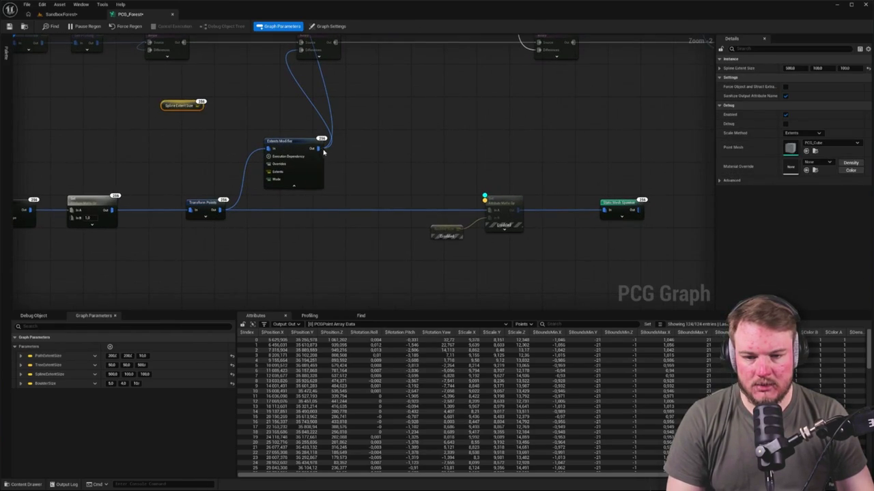
# Wire Extents Modifier into Static Mesh Spawner, delete the boulder debug nodes, and drop it onto the main chain.
pyautogui.moveTo(318, 148)
pyautogui.mouseDown()
pyautogui.moveTo(482, 199)
pyautogui.moveTo(493, 212)
pyautogui.moveTo(606, 213)
pyautogui.mouseUp()
pyautogui.moveTo(415, 164); pyautogui.dragTo(489, 249)
pyautogui.press('Delete')
pyautogui.moveTo(303, 167)
pyautogui.mouseDown()
pyautogui.moveTo(313, 223)
pyautogui.moveTo(298, 229)
pyautogui.mouseUp()
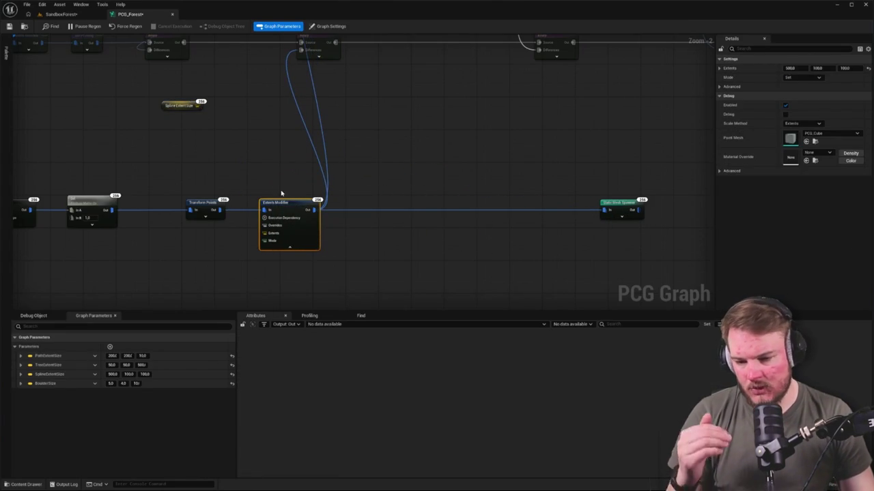
pyautogui.click(287, 256)
pyautogui.click(290, 247)
pyautogui.moveTo(226, 226)
pyautogui.mouseDown()
pyautogui.moveTo(292, 196)
pyautogui.moveTo(314, 196)
pyautogui.mouseUp()
# Inspect the Extents Modifier's point output, then disable the node.
pyautogui.moveTo(359, 255); pyautogui.dragTo(358, 254)
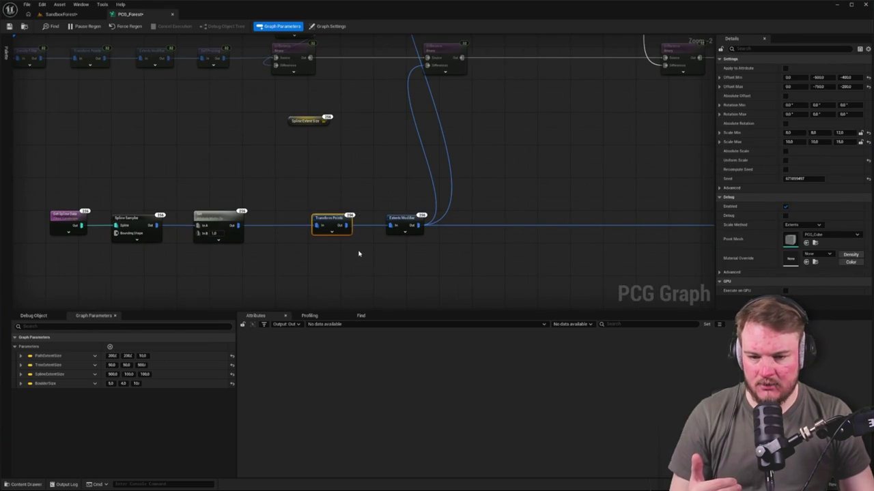
pyautogui.click(400, 222)
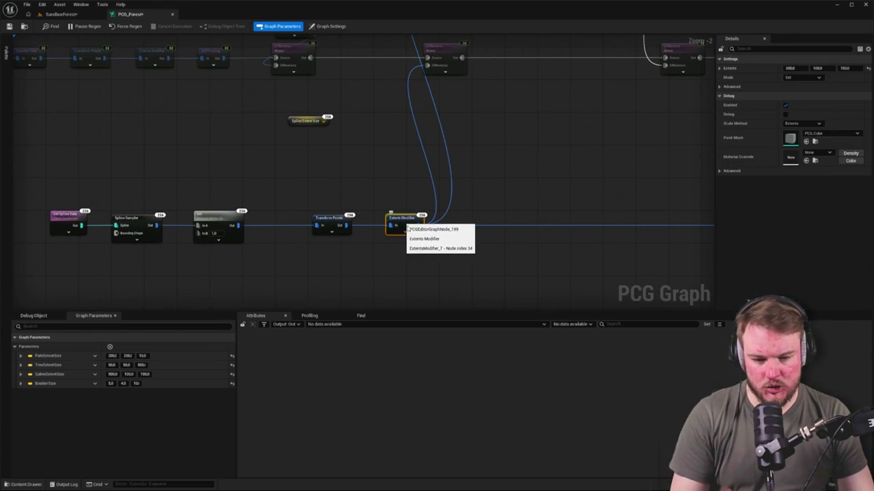
pyautogui.press('a')
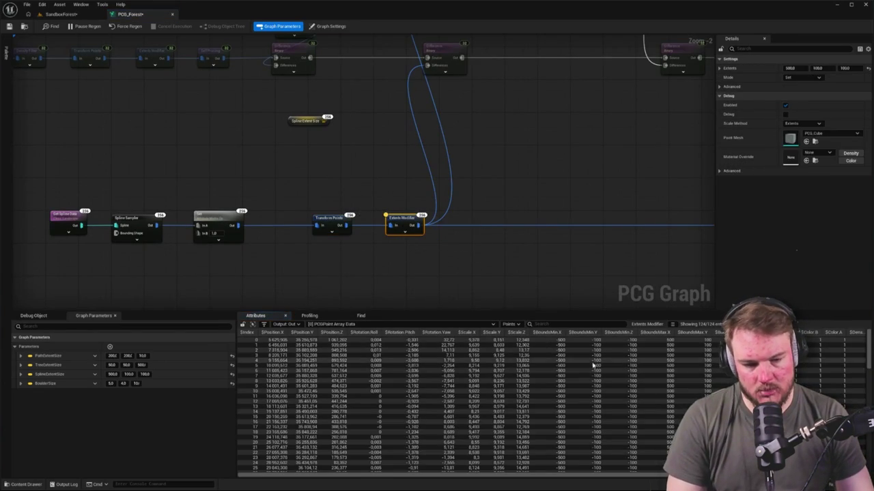
pyautogui.moveTo(501, 475)
pyautogui.mouseDown()
pyautogui.moveTo(580, 476)
pyautogui.moveTo(508, 476)
pyautogui.mouseUp()
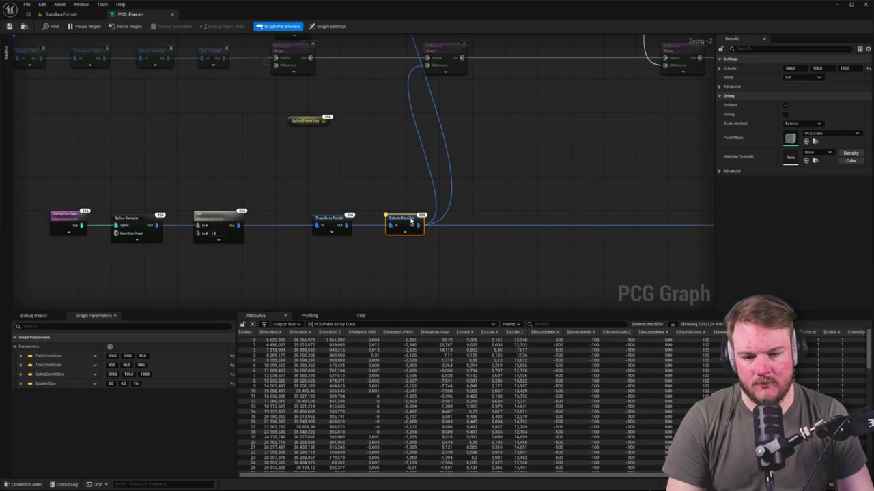
pyautogui.press('e')
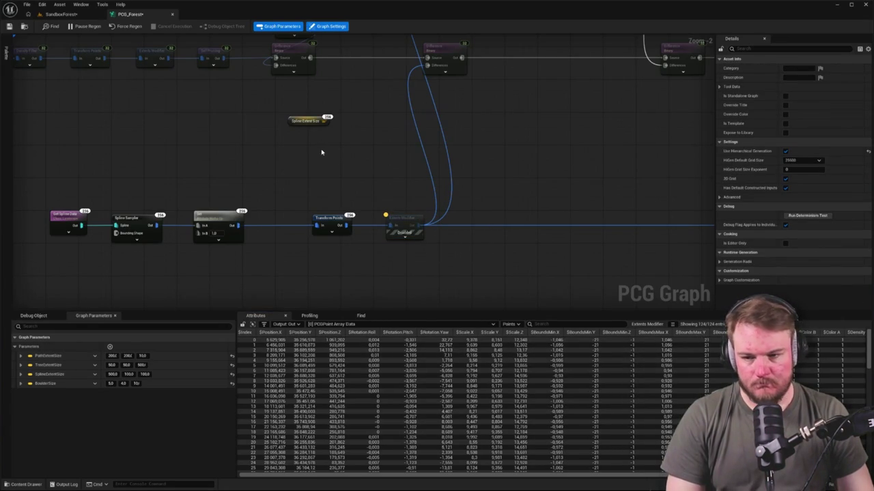
# Fly through the SandboxForest level to an overhead view of the forest edge.
pyautogui.click(65, 14)
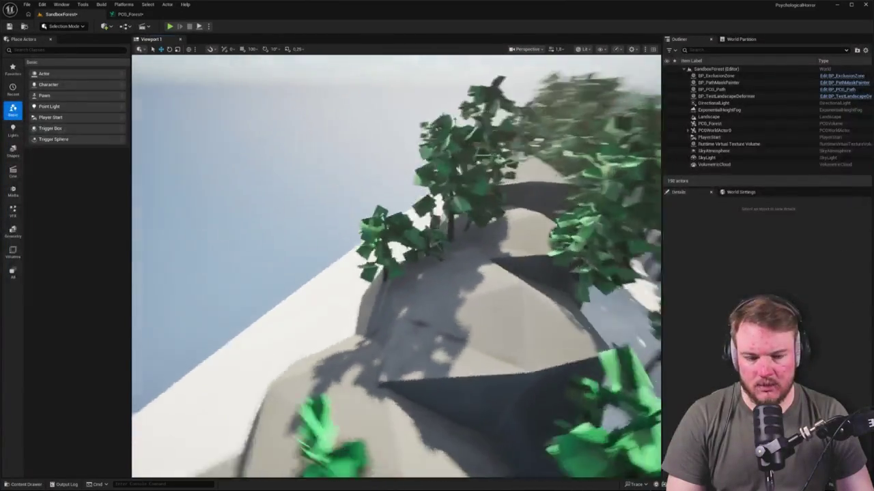
pyautogui.moveTo(395, 266)
pyautogui.mouseDown()
pyautogui.moveTo(382, 270)
pyautogui.moveTo(402, 263)
pyautogui.mouseUp()
pyautogui.moveTo(383, 133); pyautogui.dragTo(383, 134)
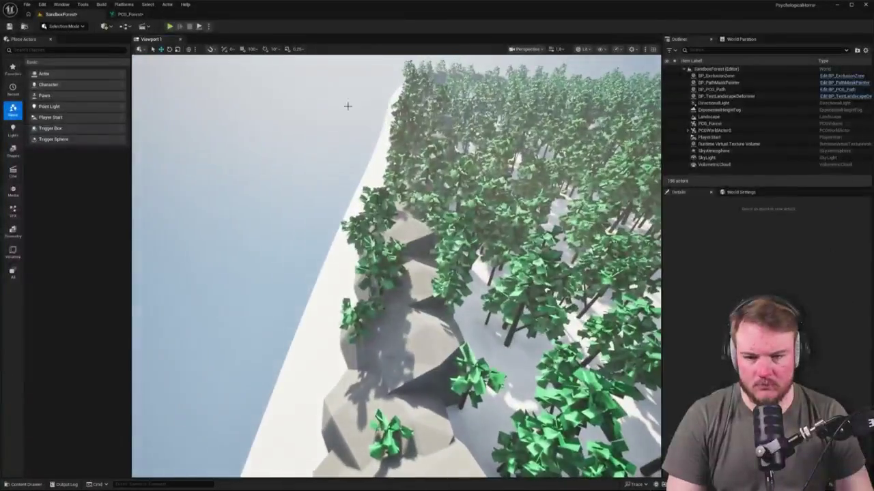
# Back in PCG_Forest, select the Extents Modifier node after Transform Points.
pyautogui.click(129, 14)
pyautogui.click(409, 225)
pyautogui.click(389, 192)
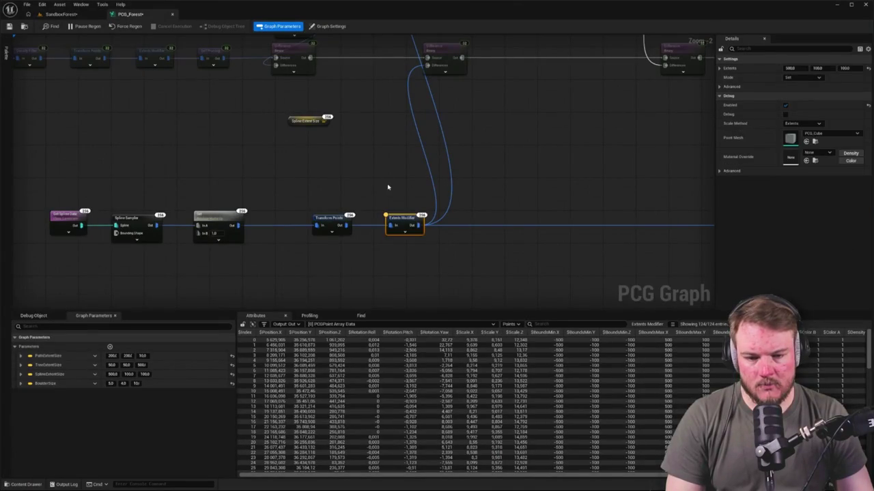
pyautogui.click(332, 218)
pyautogui.click(396, 220)
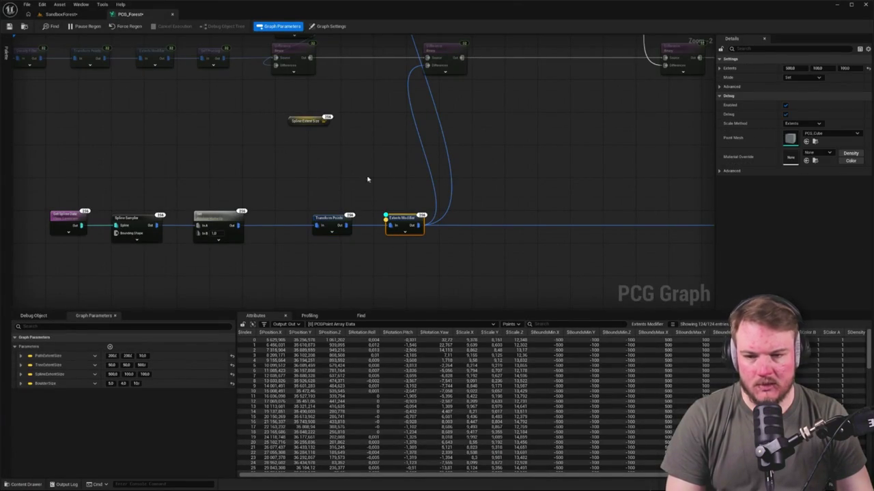
# Check the trees in the level, reselect the Extents Modifier, and return to PCG_Forest.
pyautogui.click(62, 15)
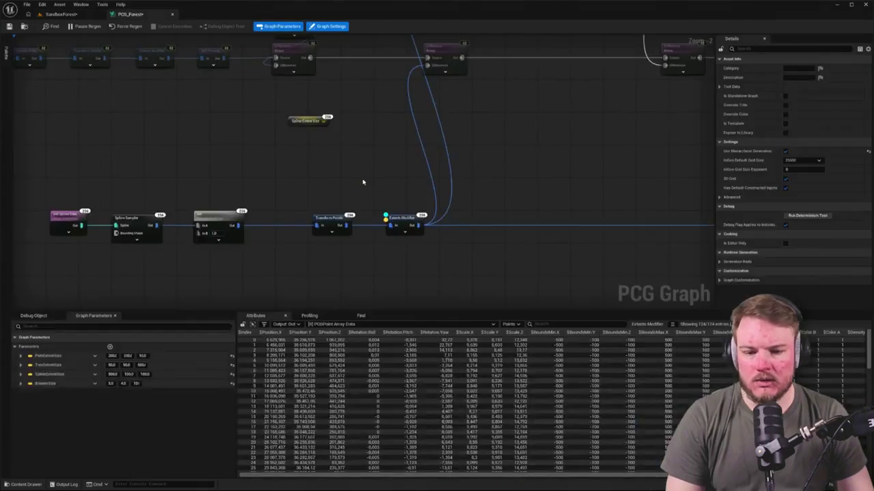
pyautogui.click(412, 231)
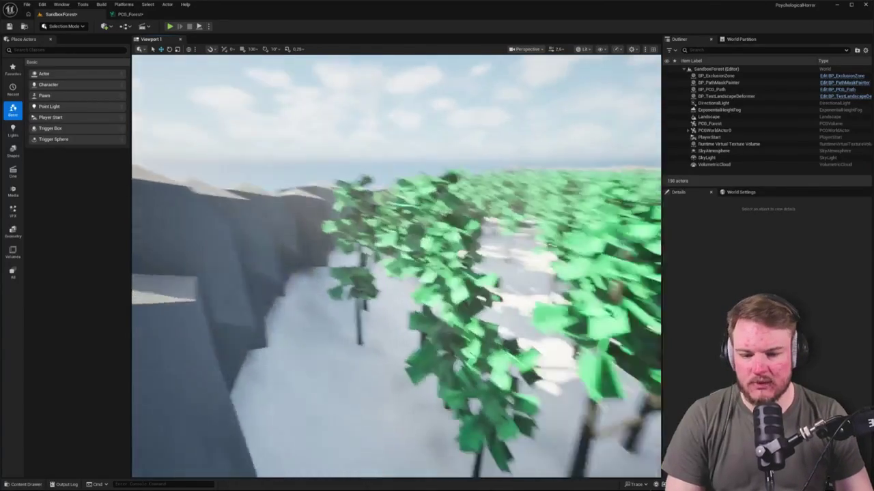
pyautogui.click(128, 13)
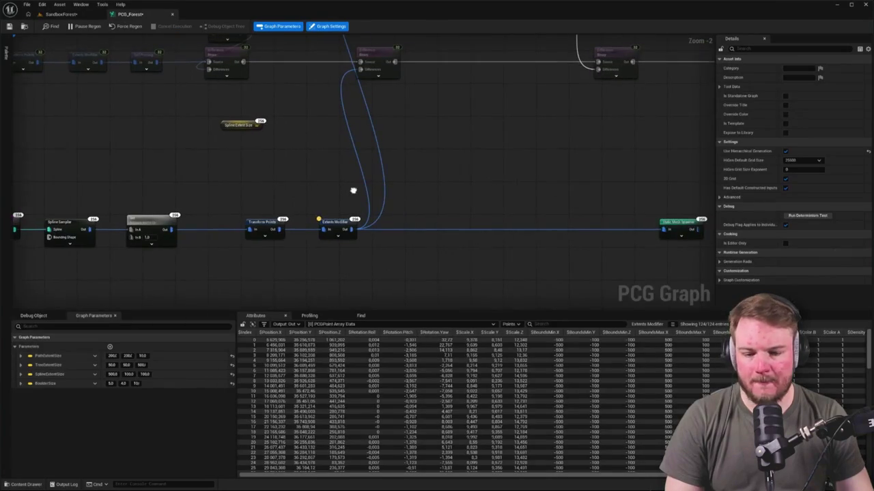
# Set Transform Points' X offset range to -100 through 100.
pyautogui.moveTo(353, 190); pyautogui.dragTo(418, 162)
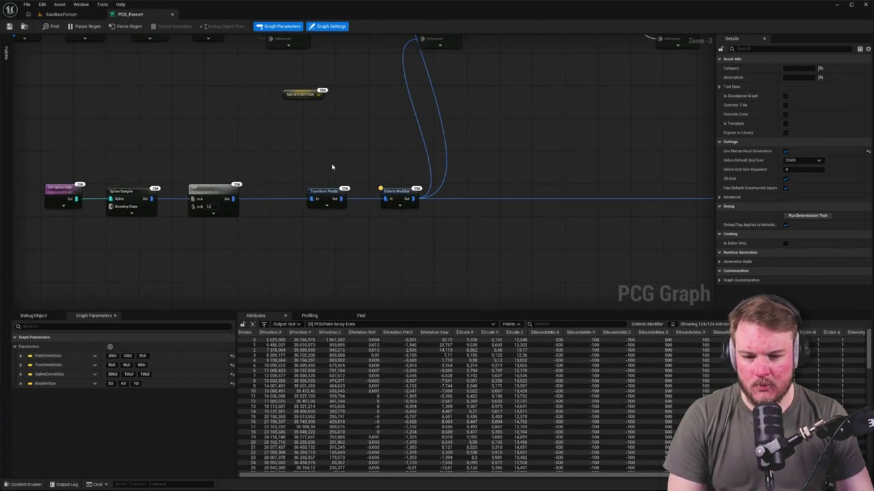
pyautogui.click(328, 196)
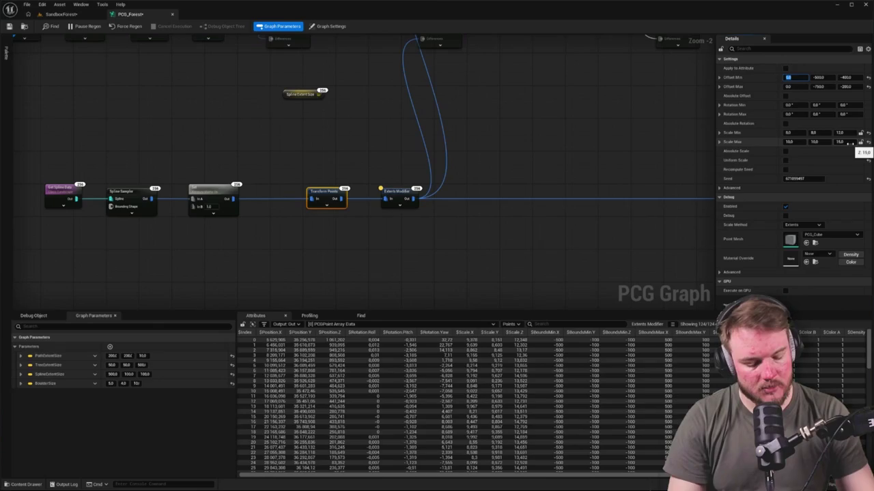
pyautogui.press('Tab')
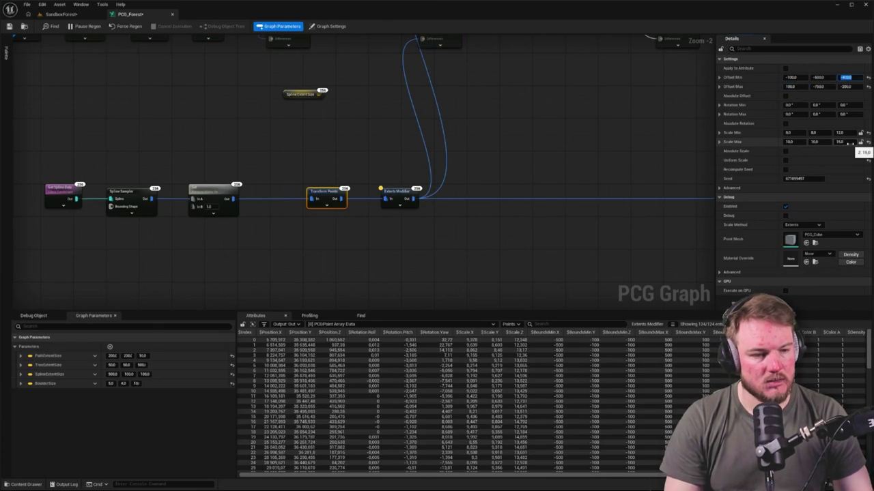
pyautogui.click(843, 77)
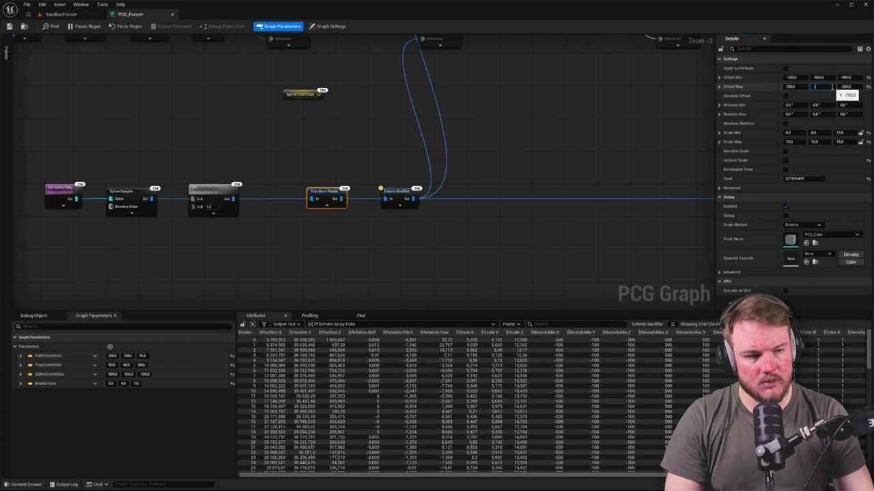
pyautogui.write('-500')
# Change the maximum Y offset, set Offset Min Z to -700, and check rocks in SandboxForest.
pyautogui.click(847, 77)
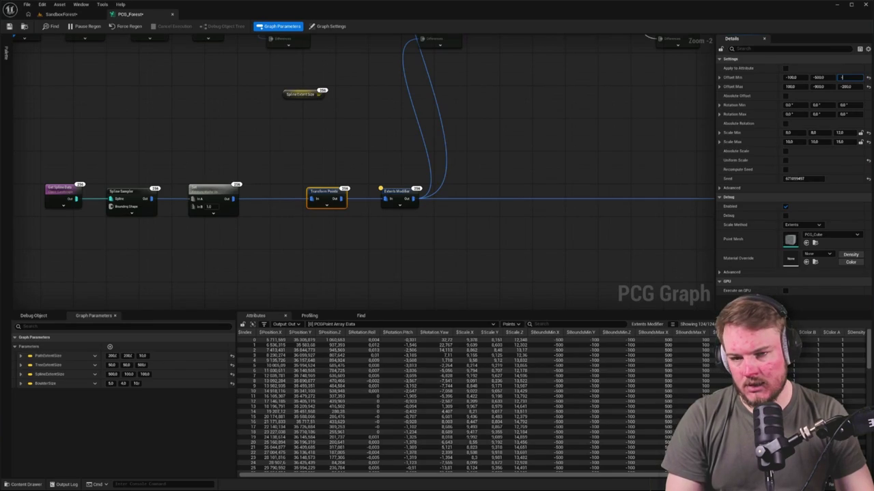
pyautogui.write('-700')
pyautogui.press('Return')
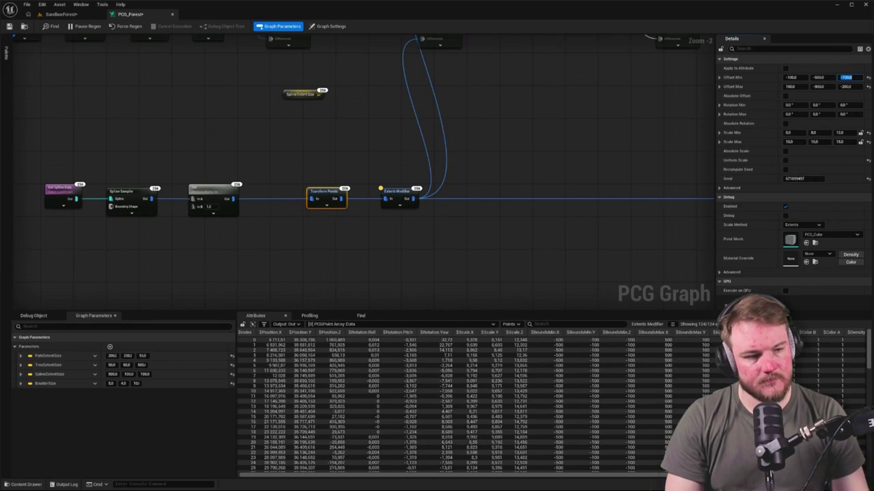
pyautogui.click(9, 26)
pyautogui.click(61, 13)
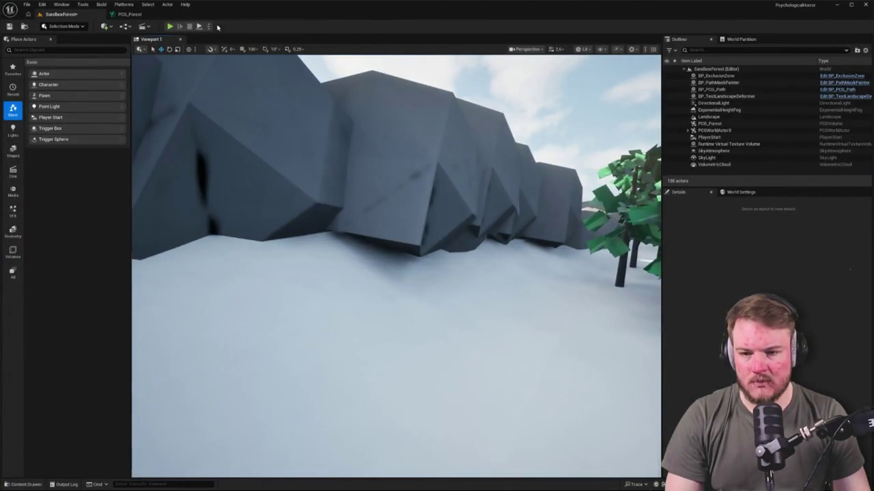
# Raise Transform Points' maximum Z scale from 10 to 15 and check the taller rocks.
pyautogui.click(151, 16)
pyautogui.moveTo(836, 140); pyautogui.dragTo(844, 144)
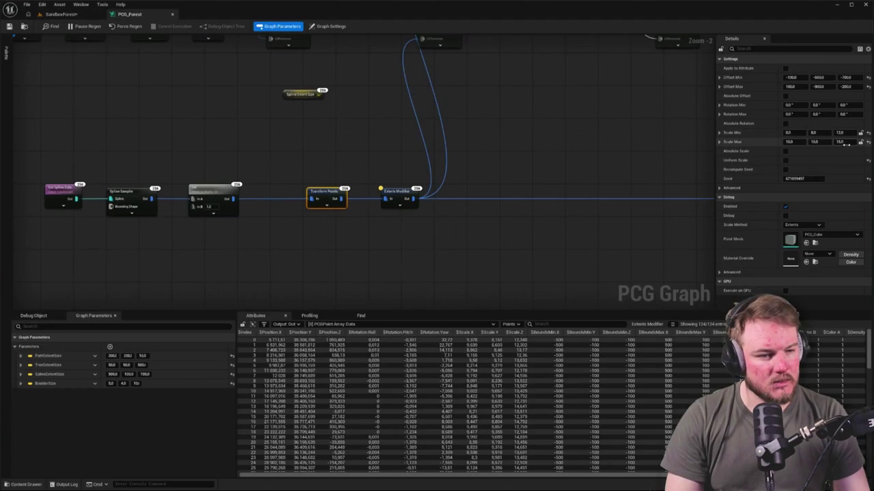
pyautogui.click(839, 141)
pyautogui.click(46, 14)
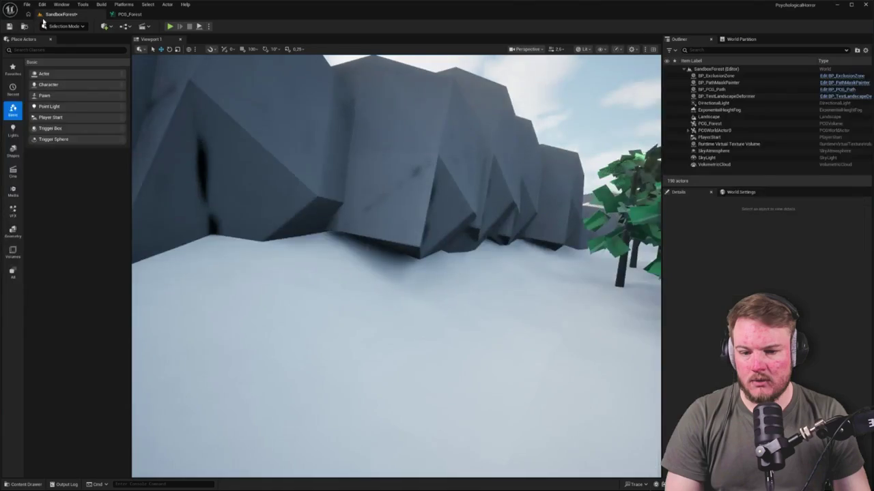
pyautogui.click(130, 15)
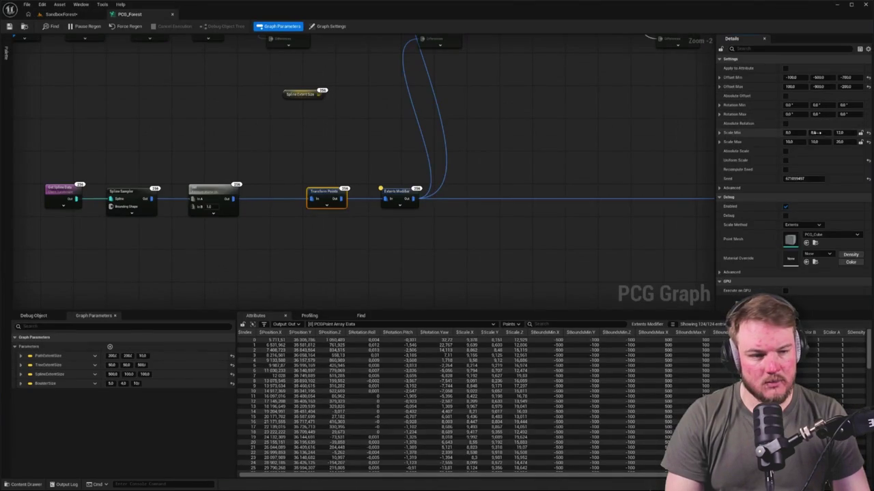
# Set Offset Min Z to -1000, then fly around the rock line in SandboxForest.
pyautogui.click(850, 78)
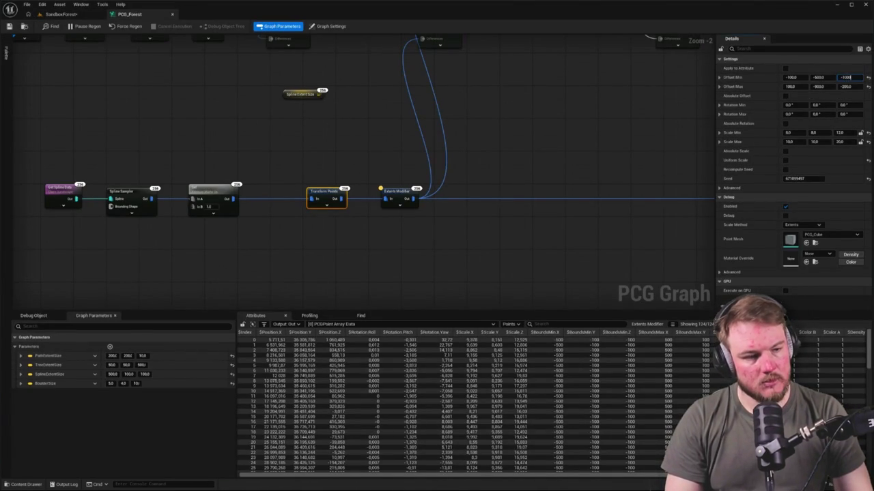
pyautogui.click(60, 15)
pyautogui.press('w')
pyautogui.press('w')
pyautogui.press('w')
pyautogui.press('w')
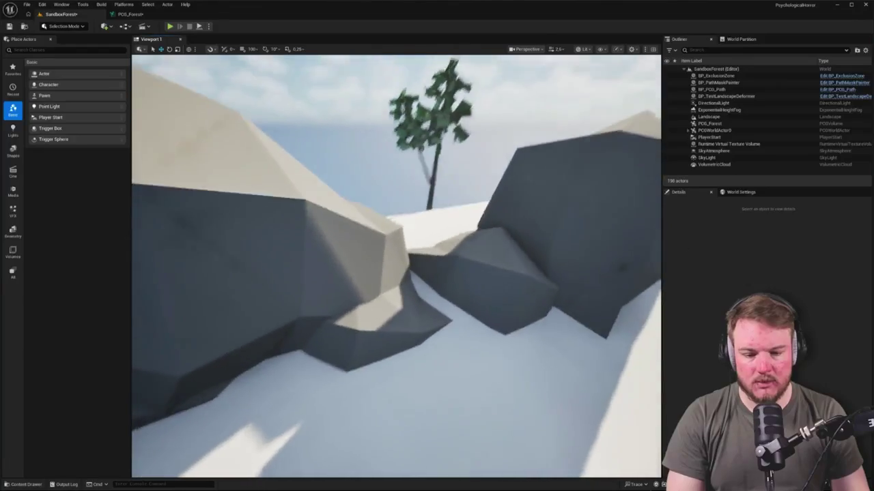
pyautogui.press('w')
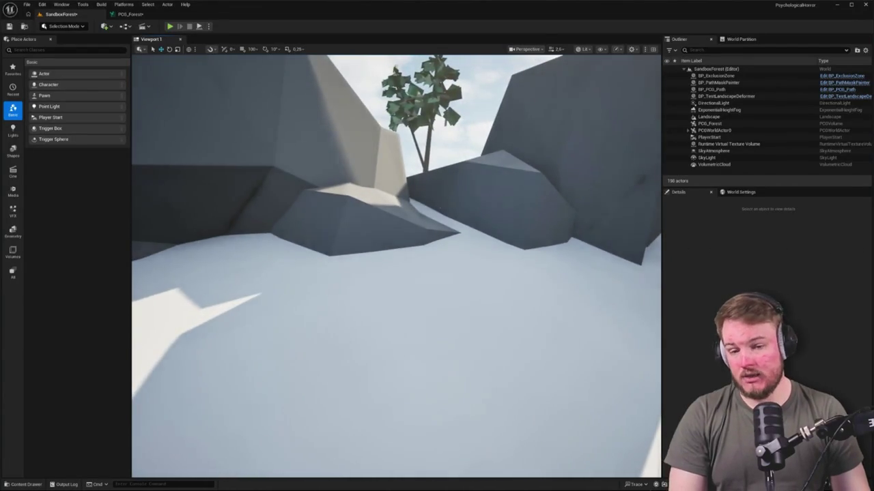
pyautogui.press('w')
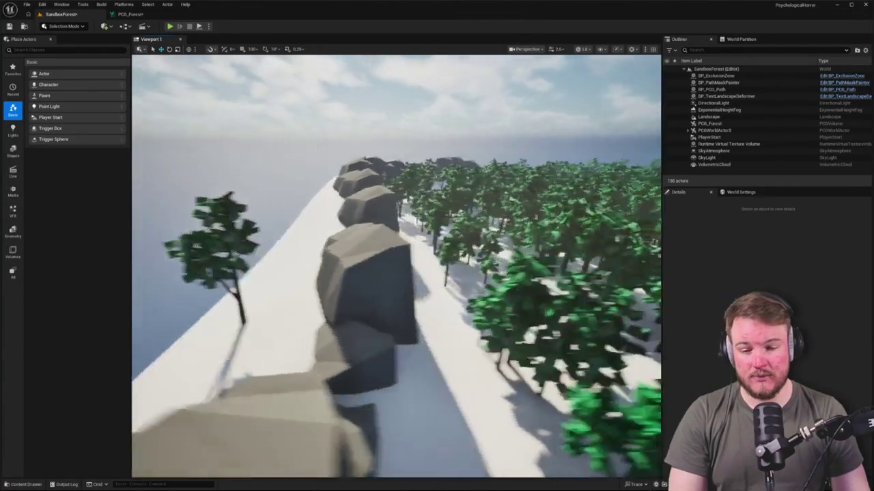
pyautogui.press('w')
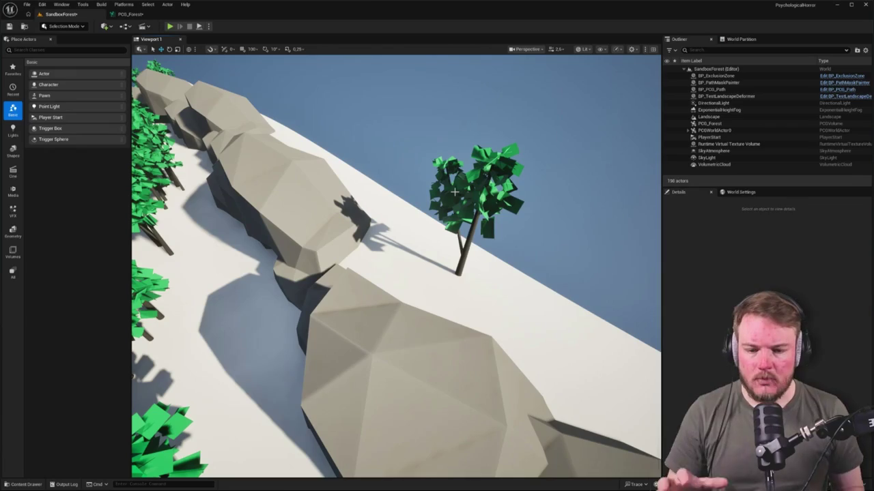
# Select a tree to see its partition actor and view the rocky ridge and trees.
pyautogui.scroll(-2, 434, 186)
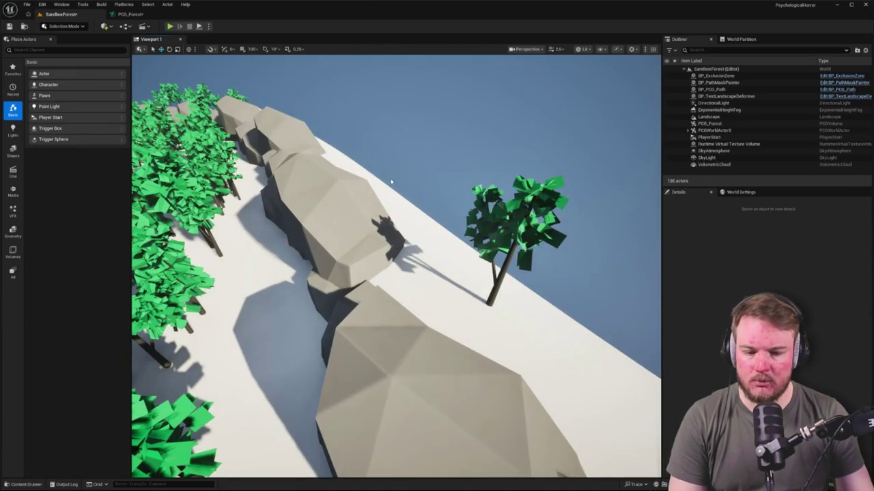
pyautogui.click(495, 201)
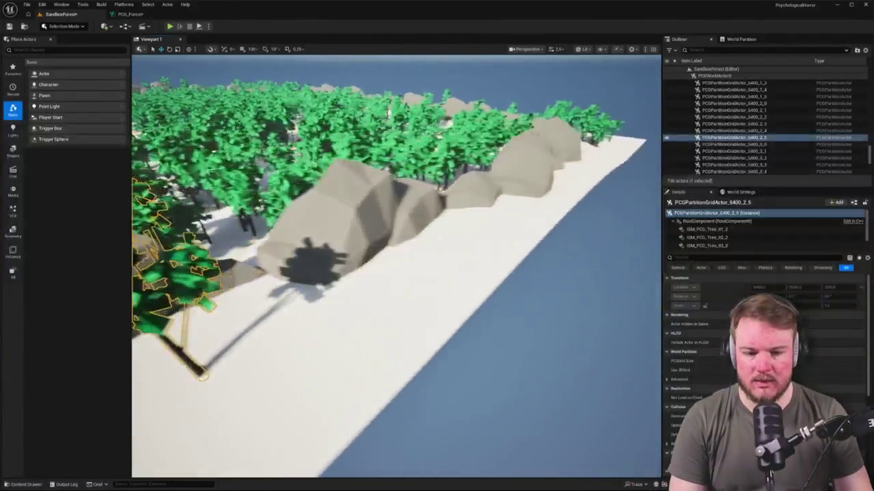
pyautogui.moveTo(396, 266)
pyautogui.mouseDown()
pyautogui.moveTo(396, 245)
pyautogui.moveTo(368, 273)
pyautogui.moveTo(522, 206)
pyautogui.mouseUp()
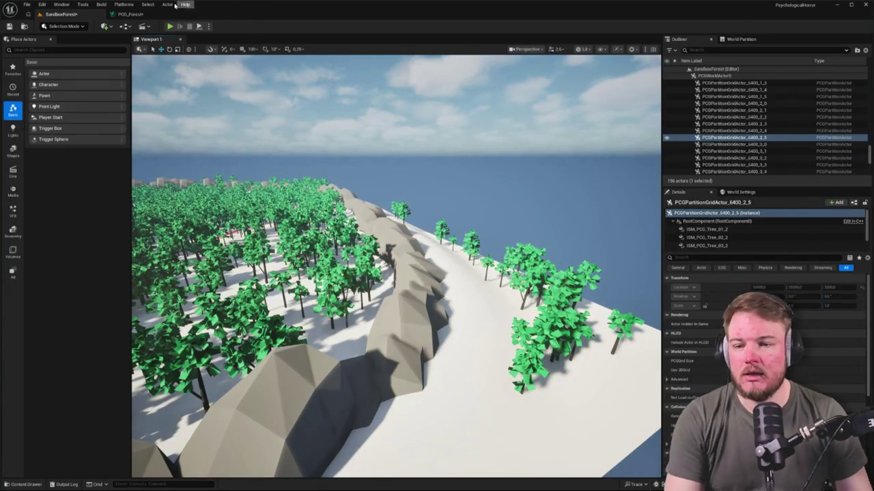
# Return to PCG_Forest and show the graph-wide settings.
pyautogui.click(129, 13)
pyautogui.scroll(-7, 565, 193)
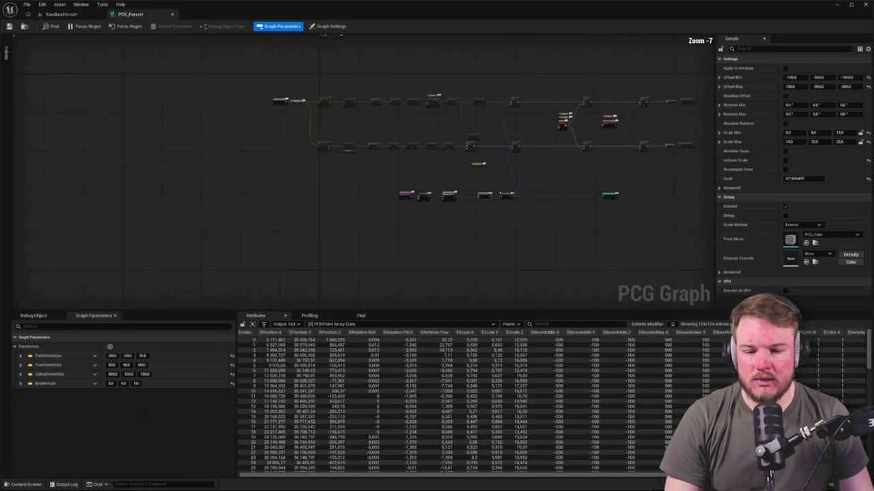
pyautogui.click(438, 238)
pyautogui.scroll(5, 325, 224)
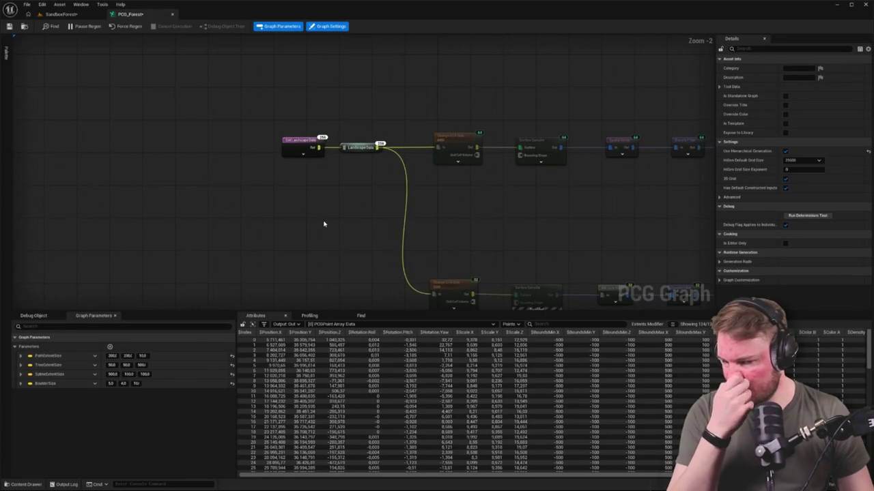
# Open the PCG_LandscapeSpline graph from the PCG/LandscapeSpline folder in the Content Drawer.
pyautogui.moveTo(371, 201)
pyautogui.mouseDown()
pyautogui.moveTo(406, 189)
pyautogui.moveTo(342, 162)
pyautogui.moveTo(298, 163)
pyautogui.moveTo(494, 191)
pyautogui.mouseUp()
pyautogui.scroll(-3, 419, 201)
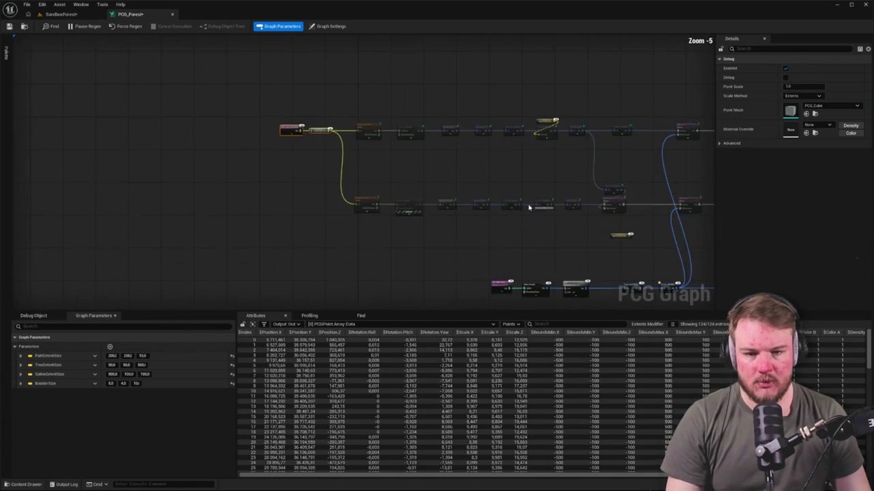
pyautogui.hotkey('ctrl', 'space')
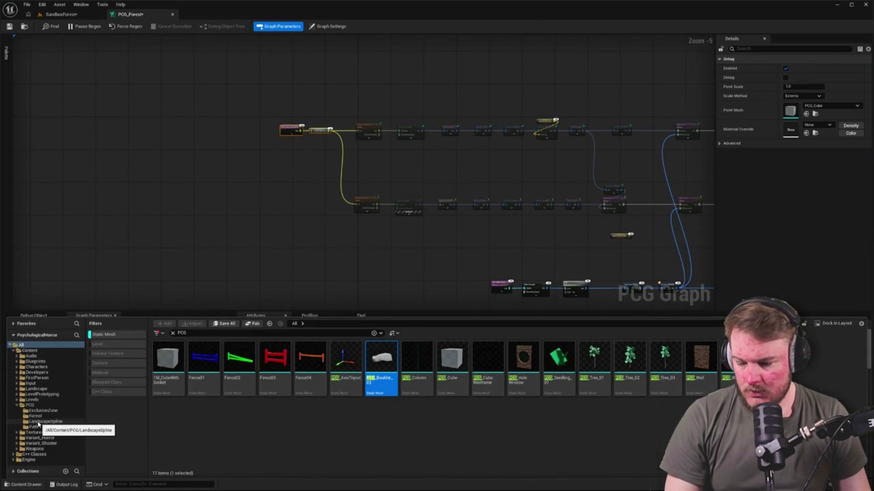
pyautogui.click(41, 422)
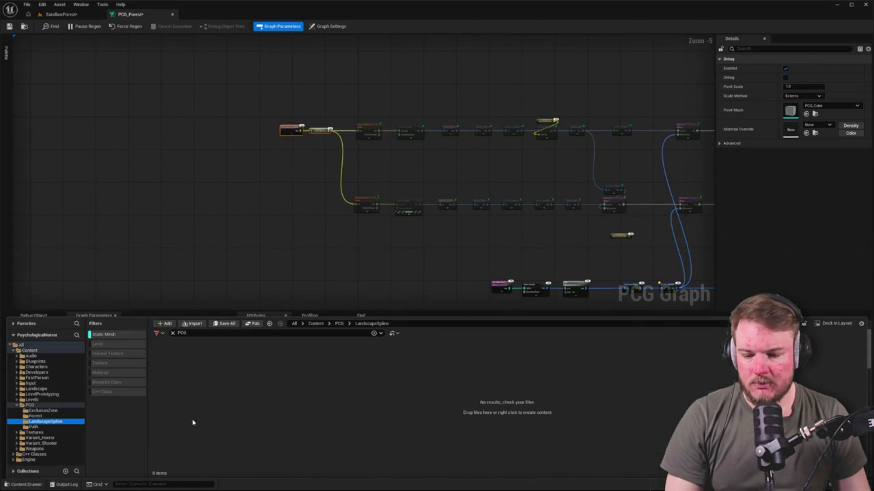
pyautogui.click(127, 337)
pyautogui.doubleClick(171, 362)
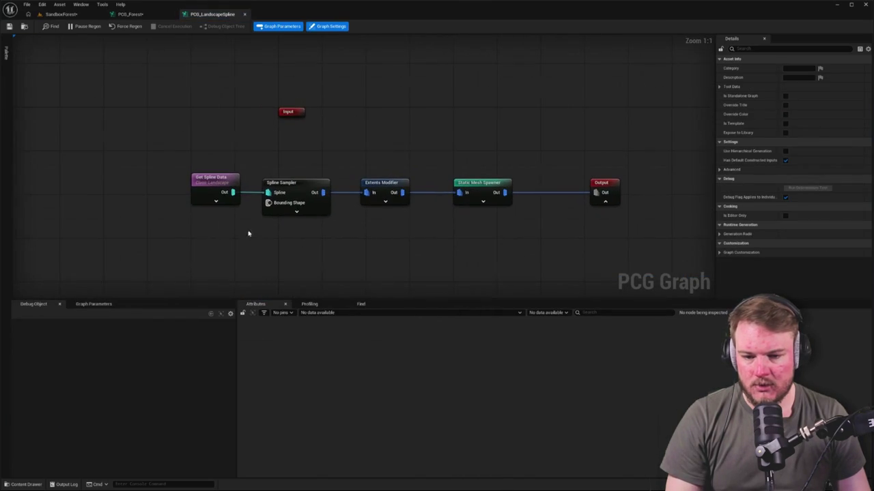
# Copy Get Spline Data and Spline Sampler, paste them into PCG_Forest below the landscape nodes.
pyautogui.moveTo(160, 177); pyautogui.dragTo(295, 238)
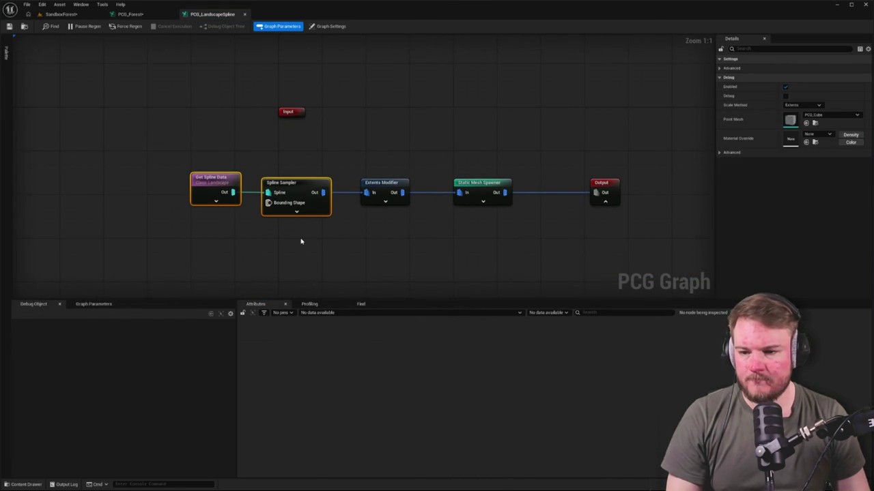
pyautogui.click(89, 14)
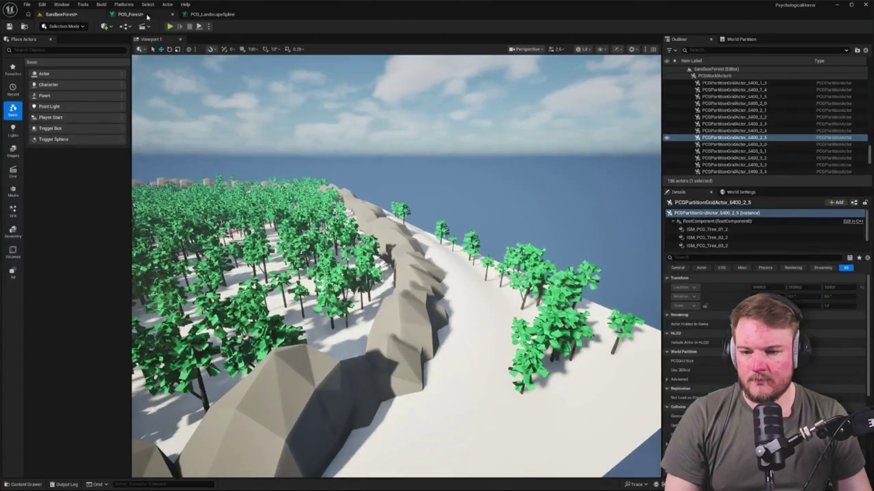
pyautogui.click(130, 14)
pyautogui.scroll(2, 312, 160)
pyautogui.hotkey('ctrl', 'v')
pyautogui.moveTo(277, 137); pyautogui.dragTo(395, 192)
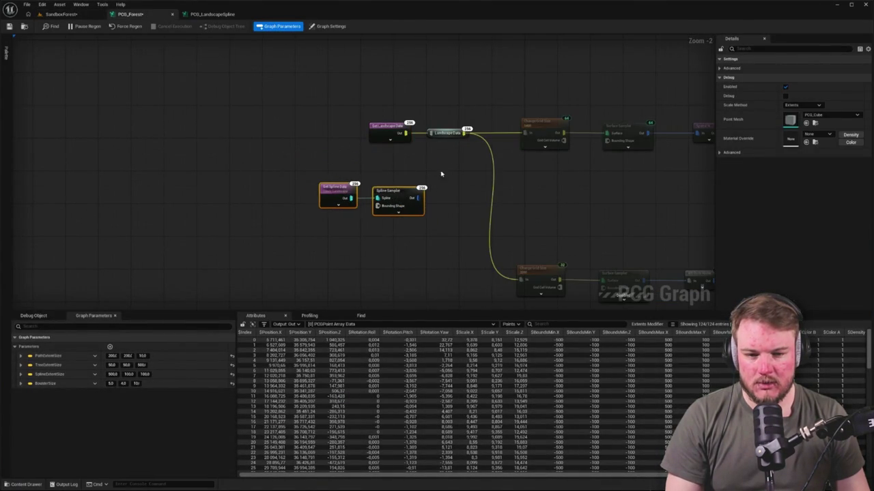
# Break both links from Landscape Data's output to the Change Grid Size nodes.
pyautogui.click(436, 177)
pyautogui.scroll(2, 390, 146)
pyautogui.click(497, 104)
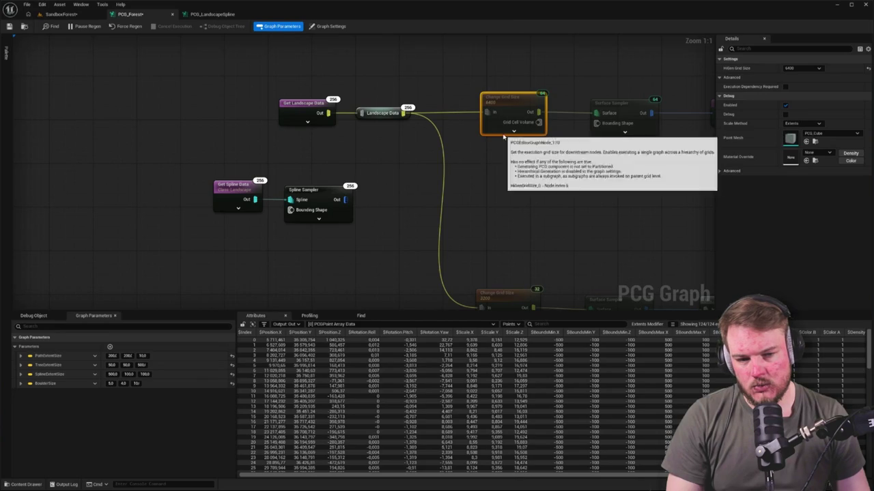
pyautogui.moveTo(501, 152); pyautogui.dragTo(454, 143)
pyautogui.rightClick(357, 103)
pyautogui.click(382, 113)
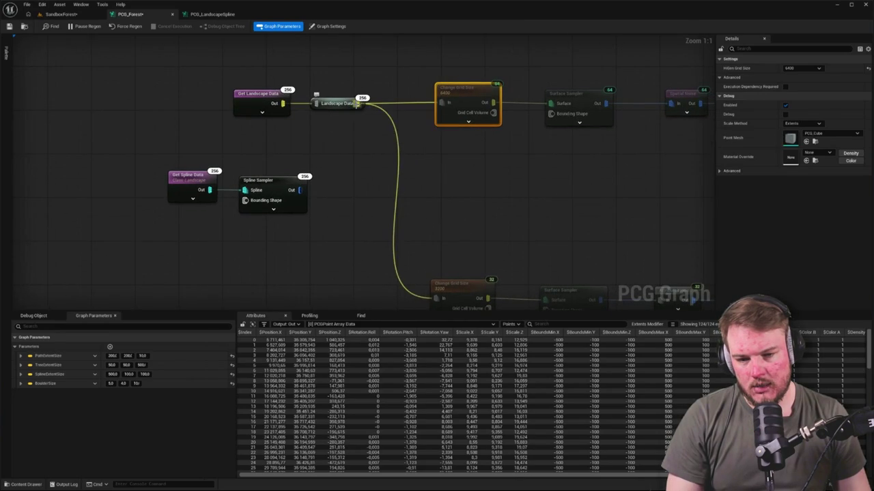
# Wire Spline Sampler's output into the upper and lower Change Grid Size nodes.
pyautogui.moveTo(300, 191); pyautogui.dragTo(442, 102)
pyautogui.moveTo(387, 187); pyautogui.dragTo(335, 117)
pyautogui.moveTo(249, 124)
pyautogui.mouseDown()
pyautogui.moveTo(362, 202)
pyautogui.moveTo(386, 231)
pyautogui.mouseUp()
pyautogui.moveTo(199, 171); pyautogui.dragTo(240, 181)
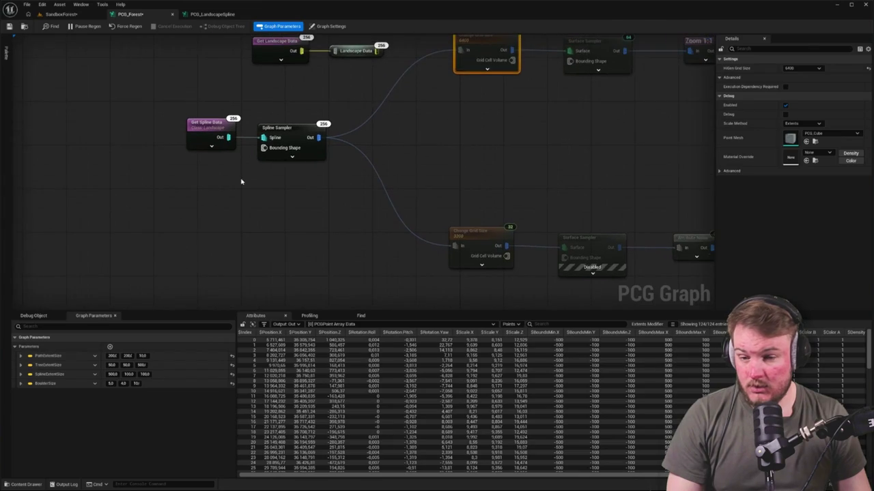
# Set the Spline Sampler's sampling dimension to On Interior.
pyautogui.click(283, 142)
pyautogui.click(797, 71)
pyautogui.click(792, 98)
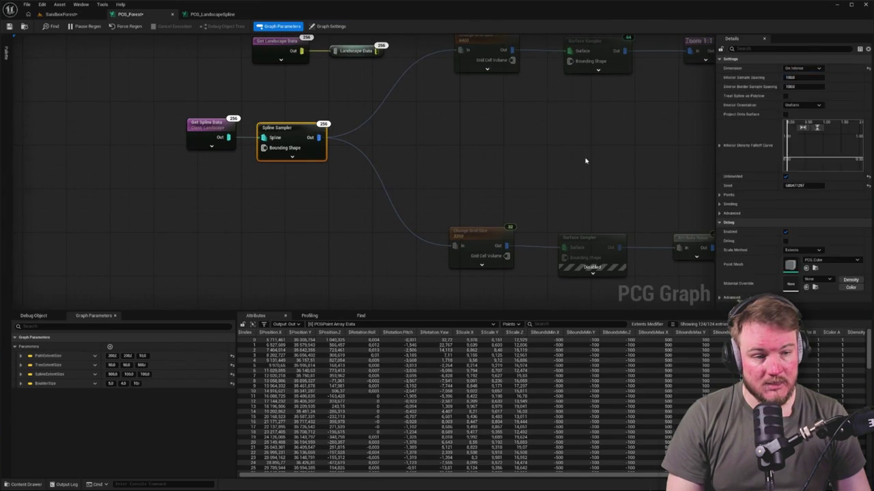
pyautogui.moveTo(585, 161); pyautogui.dragTo(467, 156)
# View the red spline in the level, close PCG_LandscapeSpline, and reselect Spline Sampler.
pyautogui.click(68, 15)
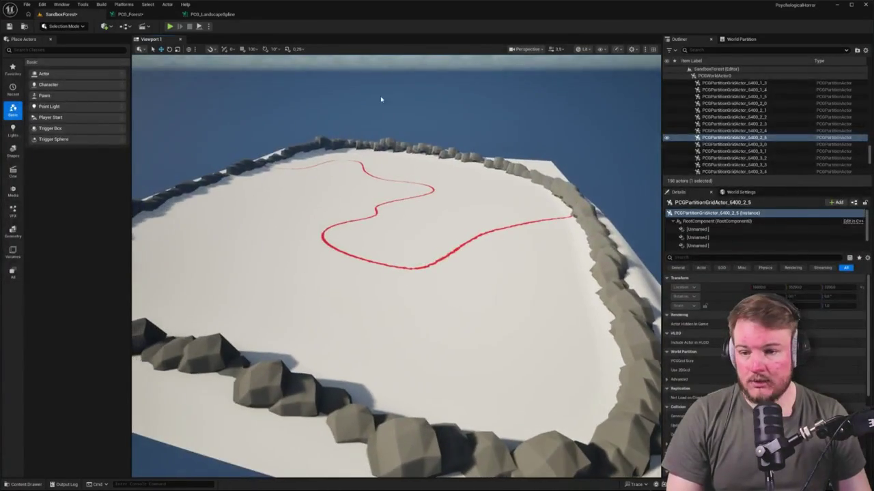
pyautogui.click(212, 14)
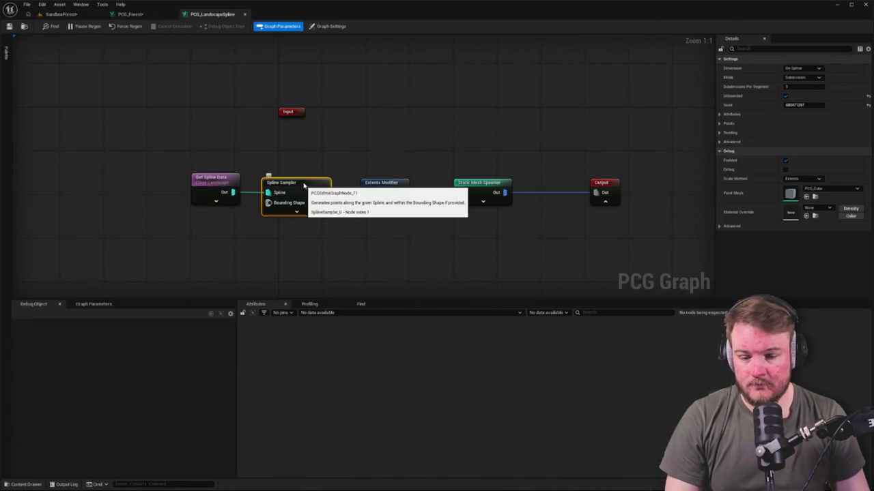
pyautogui.click(130, 14)
pyautogui.click(212, 14)
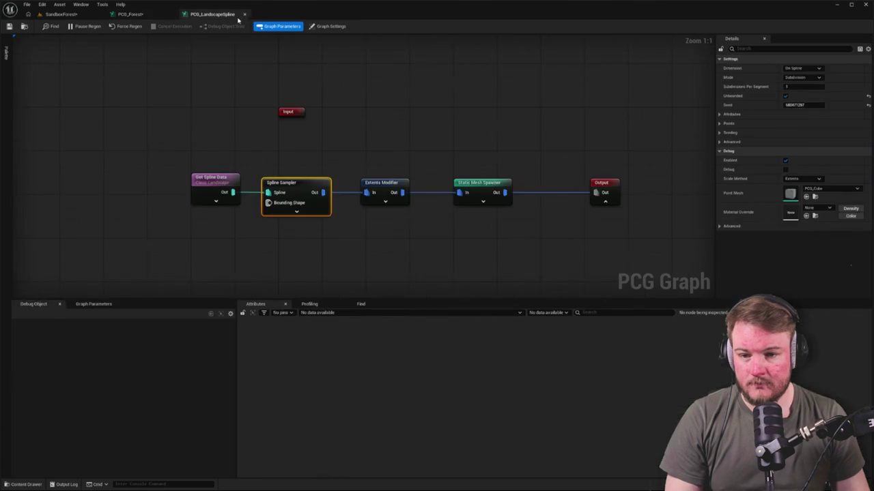
pyautogui.middleClick(224, 15)
pyautogui.click(185, 125)
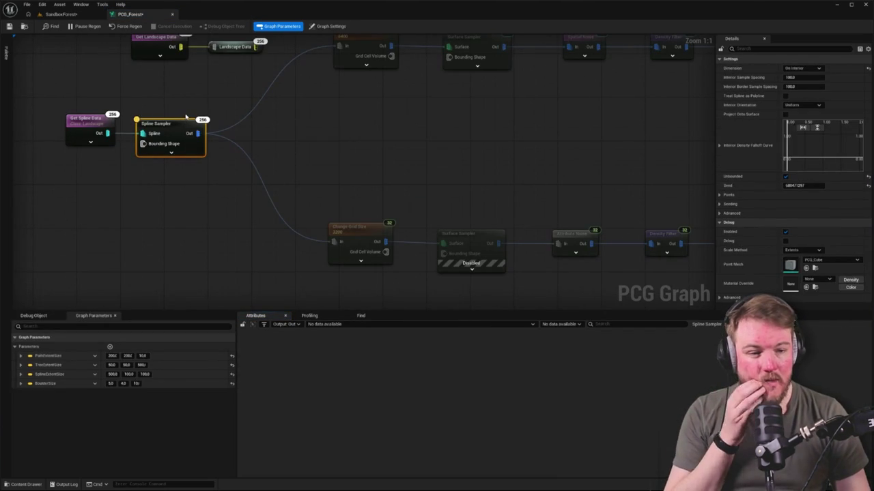
# Debug the Get Spline Data node against a chosen PCG component.
pyautogui.click(97, 118)
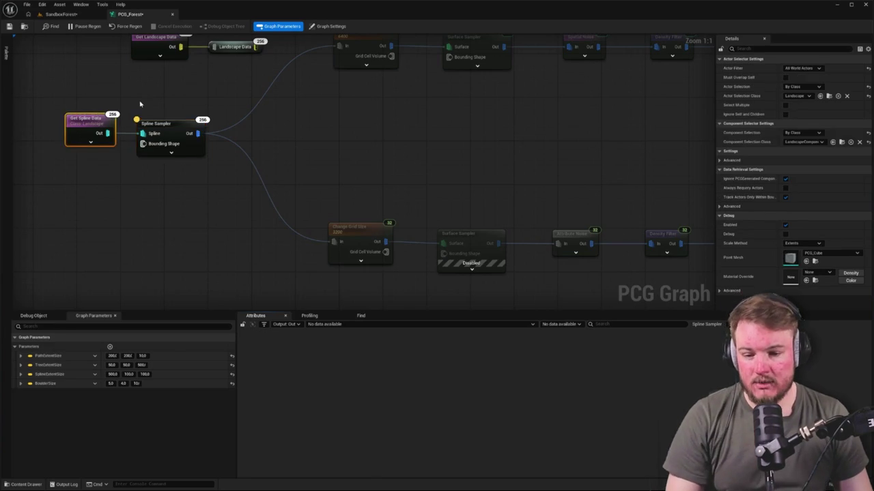
pyautogui.moveTo(132, 111); pyautogui.dragTo(179, 112)
pyautogui.press('a')
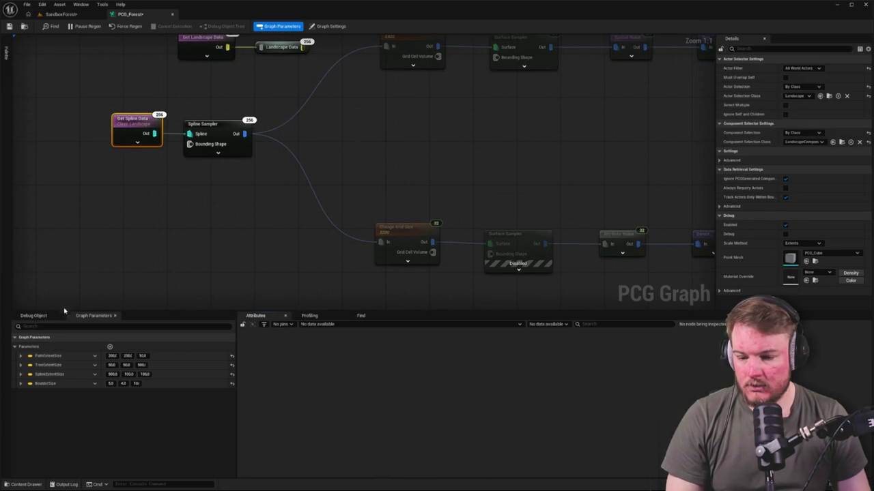
pyautogui.click(43, 316)
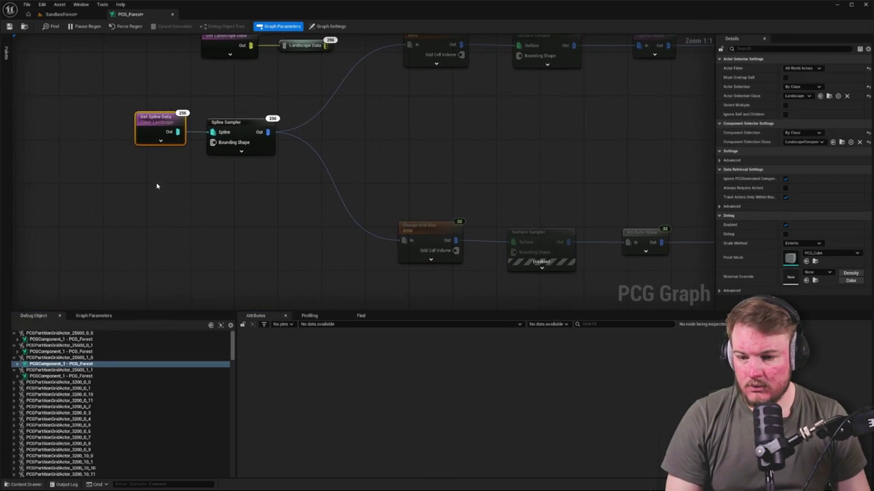
pyautogui.press('a')
pyautogui.click(82, 358)
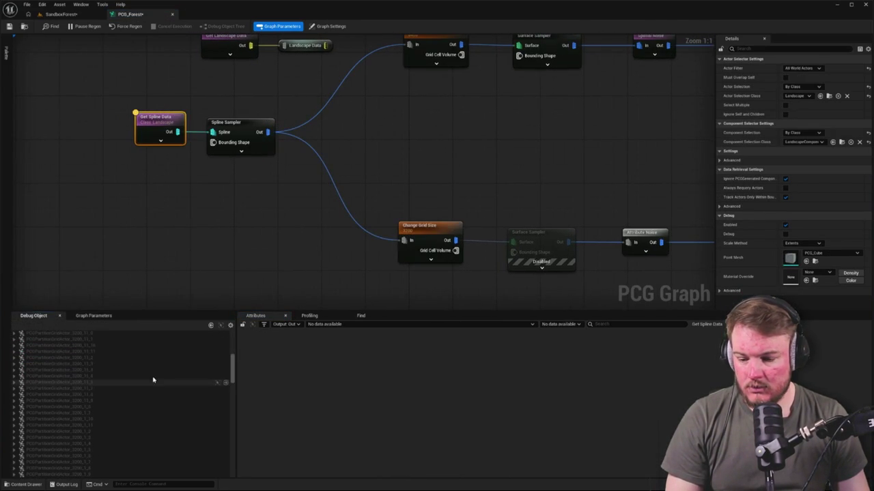
pyautogui.moveTo(232, 366)
pyautogui.mouseDown()
pyautogui.moveTo(248, 478)
pyautogui.moveTo(259, 168)
pyautogui.mouseUp()
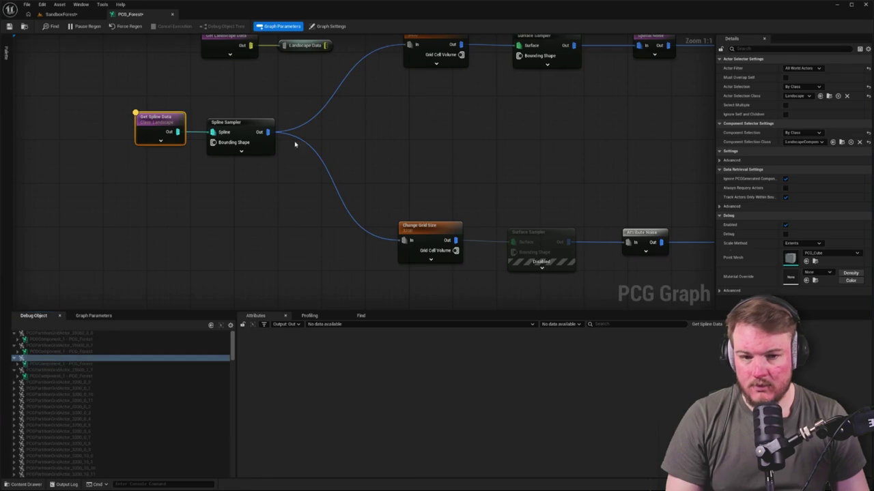
# Disable both Change Grid Size and both Surface Sampler nodes.
pyautogui.moveTo(464, 293); pyautogui.dragTo(413, 173)
pyautogui.moveTo(314, 49)
pyautogui.mouseDown()
pyautogui.moveTo(462, 293)
pyautogui.moveTo(464, 273)
pyautogui.mouseUp()
pyautogui.press('d')
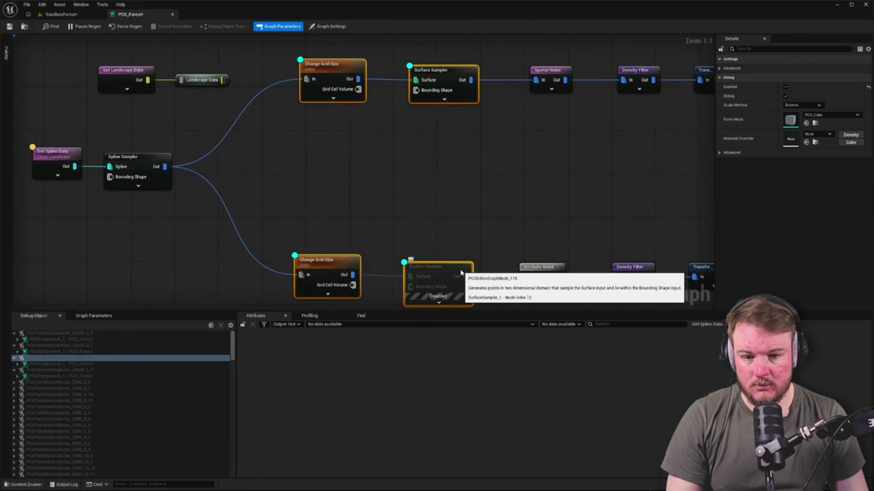
pyautogui.press('e')
pyautogui.click(403, 185)
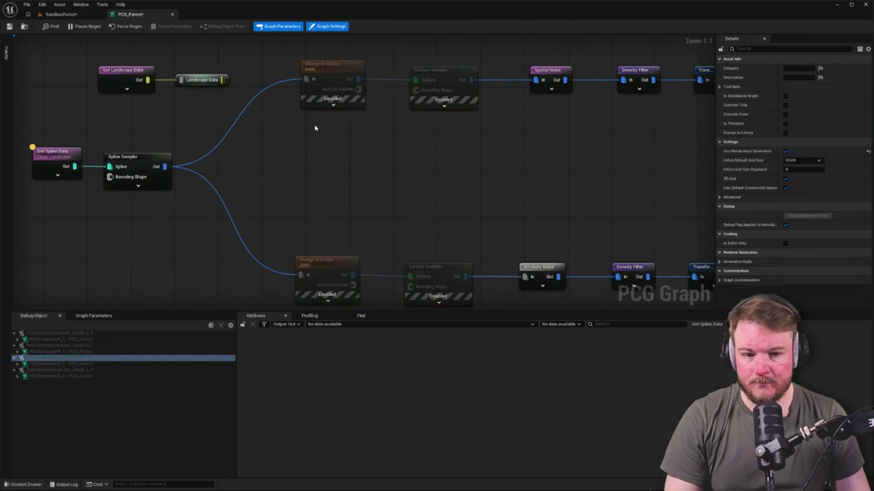
# Compare the SandboxForest level with the Spline Sampler selected in PCG_Forest.
pyautogui.click(9, 26)
pyautogui.click(60, 14)
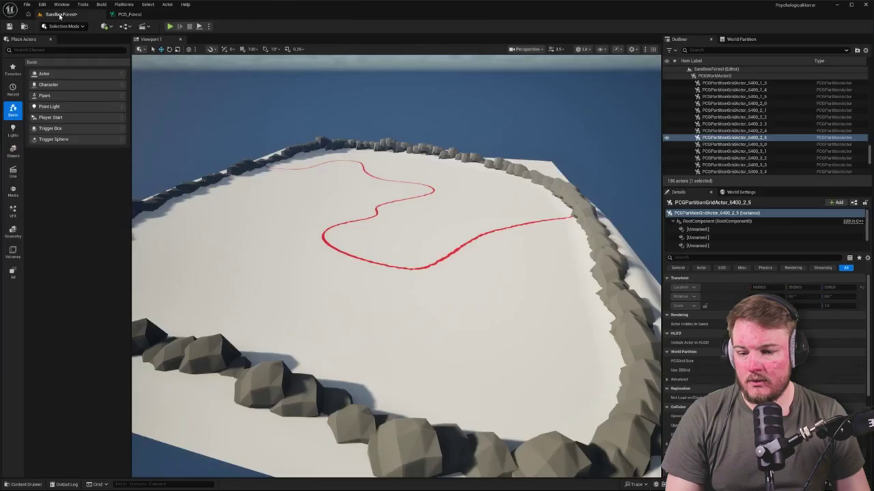
pyautogui.click(130, 15)
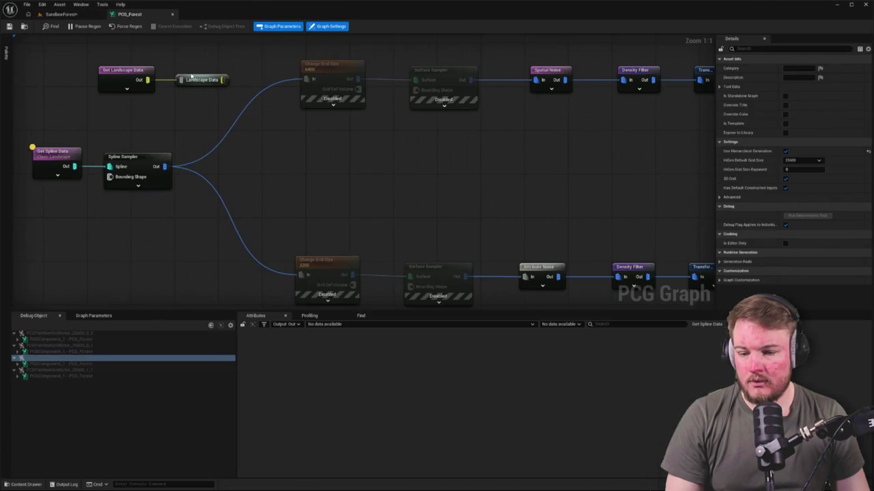
pyautogui.click(147, 166)
pyautogui.click(79, 16)
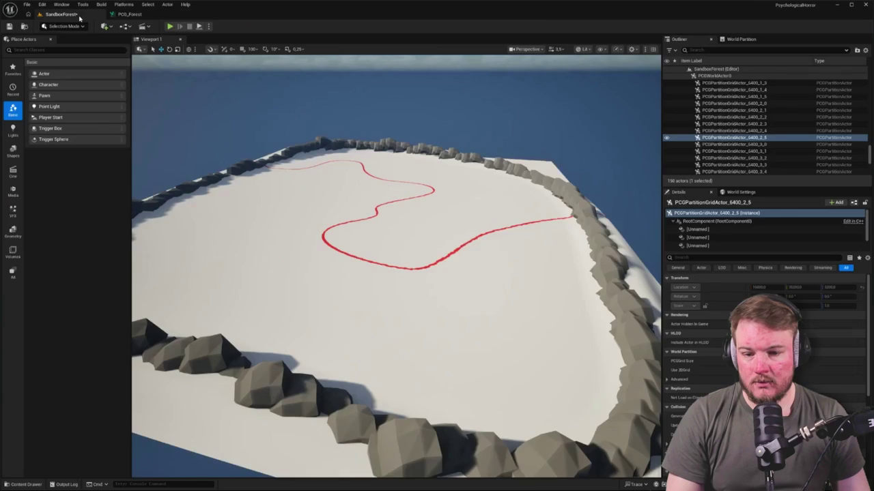
pyautogui.click(129, 15)
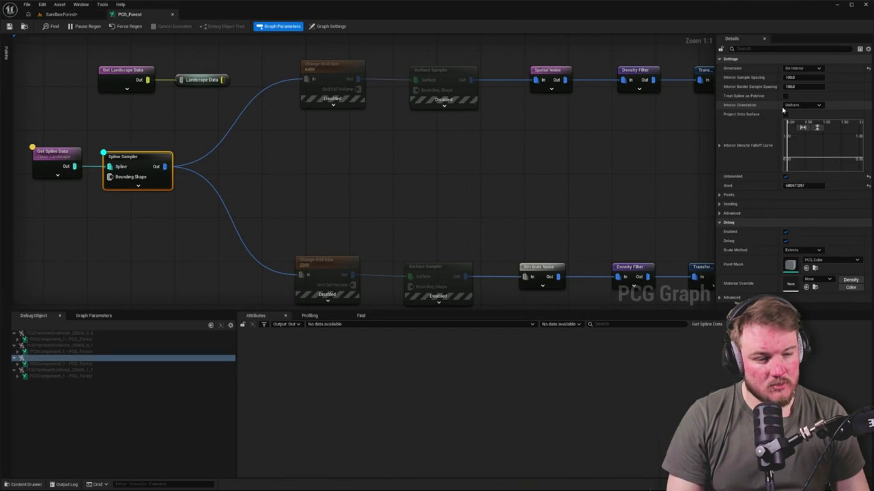
# Select Get Spline Data, bring the lower branch into view, and select the two top-left nodes.
pyautogui.moveTo(385, 160); pyautogui.dragTo(476, 156)
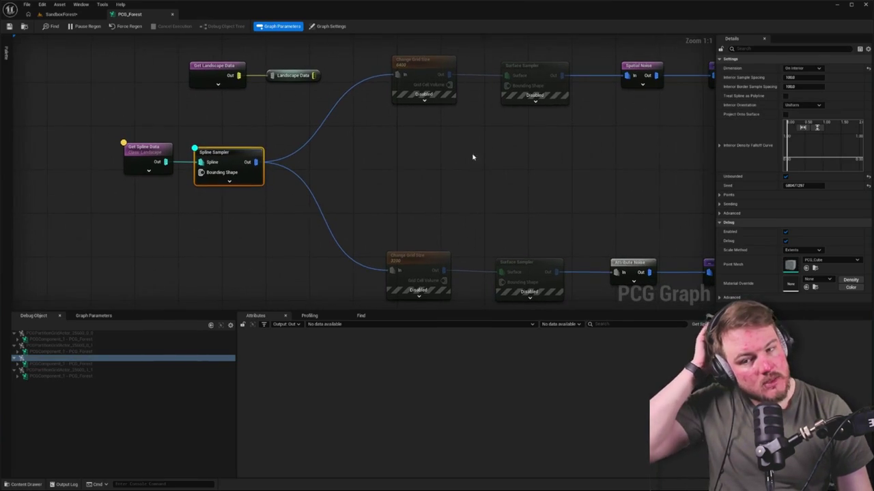
pyautogui.click(149, 151)
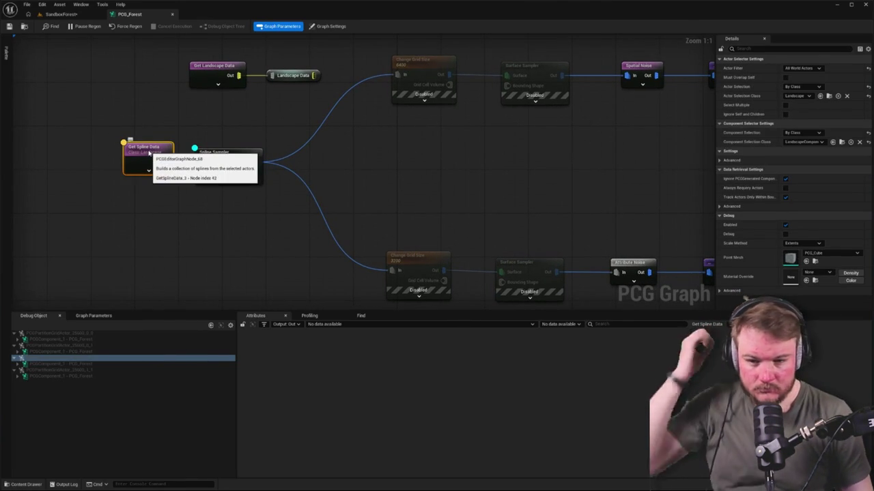
pyautogui.scroll(-3, 317, 86)
pyautogui.moveTo(331, 191)
pyautogui.mouseDown()
pyautogui.moveTo(314, 32)
pyautogui.moveTo(313, 168)
pyautogui.mouseUp()
pyautogui.moveTo(174, 73); pyautogui.dragTo(283, 102)
pyautogui.scroll(4, 379, 152)
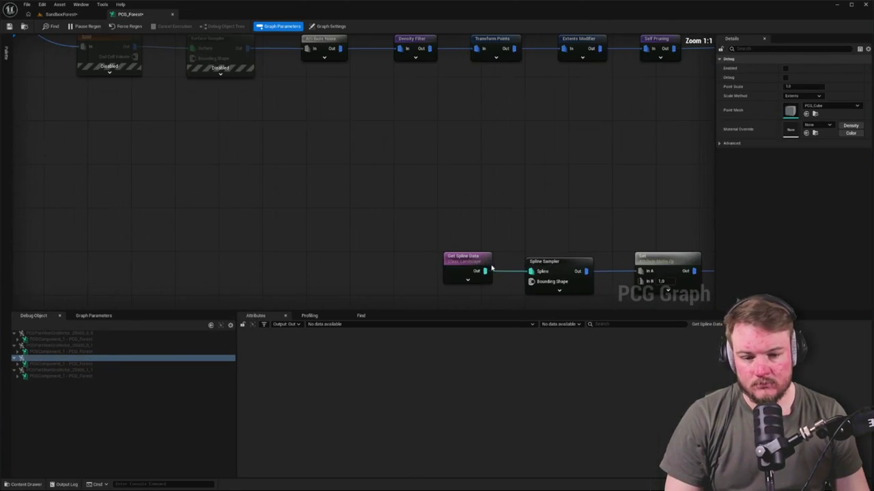
# Connect the tag-based Get Spline Data to Spline Sampler and delete the old Get Spline Data.
pyautogui.click(387, 226)
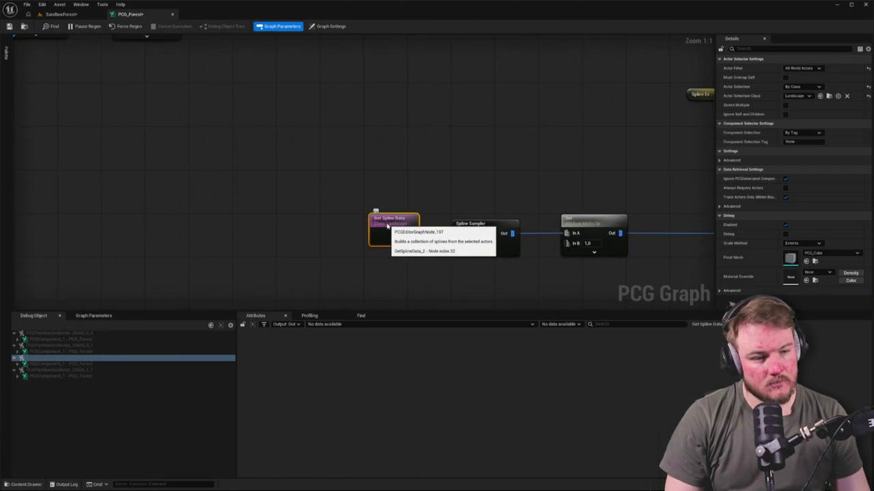
pyautogui.scroll(-5, 387, 226)
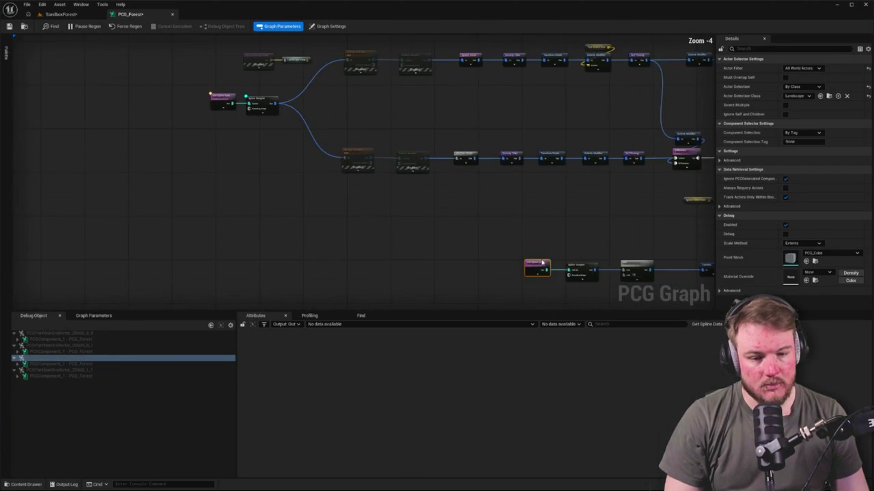
pyautogui.moveTo(545, 270)
pyautogui.mouseDown()
pyautogui.moveTo(361, 204)
pyautogui.moveTo(243, 102)
pyautogui.moveTo(156, 105)
pyautogui.mouseUp()
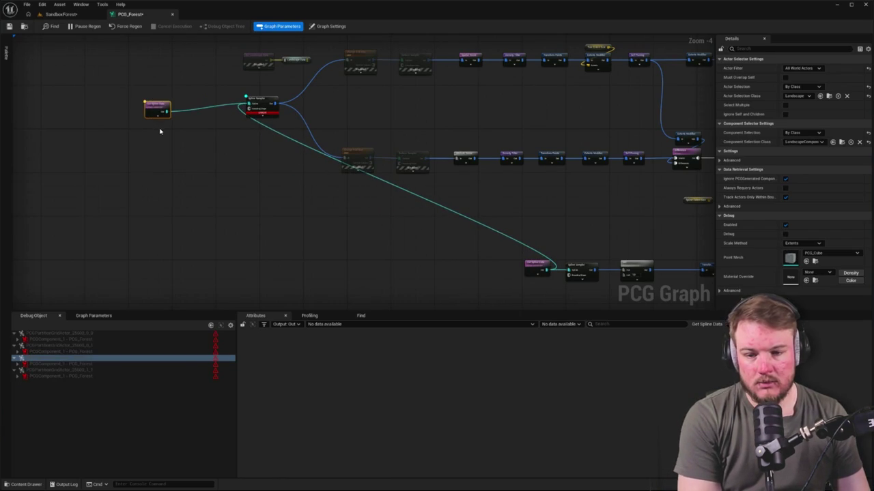
pyautogui.press('Delete')
pyautogui.scroll(5, 488, 189)
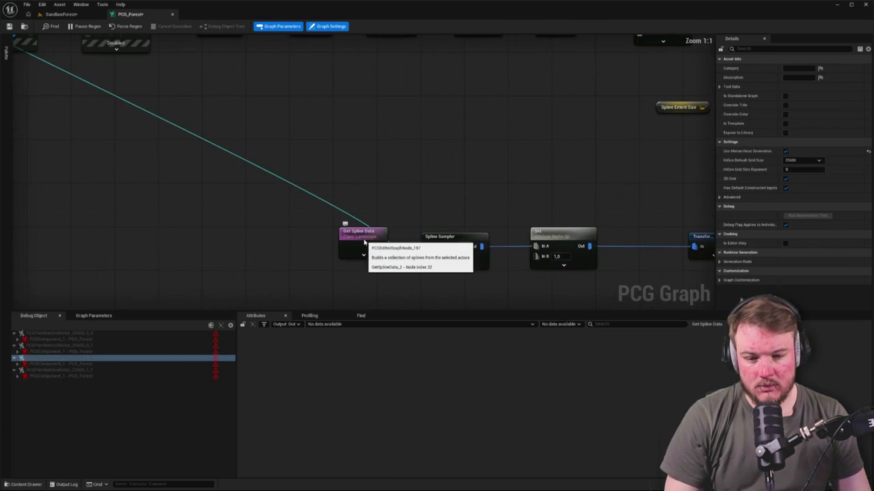
pyautogui.click(365, 237)
pyautogui.scroll(-5, 366, 237)
pyautogui.scroll(3, 214, 142)
# Connect Landscape Data to the lower Change Grid Size and delete the erroring Spline Sampler.
pyautogui.click(183, 97)
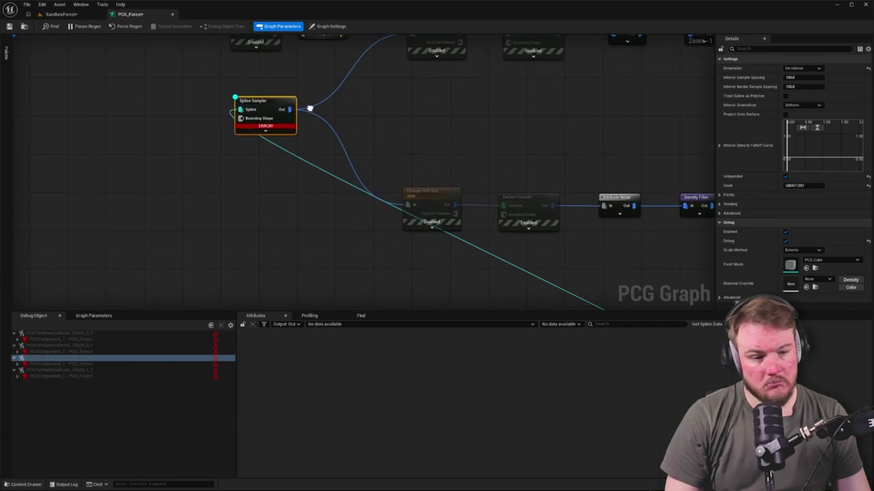
pyautogui.moveTo(218, 338)
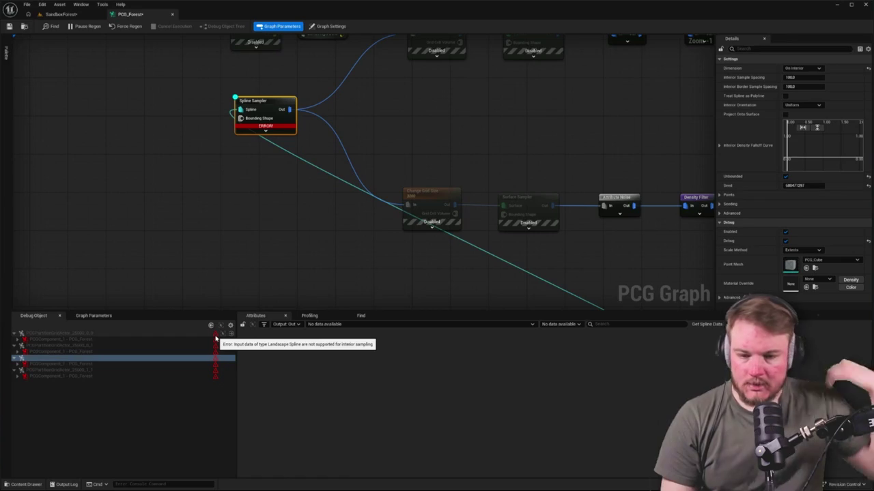
pyautogui.moveTo(266, 129); pyautogui.dragTo(238, 161)
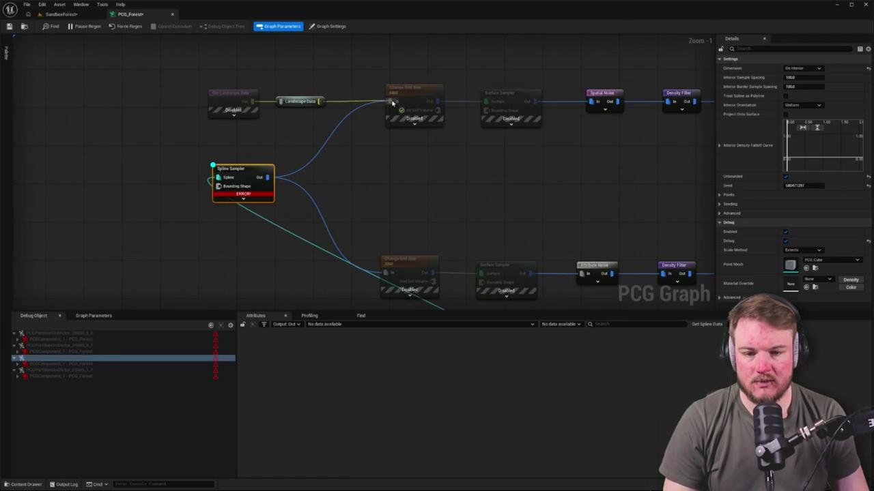
pyautogui.moveTo(319, 101)
pyautogui.mouseDown()
pyautogui.moveTo(389, 264)
pyautogui.moveTo(385, 273)
pyautogui.mouseUp()
pyautogui.moveTo(144, 179); pyautogui.dragTo(288, 240)
pyautogui.press('Delete')
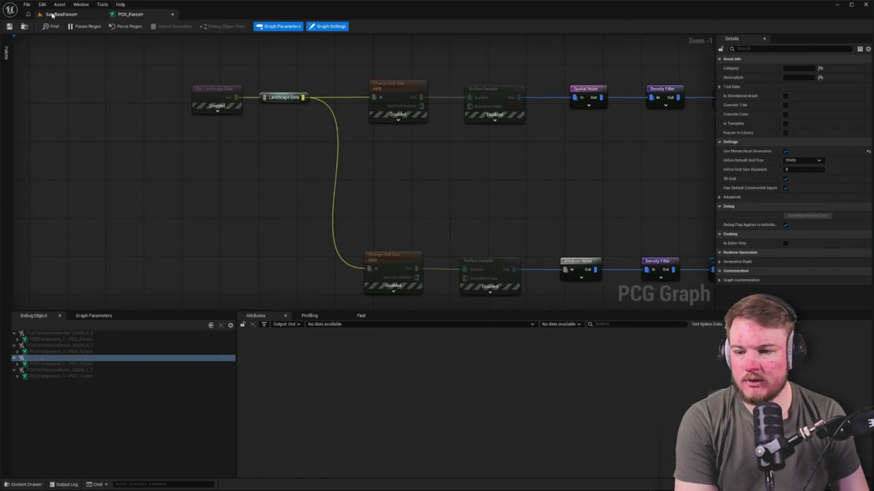
# Re-enable the four disabled grid and sampler nodes in the PCG_Forest graph.
pyautogui.click(61, 14)
pyautogui.click(140, 15)
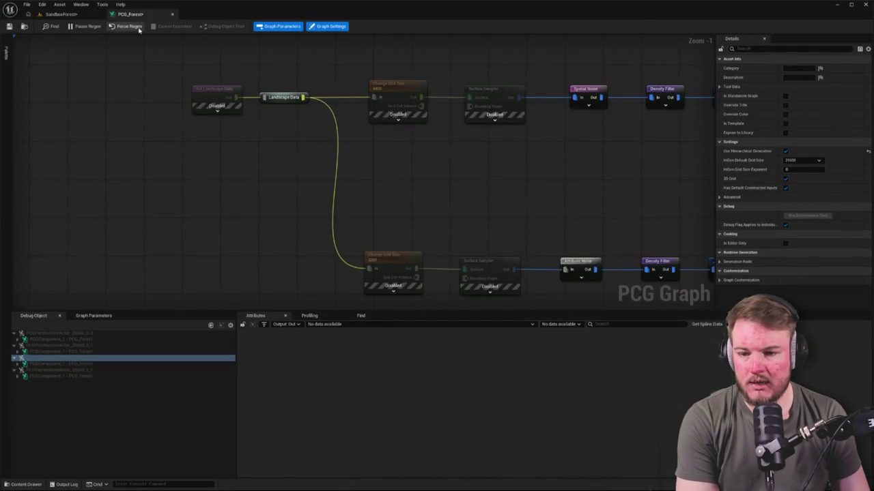
pyautogui.moveTo(292, 68); pyautogui.dragTo(460, 256)
pyautogui.press('e')
pyautogui.click(122, 117)
# Toggle graph regeneration off and on and force the forest to regenerate.
pyautogui.click(76, 15)
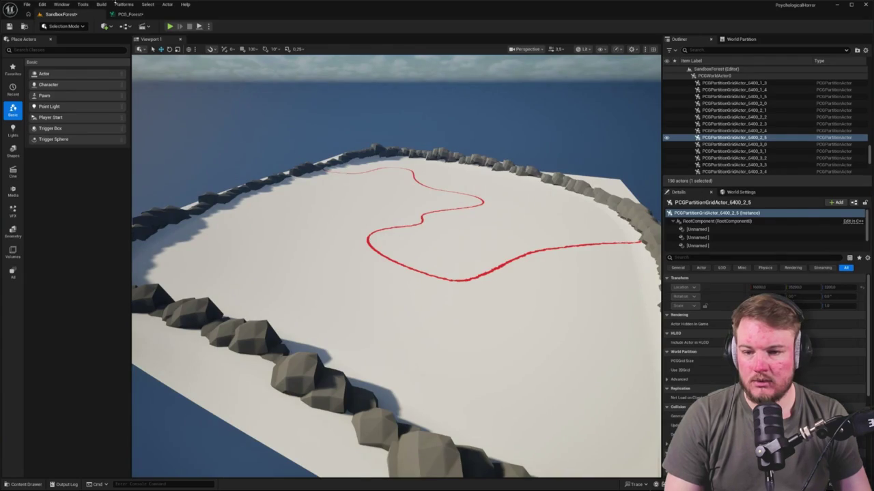
pyautogui.click(128, 13)
pyautogui.click(85, 25)
pyautogui.click(85, 26)
pyautogui.click(61, 14)
pyautogui.click(129, 14)
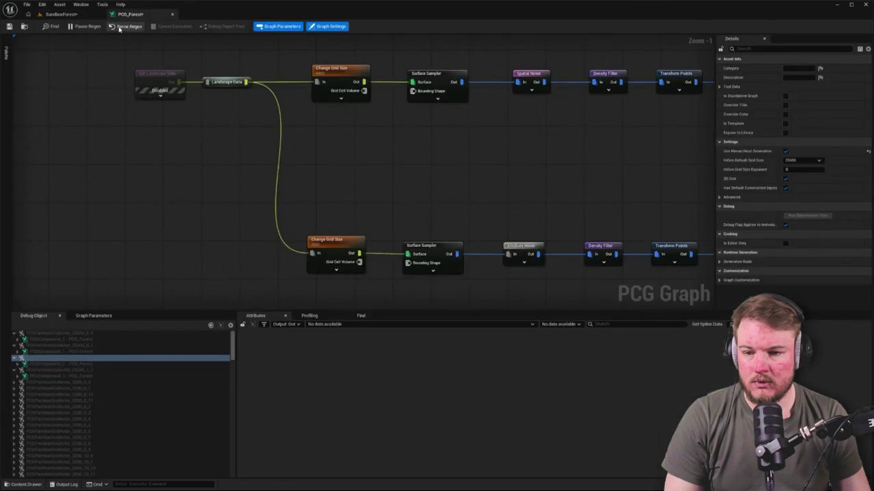
# Inspect the regenerated trees across the SandboxForest landscape toward the island's right edge.
pyautogui.click(61, 13)
pyautogui.click(377, 189)
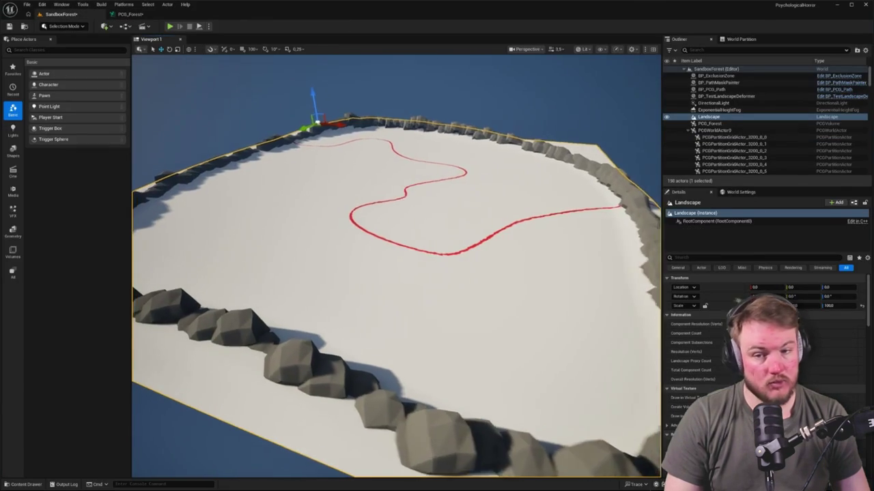
pyautogui.rightClick(380, 187)
pyautogui.click(137, 82)
pyautogui.click(78, 65)
pyautogui.click(62, 14)
pyautogui.moveTo(395, 287); pyautogui.dragTo(382, 242)
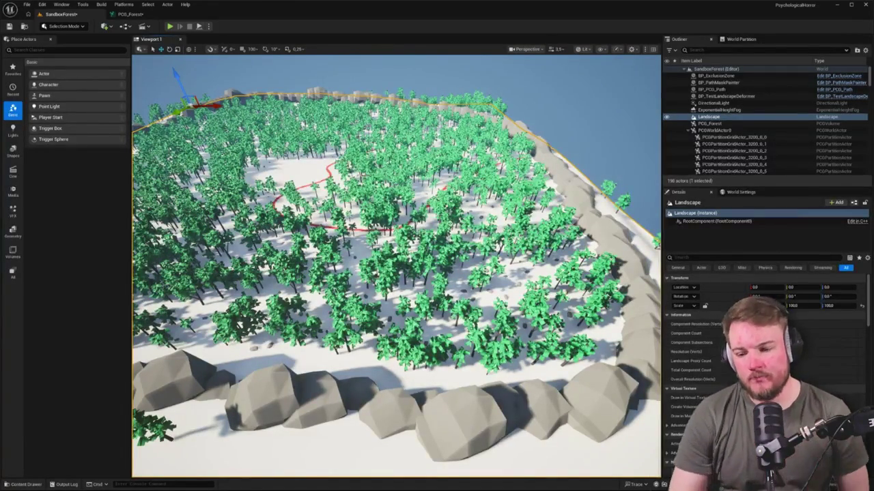
# Reopen PCG_Forest from the Content Drawer's Forest folder.
pyautogui.hotkey('ctrl', 'space')
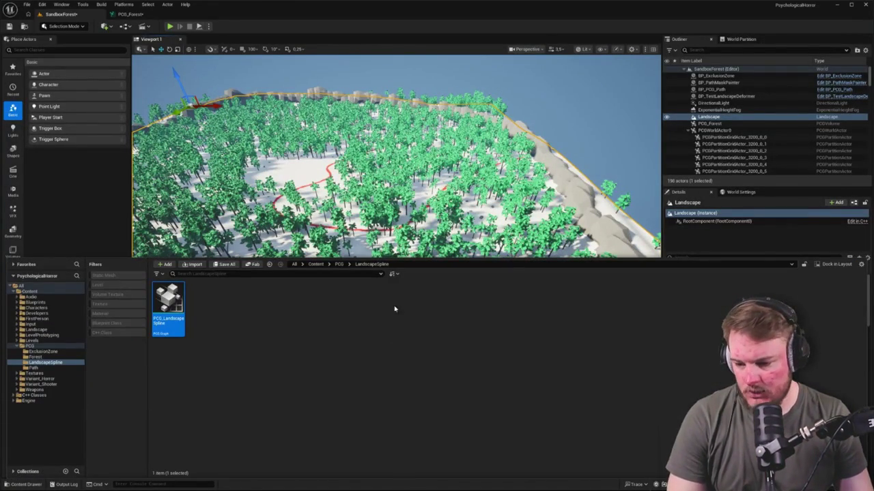
pyautogui.click(55, 358)
pyautogui.doubleClick(167, 300)
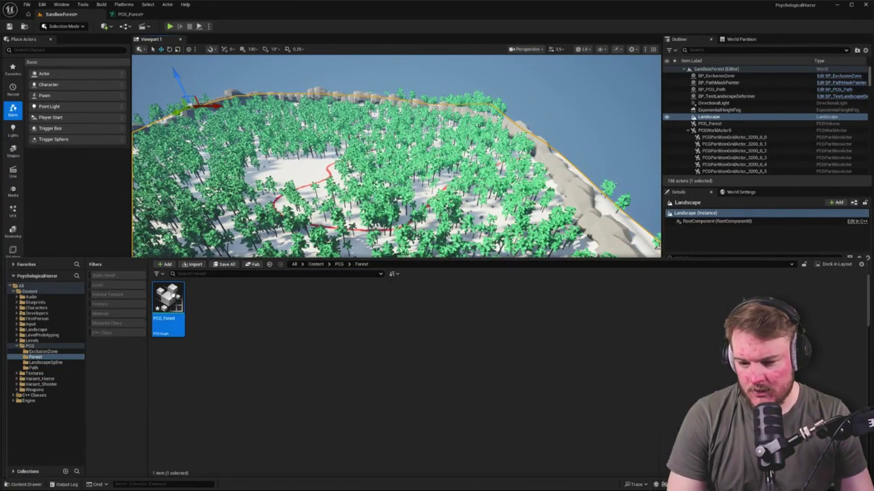
pyautogui.hotkey('ctrl', 'space')
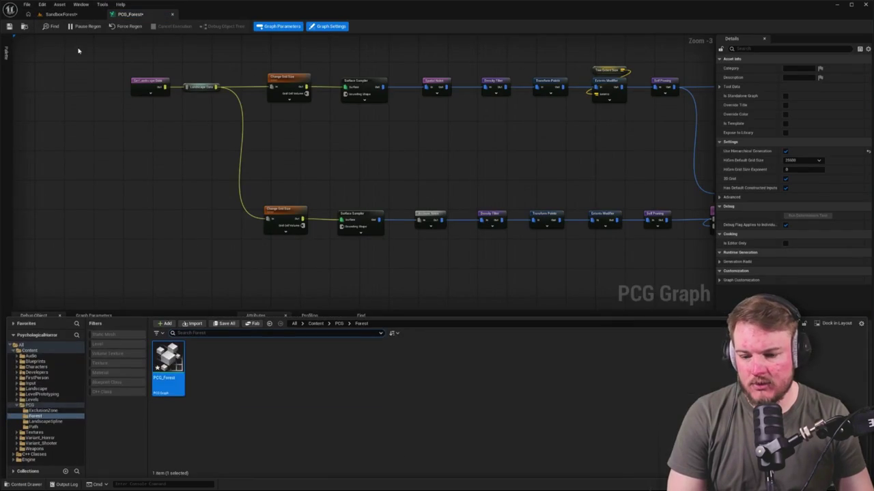
pyautogui.click(38, 416)
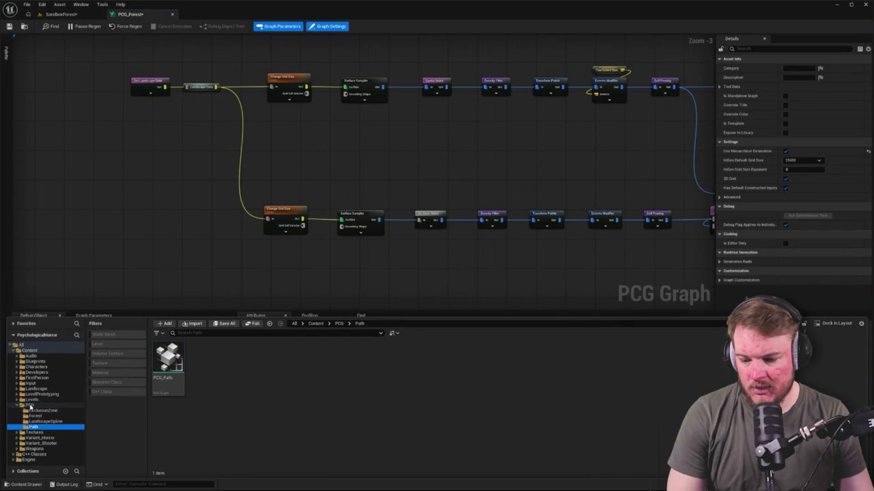
# Open BP_Forest from Blueprints > Forest and dock its editor in the main tab bar.
pyautogui.click(30, 406)
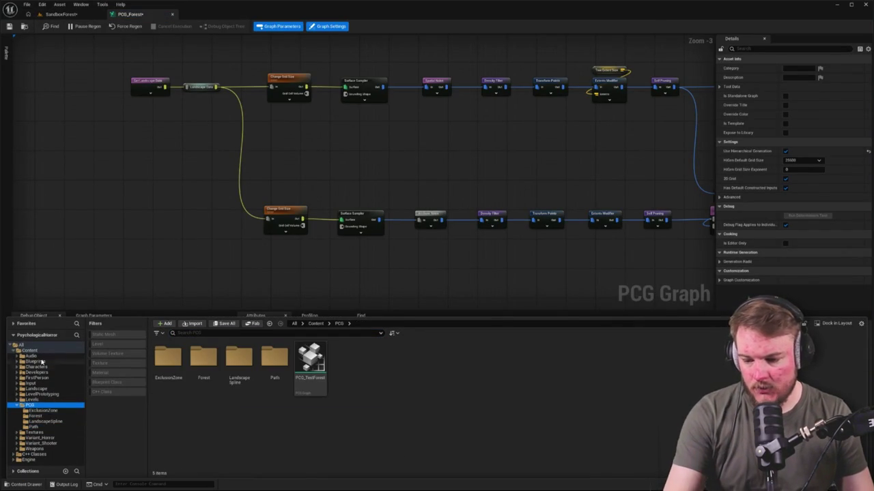
pyautogui.click(35, 361)
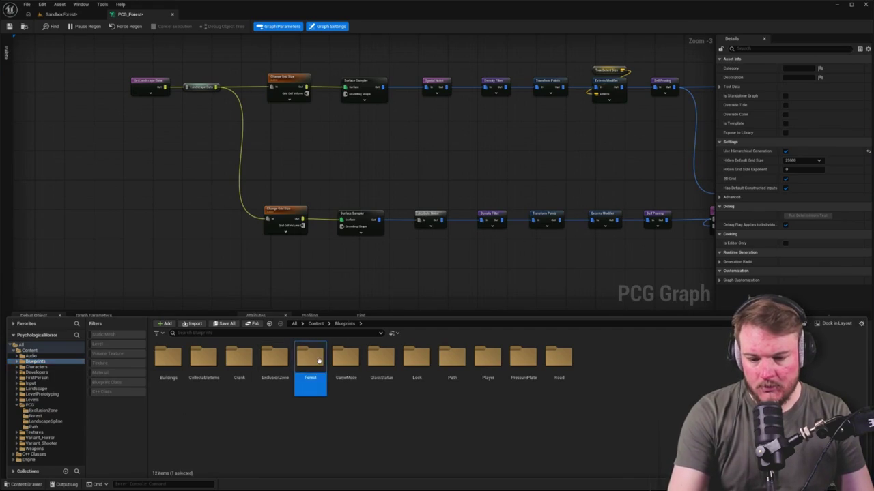
pyautogui.doubleClick(311, 369)
pyautogui.doubleClick(179, 364)
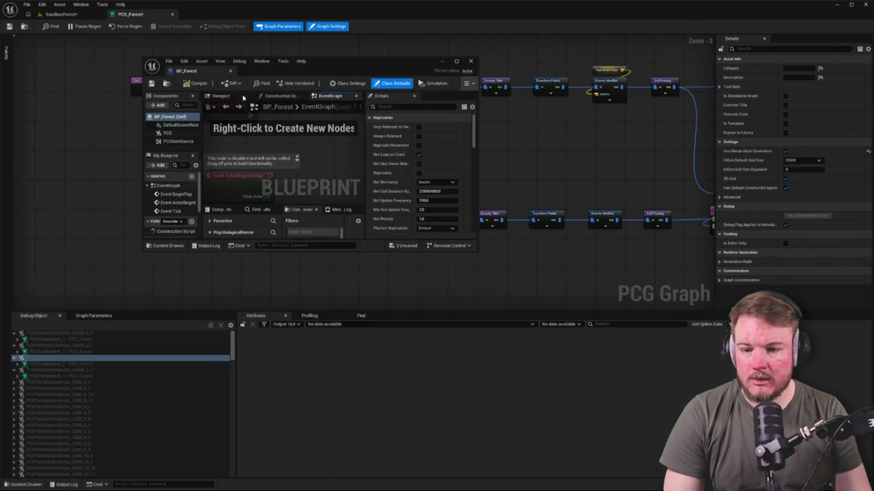
pyautogui.moveTo(187, 70); pyautogui.dragTo(204, 13)
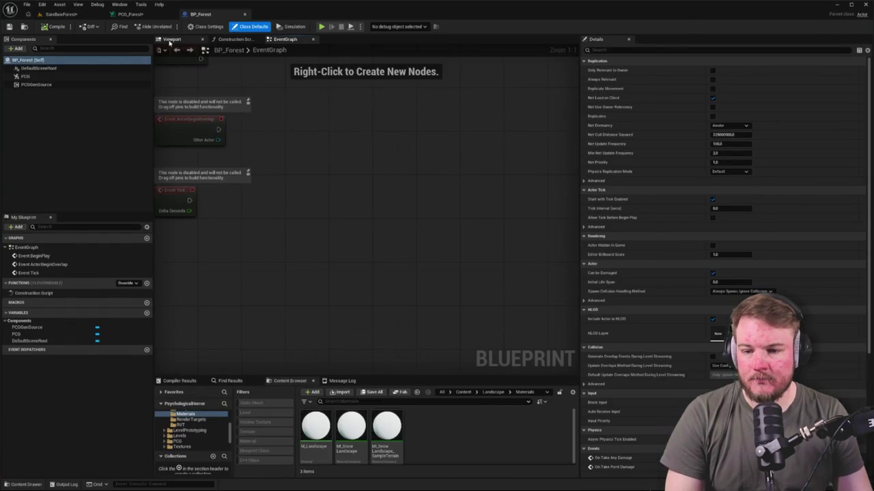
# Inspect BP_Forest's PCG and PCGGenSource components in the Viewport.
pyautogui.click(172, 39)
pyautogui.click(26, 76)
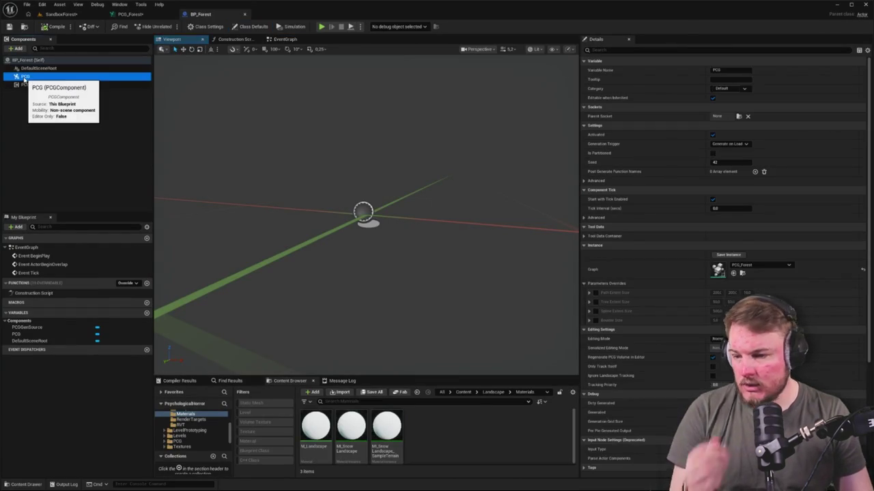
pyautogui.click(36, 85)
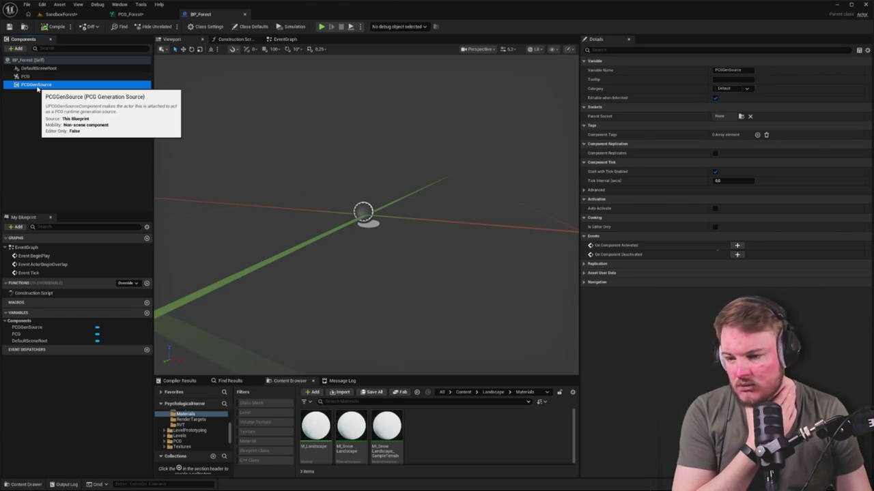
# Search for a spline component to add under DefaultSceneRoot.
pyautogui.click(37, 68)
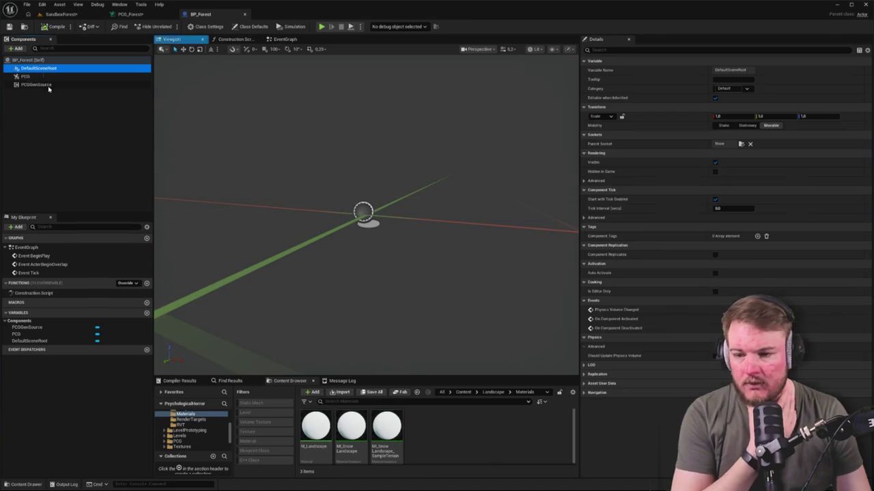
pyautogui.click(15, 49)
pyautogui.write('splinme')
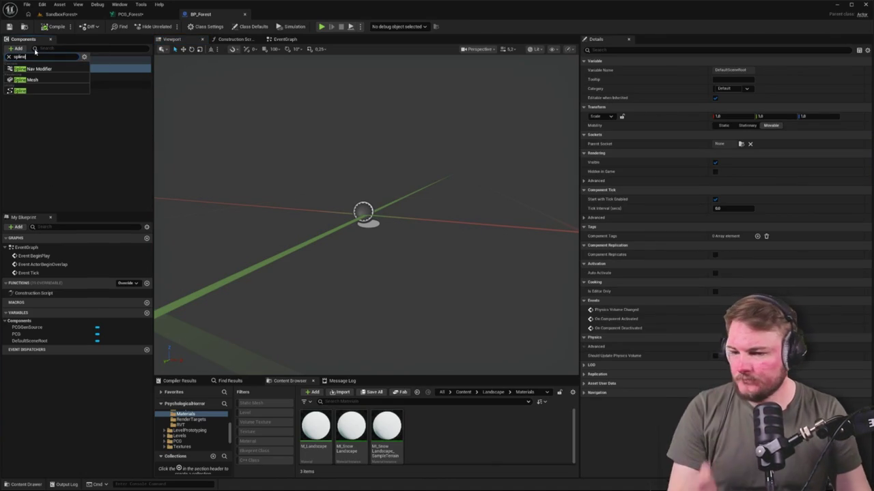
# Add a Spline component under DefaultSceneRoot and look it over in the viewport.
pyautogui.click(29, 92)
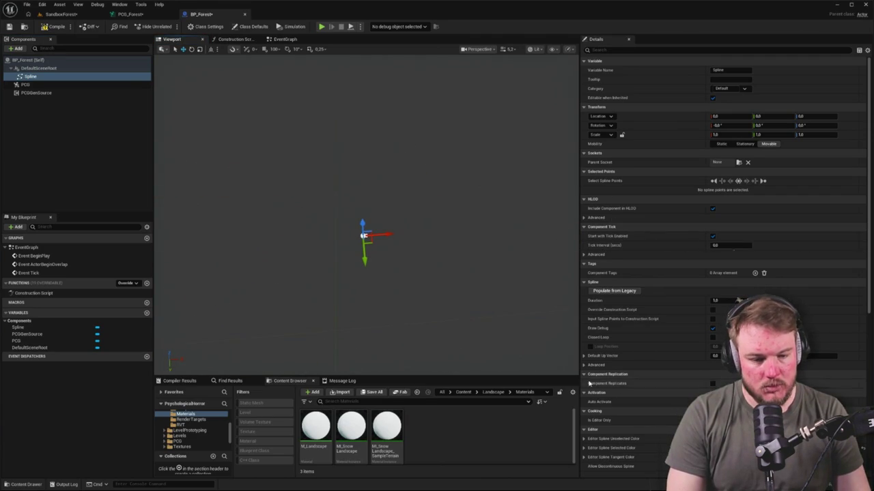
pyautogui.click(590, 346)
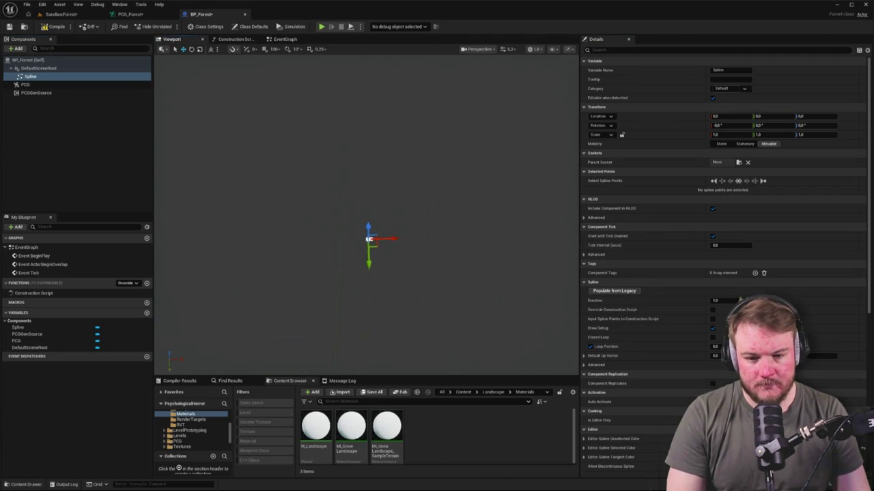
pyautogui.moveTo(368, 218)
pyautogui.mouseDown()
pyautogui.moveTo(395, 218)
pyautogui.moveTo(381, 271)
pyautogui.mouseUp()
pyautogui.click(590, 346)
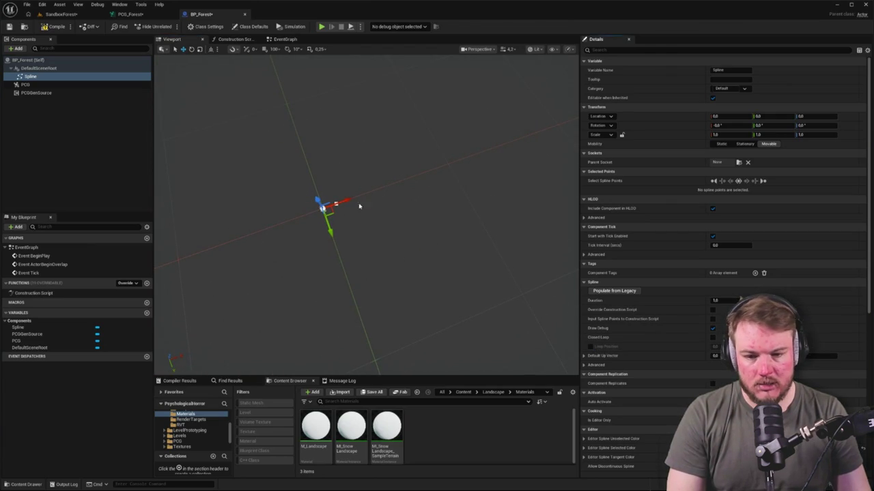
pyautogui.click(338, 203)
pyautogui.moveTo(346, 218)
pyautogui.mouseDown()
pyautogui.moveTo(362, 246)
pyautogui.moveTo(324, 223)
pyautogui.moveTo(566, 209)
pyautogui.moveTo(573, 300)
pyautogui.moveTo(526, 203)
pyautogui.moveTo(543, 211)
pyautogui.moveTo(423, 95)
pyautogui.moveTo(181, 117)
pyautogui.mouseUp()
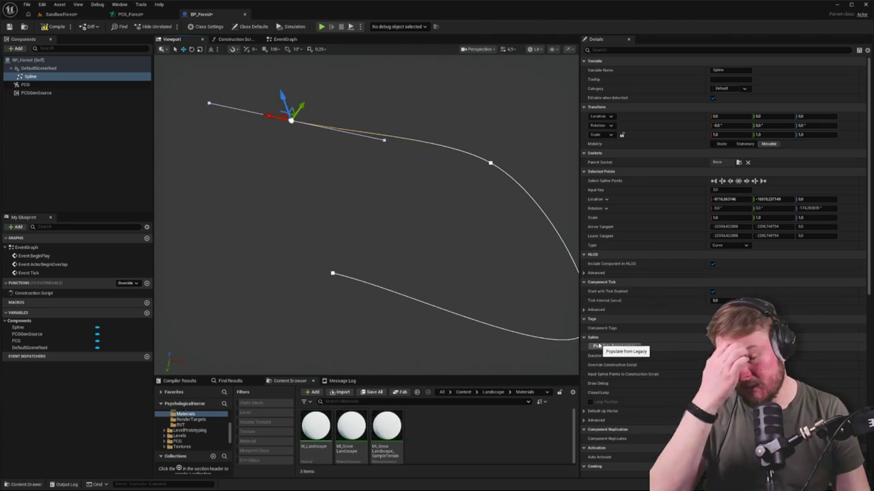
# Make the spline a Closed Loop, frame it, and drag a point to reshape it.
pyautogui.click(713, 392)
pyautogui.press('f')
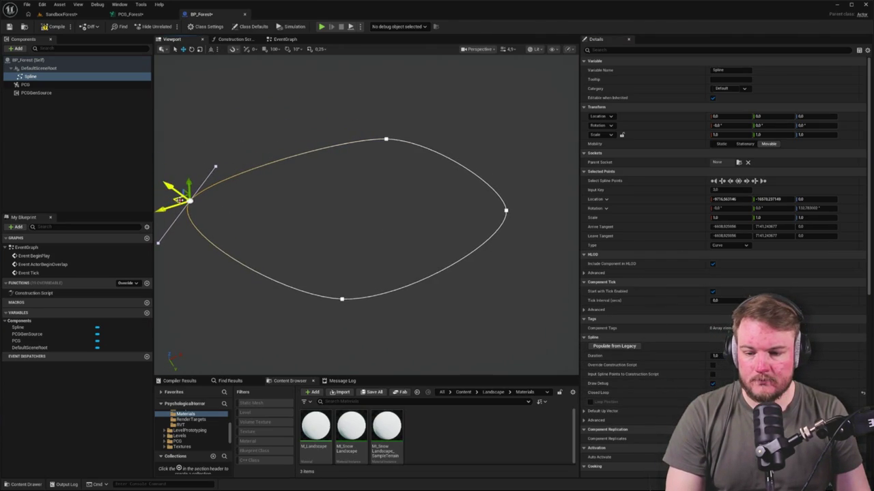
pyautogui.moveTo(183, 199)
pyautogui.mouseDown()
pyautogui.moveTo(277, 201)
pyautogui.moveTo(246, 189)
pyautogui.mouseUp()
pyautogui.scroll(3, 382, 211)
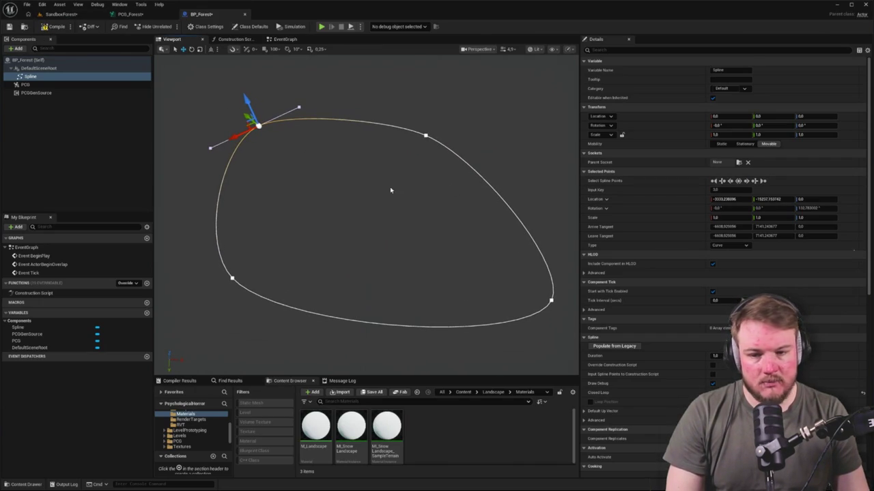
pyautogui.click(74, 133)
pyautogui.click(17, 48)
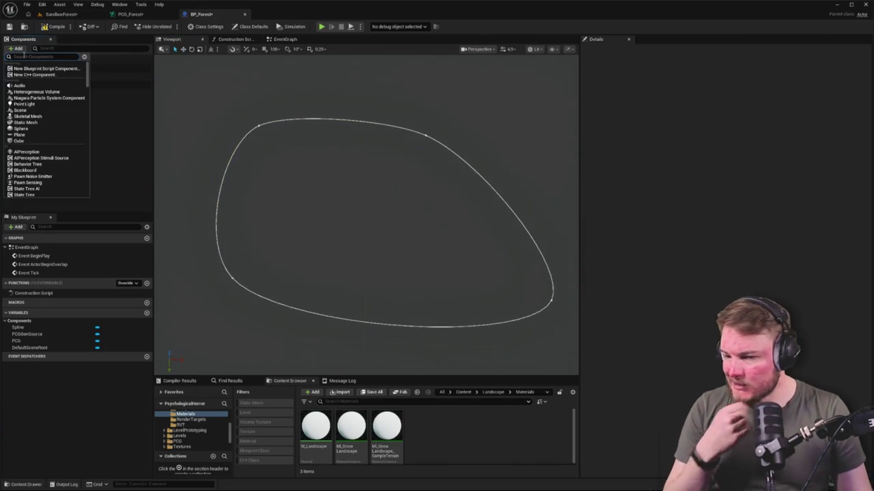
# Add a temporary Cube component and select all the Spline's points.
pyautogui.click(25, 141)
pyautogui.click(61, 130)
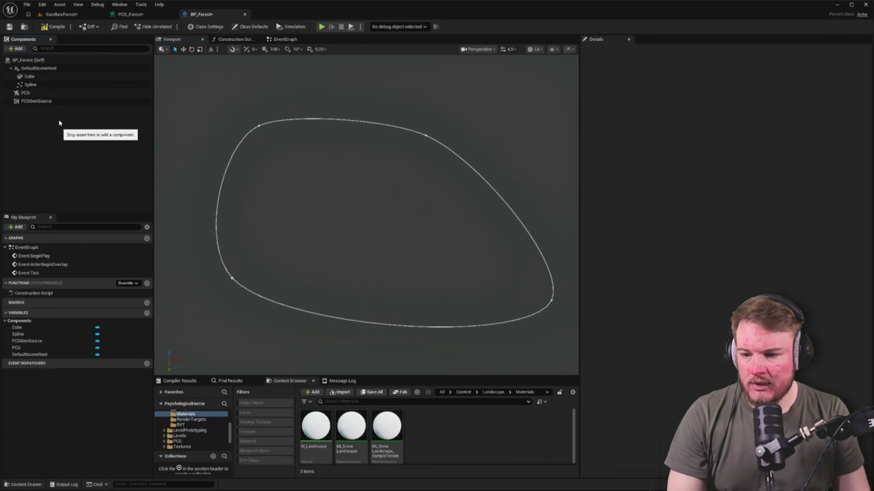
pyautogui.click(30, 78)
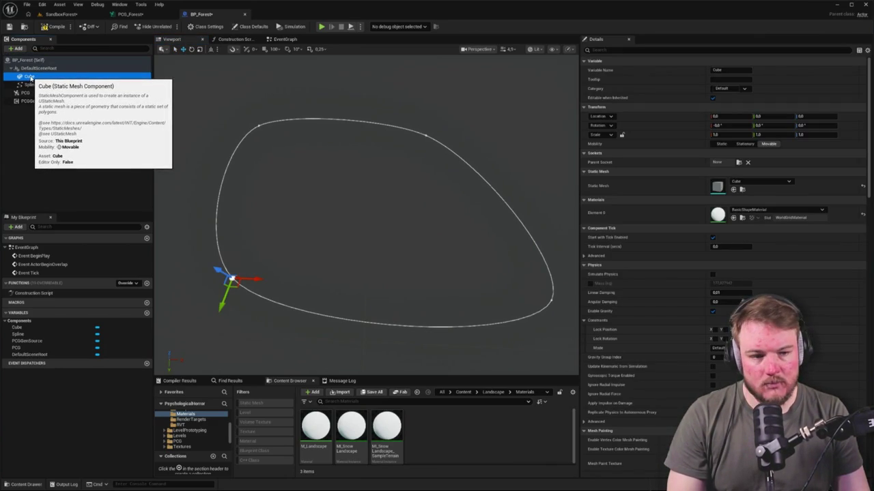
pyautogui.click(30, 84)
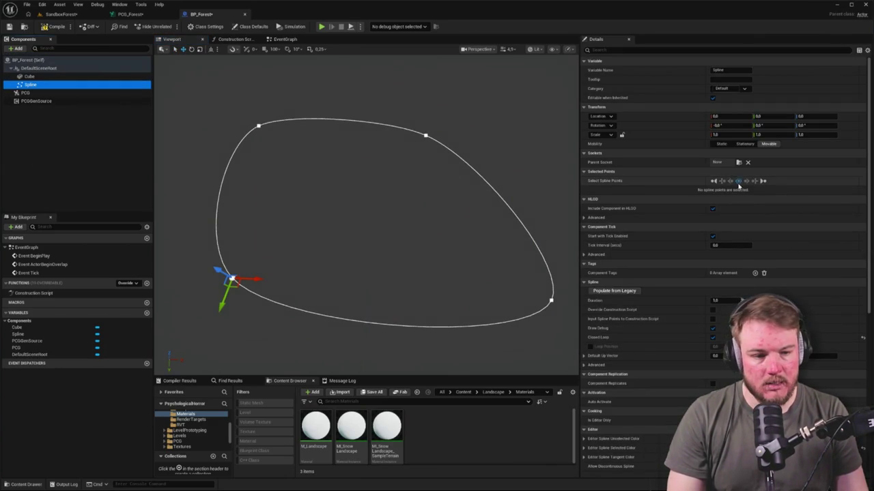
pyautogui.click(738, 181)
pyautogui.moveTo(424, 199); pyautogui.dragTo(394, 198)
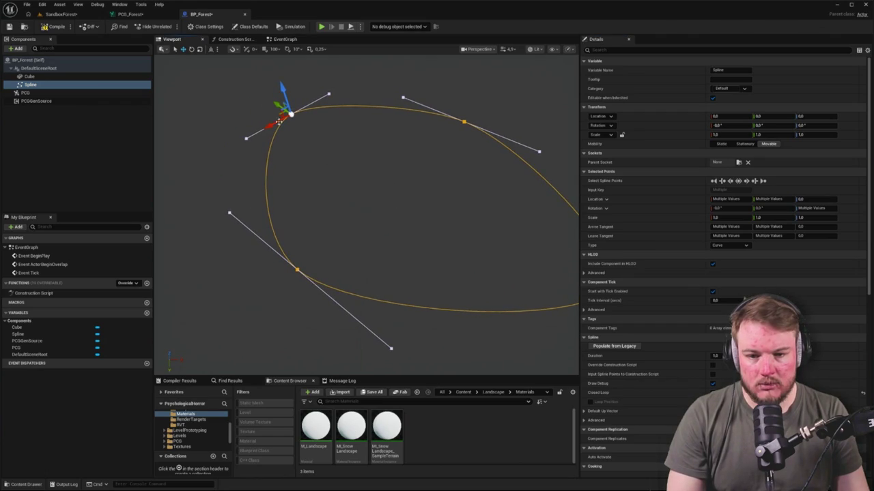
pyautogui.moveTo(279, 114); pyautogui.dragTo(303, 286)
pyautogui.moveTo(180, 181); pyautogui.dragTo(180, 181)
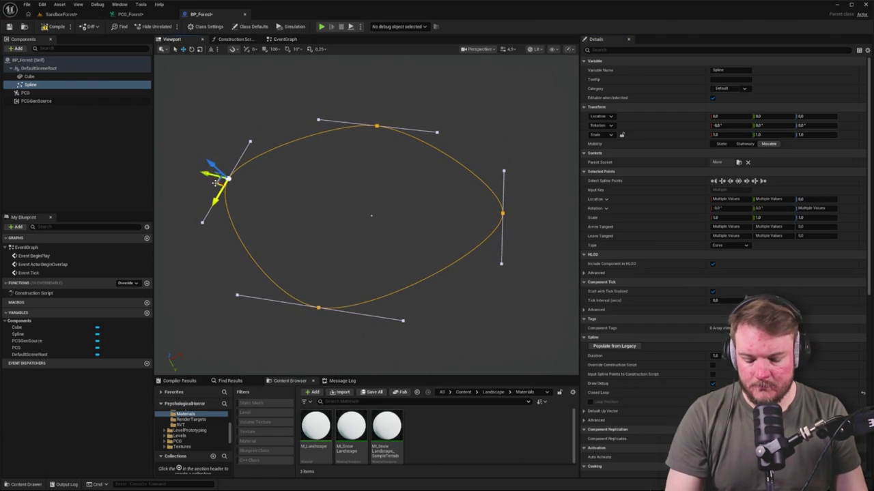
# Switch to the Top view, drag the spline points, and delete the Cube.
pyautogui.hotkey('alt', 'h')
pyautogui.hotkey('alt', 'j')
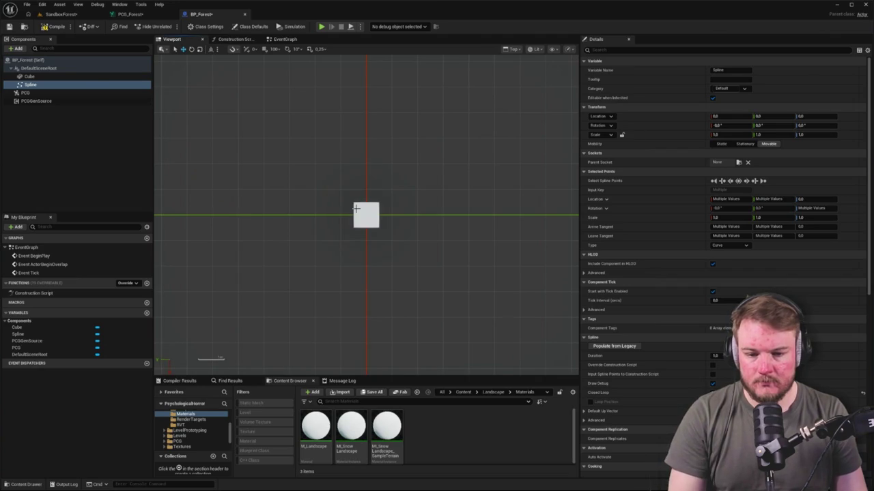
pyautogui.scroll(-6, 355, 208)
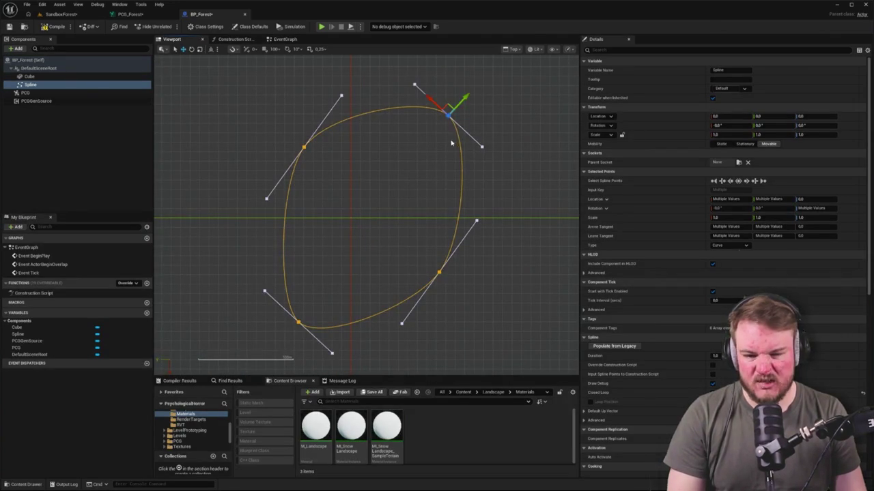
pyautogui.moveTo(446, 104); pyautogui.dragTo(425, 104)
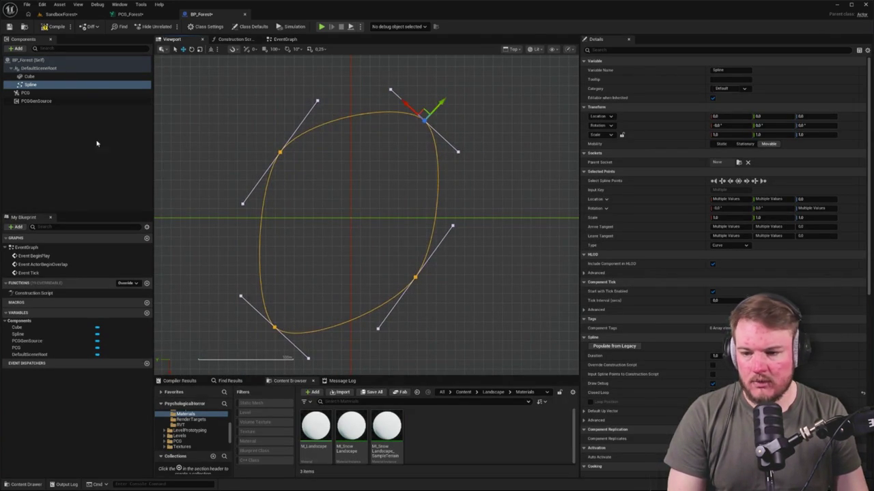
pyautogui.click(45, 104)
pyautogui.click(41, 76)
pyautogui.press('Delete')
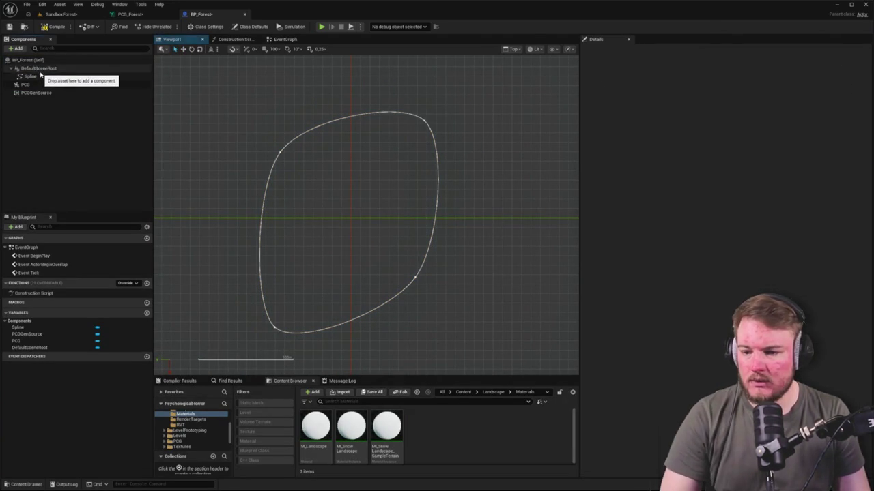
# Pull the corner spline points into a rounded square and compile BP_Forest.
pyautogui.click(41, 77)
pyautogui.click(279, 152)
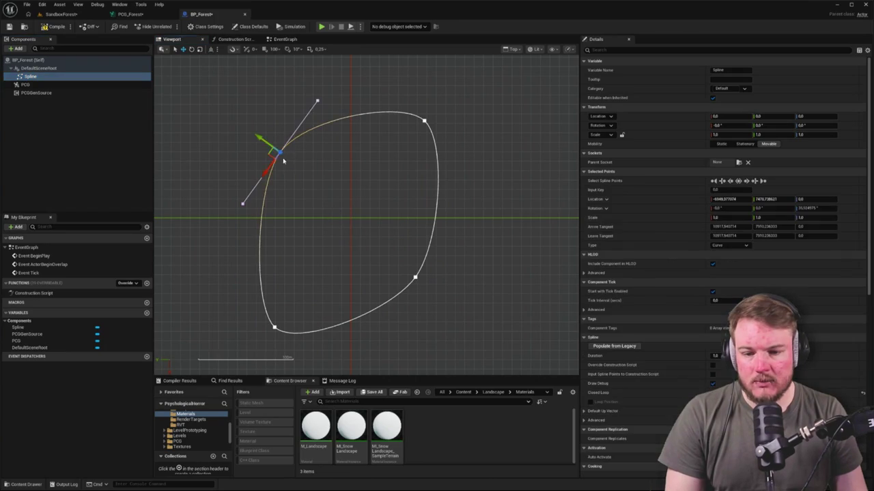
pyautogui.moveTo(266, 154); pyautogui.dragTo(241, 137)
pyautogui.click(273, 327)
pyautogui.click(416, 278)
pyautogui.moveTo(425, 277); pyautogui.dragTo(454, 292)
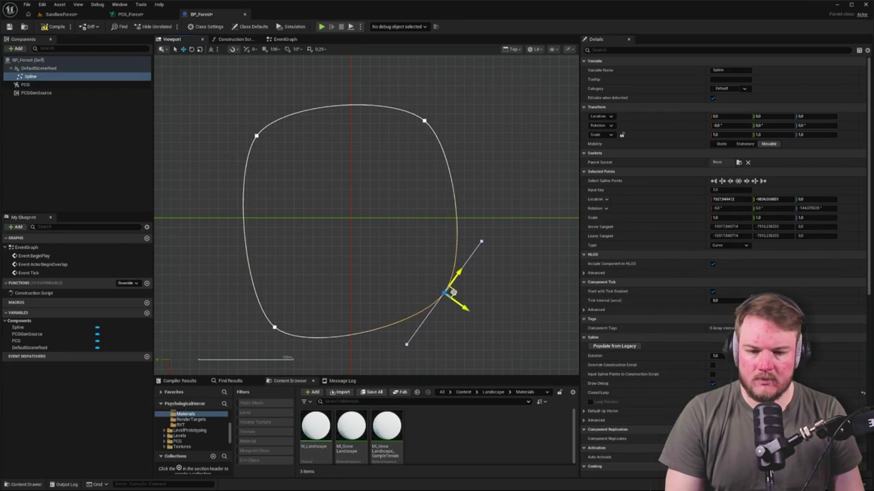
pyautogui.click(54, 28)
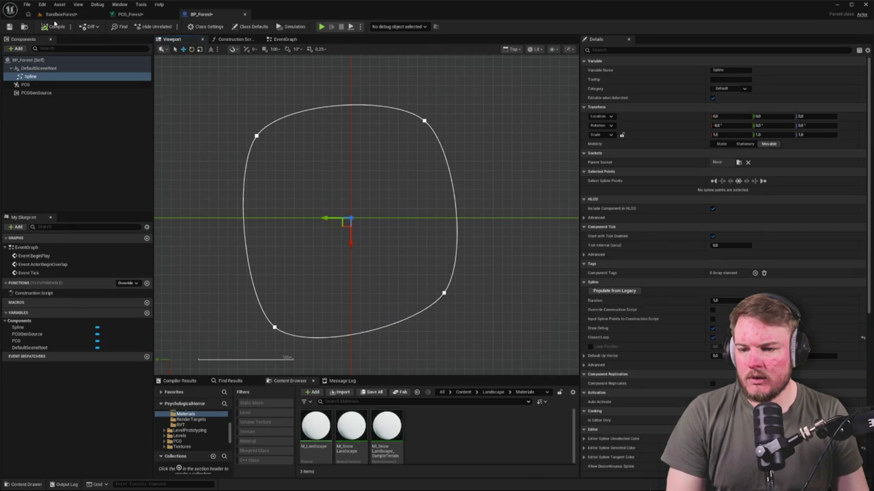
pyautogui.click(30, 85)
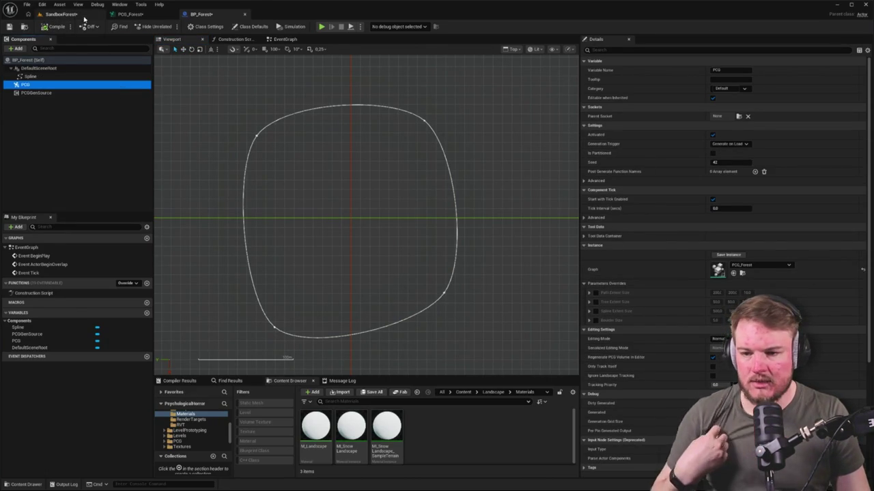
# Check the PCG_Forest volume in the level, then go back to BP_Forest.
pyautogui.click(61, 15)
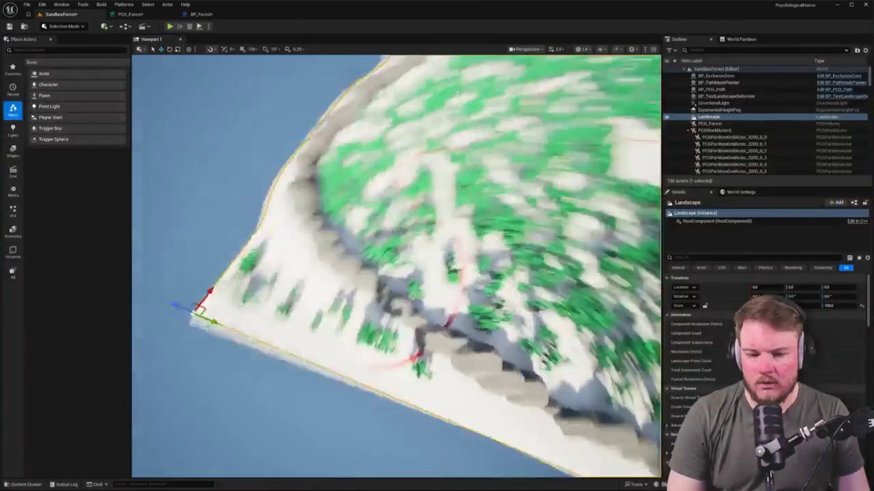
pyautogui.hotkey('ctrl', 'space')
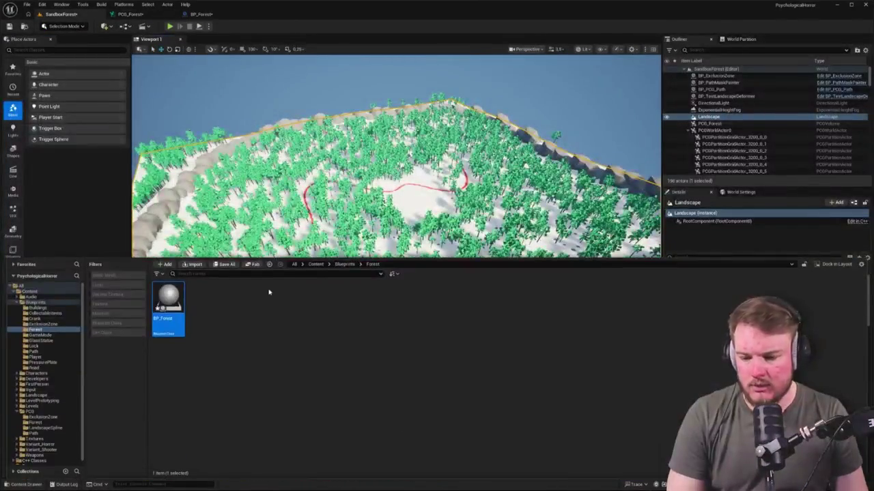
pyautogui.click(710, 123)
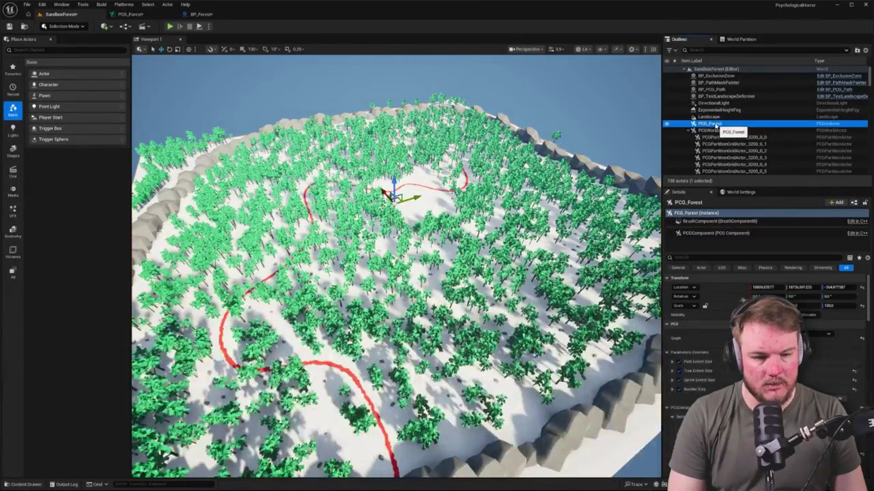
pyautogui.click(131, 15)
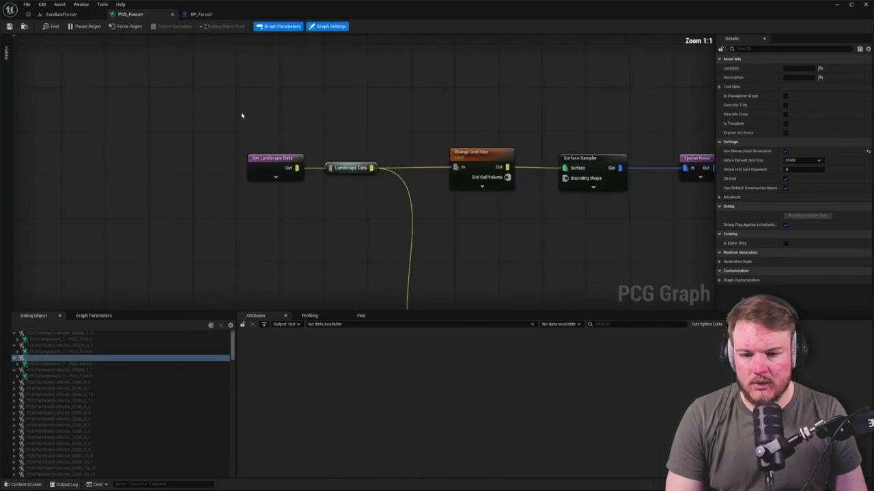
pyautogui.click(194, 14)
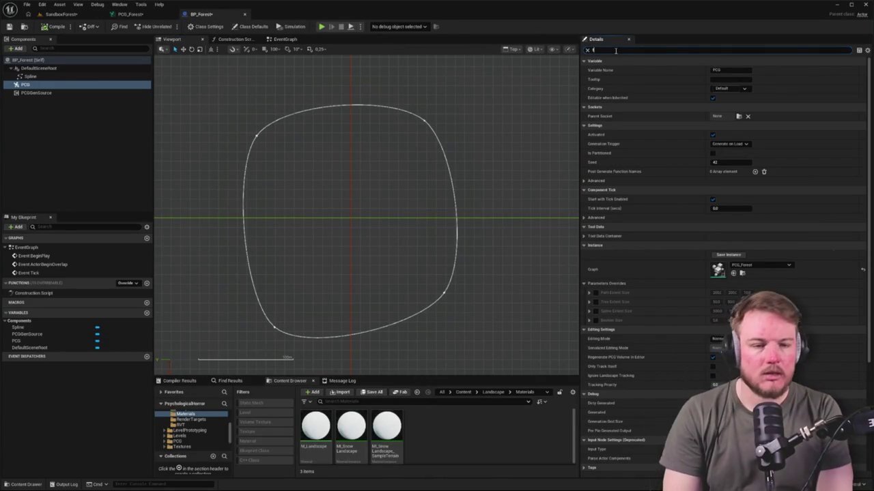
# Add the component tag ForestSpline, compile BP_Forest, and return to PCG_Forest.
pyautogui.write('ag')
pyautogui.click(757, 70)
pyautogui.write('ForestSpline')
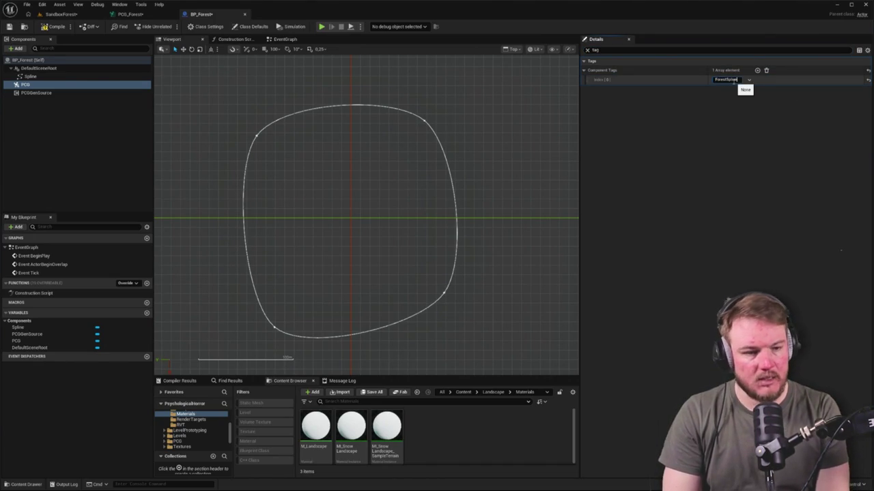
pyautogui.press('Return')
pyautogui.click(55, 27)
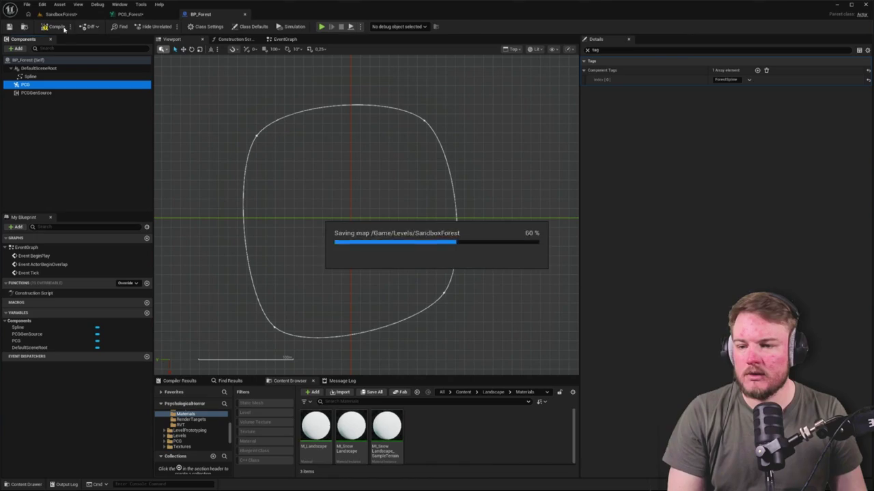
pyautogui.click(130, 14)
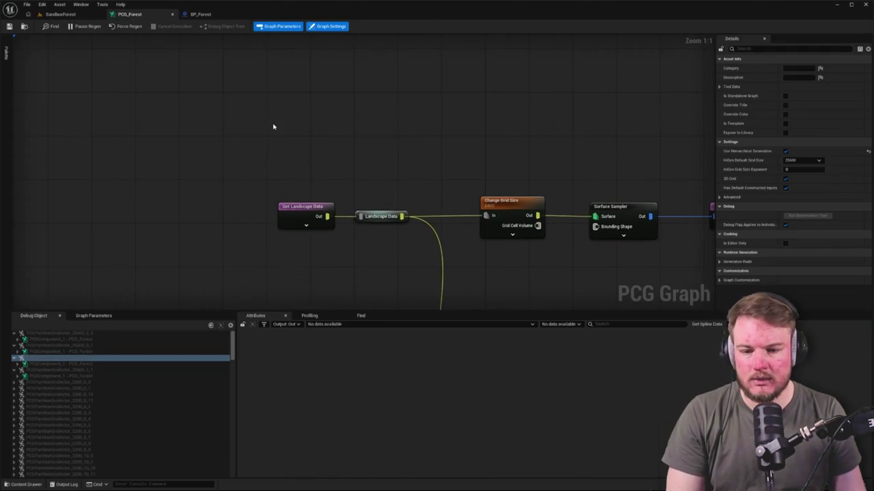
# Add a Get Spline Data node with Component Selection Tag set to ForestSpline.
pyautogui.rightClick(273, 127)
pyautogui.write('get splin')
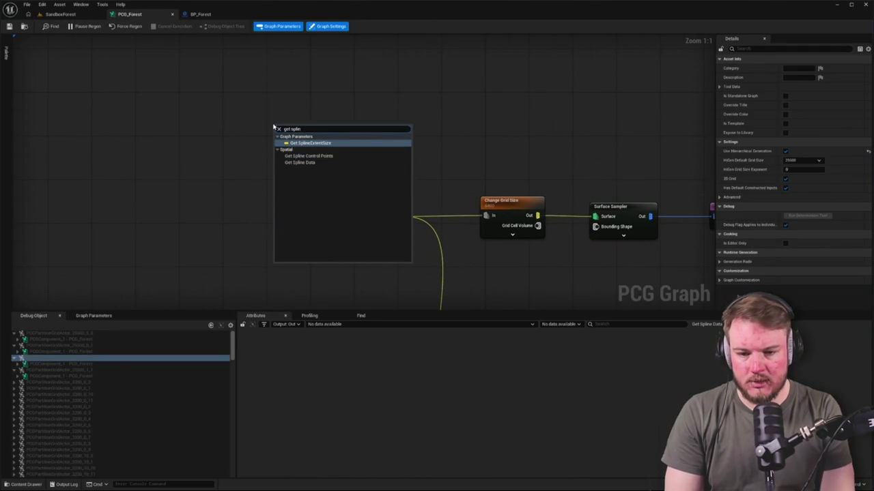
pyautogui.press('Down')
pyautogui.press('Down')
pyautogui.press('Return')
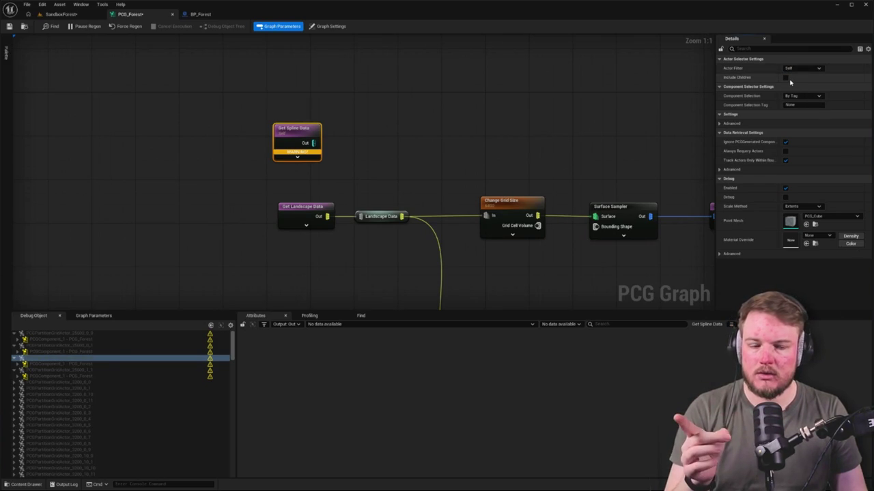
pyautogui.click(823, 104)
pyautogui.write('ForestSpli')
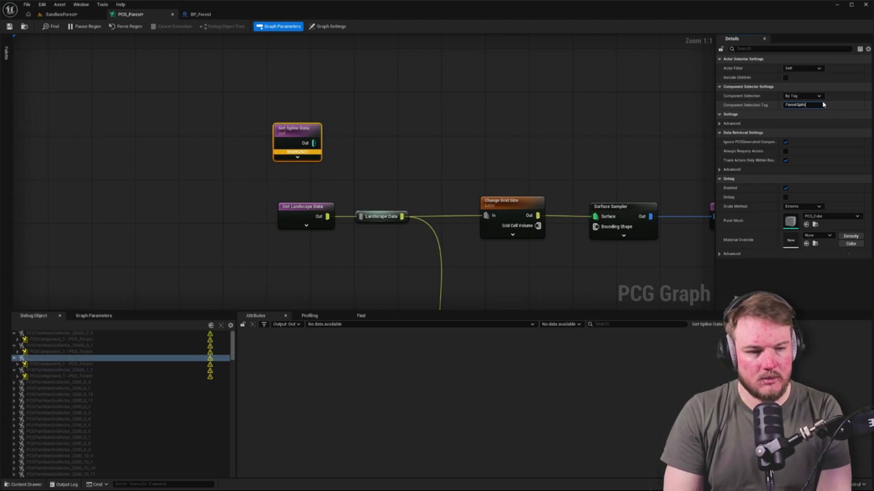
pyautogui.press('Return')
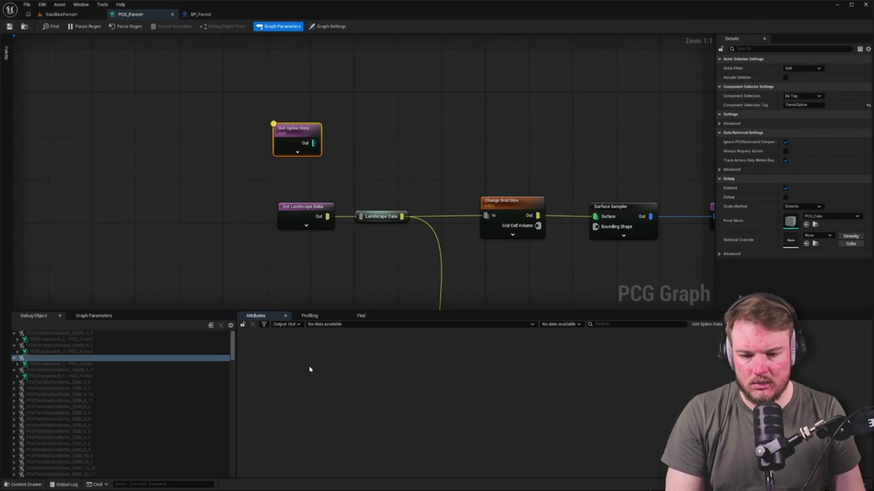
# Pan the graph and drag a wire from Get Spline Data's Out pin.
pyautogui.click(342, 145)
pyautogui.moveTo(342, 145); pyautogui.dragTo(286, 145)
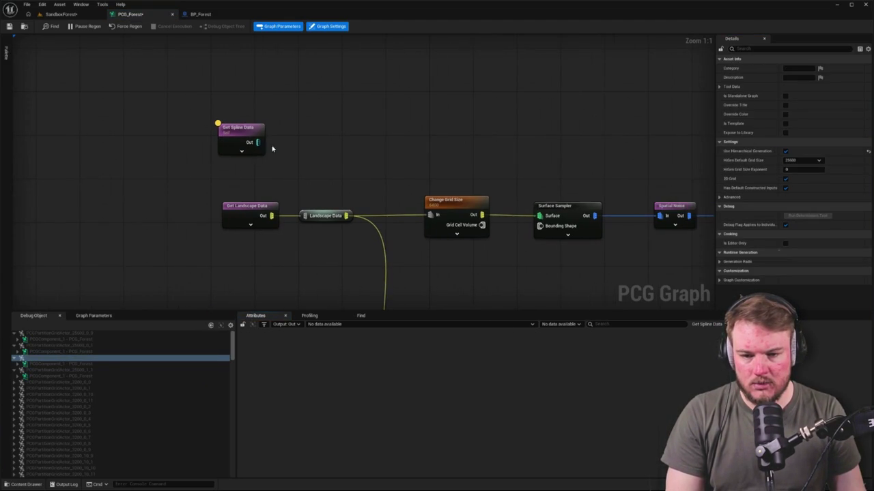
pyautogui.moveTo(470, 141); pyautogui.dragTo(448, 144)
pyautogui.moveTo(236, 145); pyautogui.dragTo(279, 127)
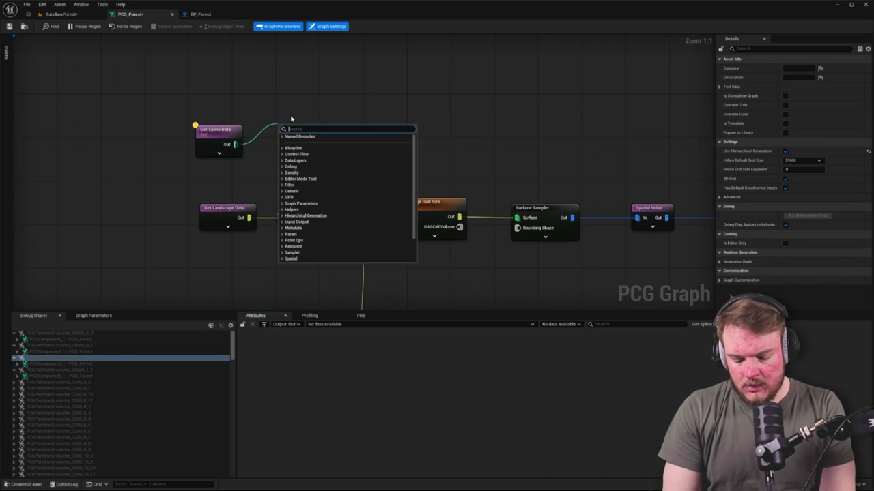
# Add a connected Spline Sampler set to On Interior with debug display on.
pyautogui.write('sample')
pyautogui.press('Down')
pyautogui.press('Down')
pyautogui.press('Down')
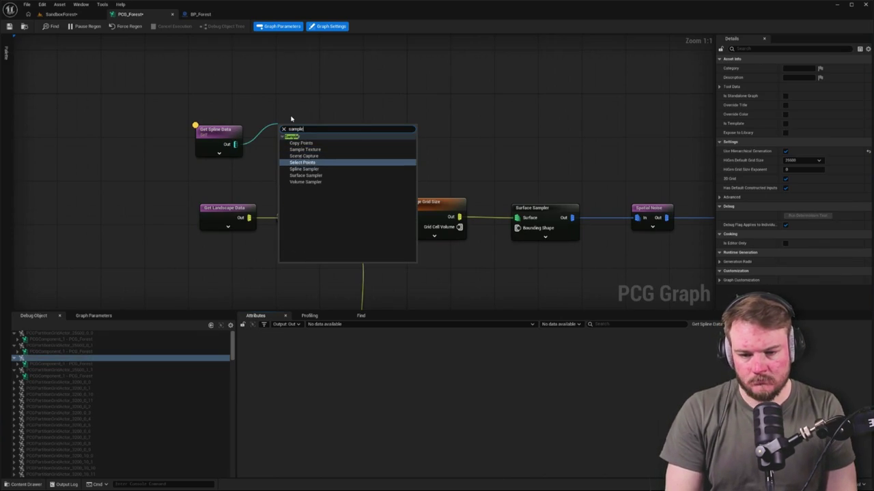
pyautogui.press('Return')
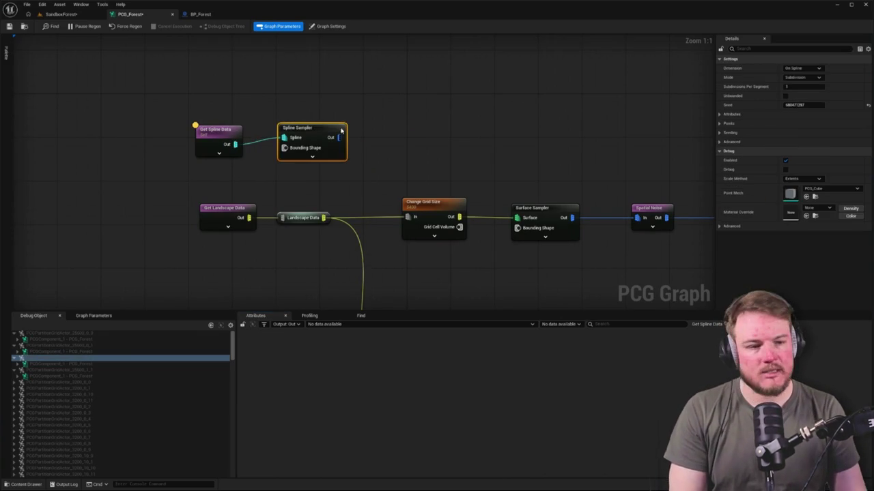
pyautogui.click(792, 69)
pyautogui.click(794, 101)
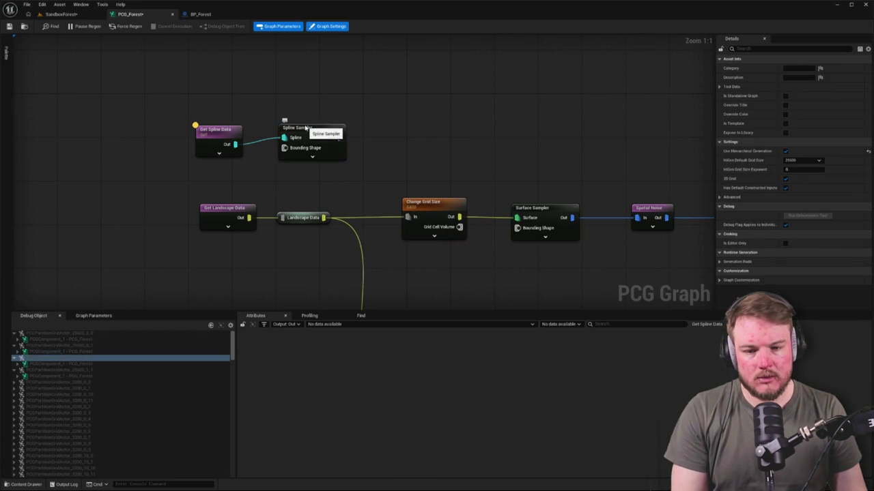
pyautogui.press('d')
pyautogui.press('a')
# Reposition the two spline nodes together in the graph.
pyautogui.click(369, 121)
pyautogui.moveTo(378, 119); pyautogui.dragTo(346, 107)
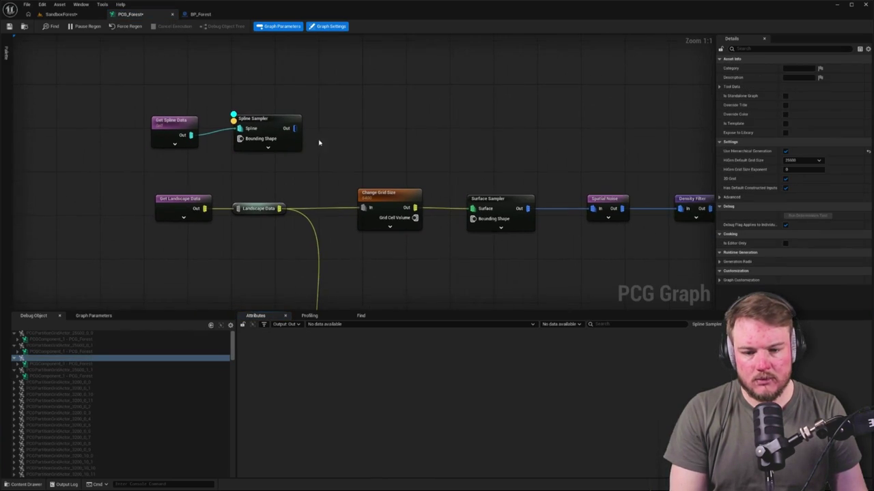
pyautogui.moveTo(323, 181); pyautogui.dragTo(285, 174)
pyautogui.moveTo(145, 120)
pyautogui.mouseDown()
pyautogui.moveTo(198, 147)
pyautogui.moveTo(303, 86)
pyautogui.mouseUp()
pyautogui.click(314, 87)
pyautogui.moveTo(451, 97); pyautogui.dragTo(412, 120)
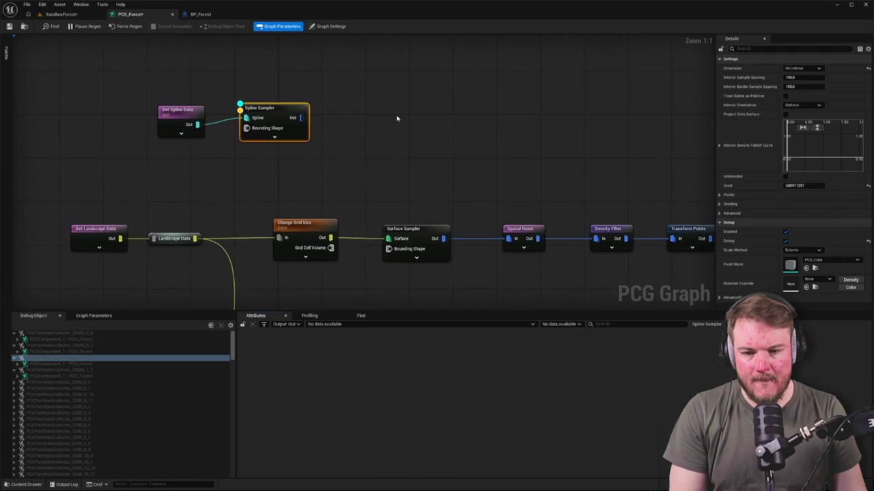
# Check the regenerated forest in the SandboxForest level and BP_Forest.
pyautogui.click(61, 14)
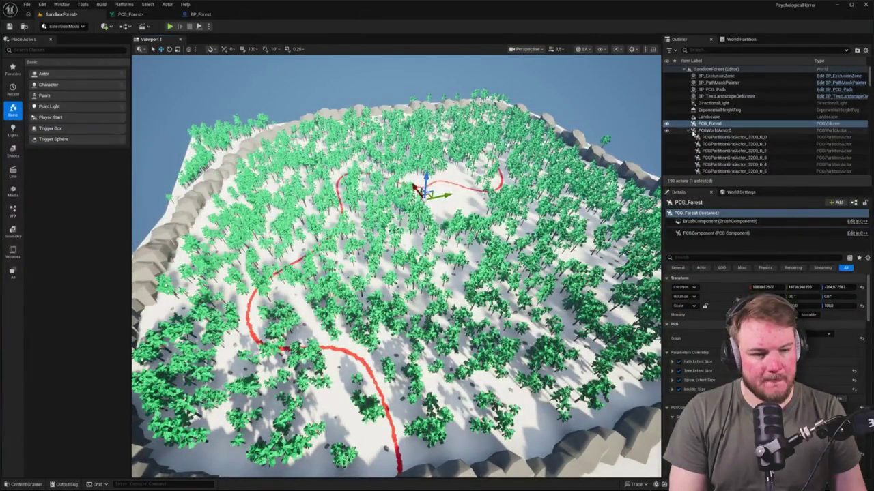
pyautogui.click(673, 126)
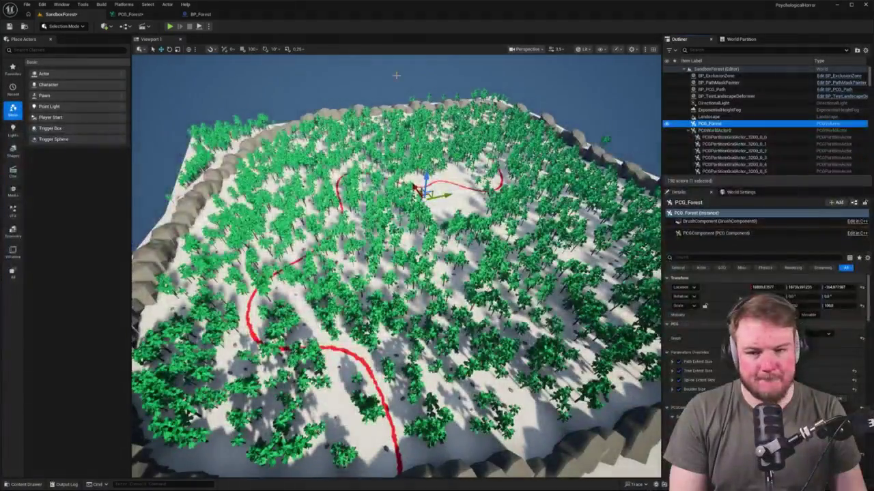
pyautogui.click(217, 15)
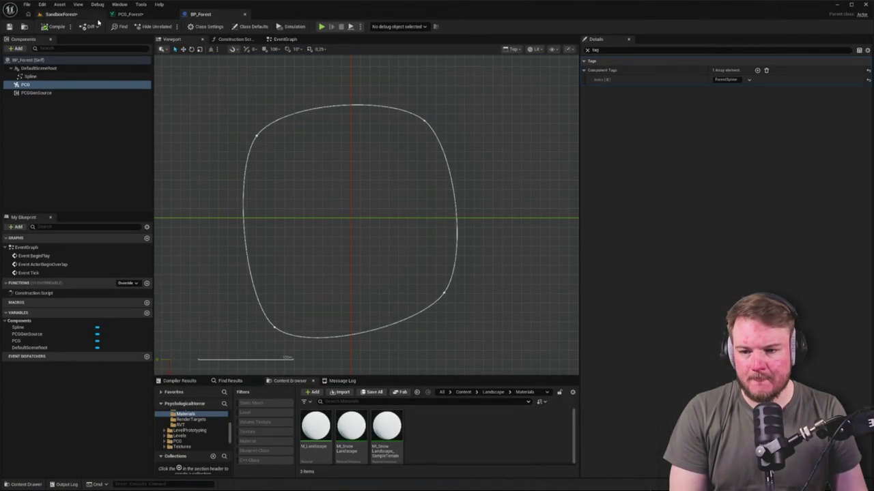
pyautogui.click(124, 17)
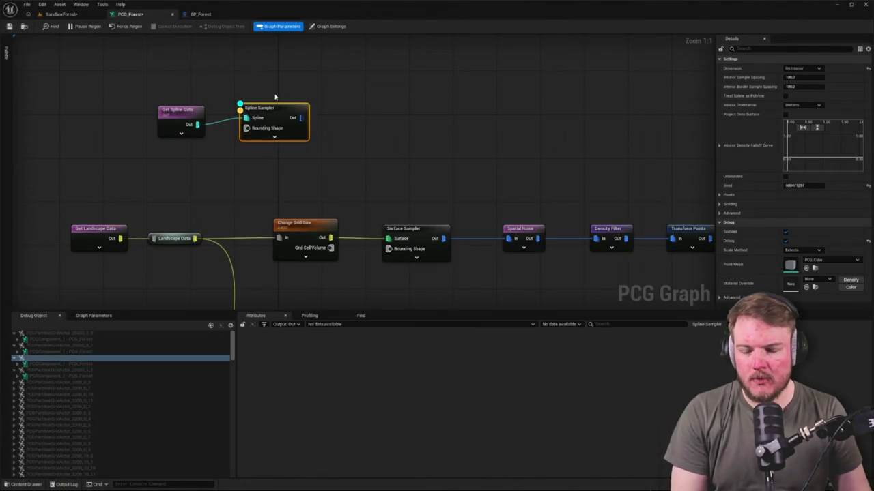
# Tick Include Children on Get Spline Data and debug PCGPartitionGridActor_25600_0_0.
pyautogui.click(191, 120)
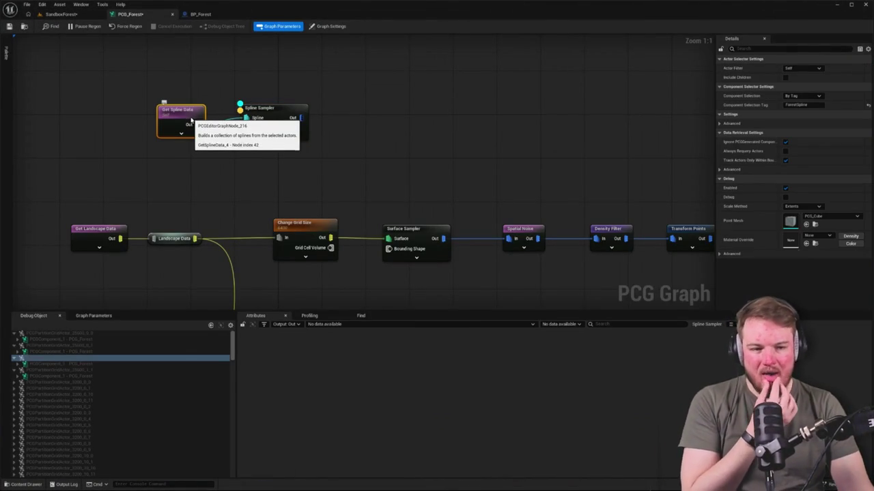
pyautogui.click(786, 78)
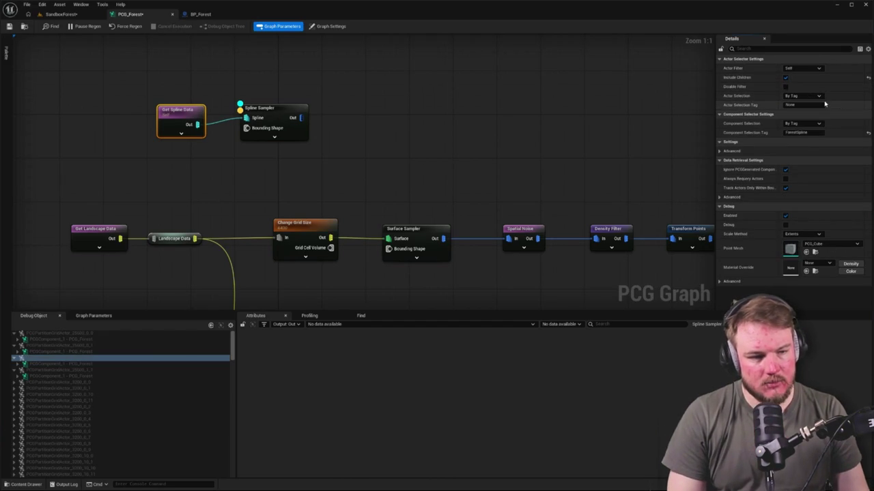
pyautogui.click(423, 117)
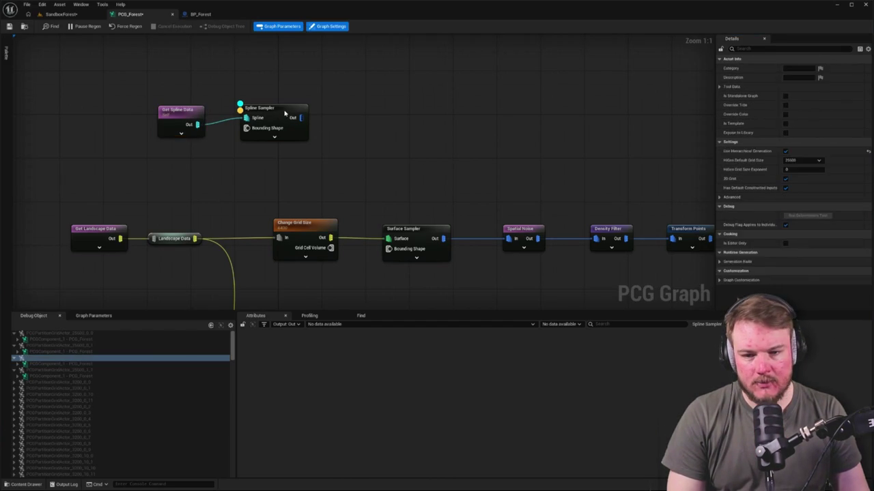
pyautogui.click(287, 114)
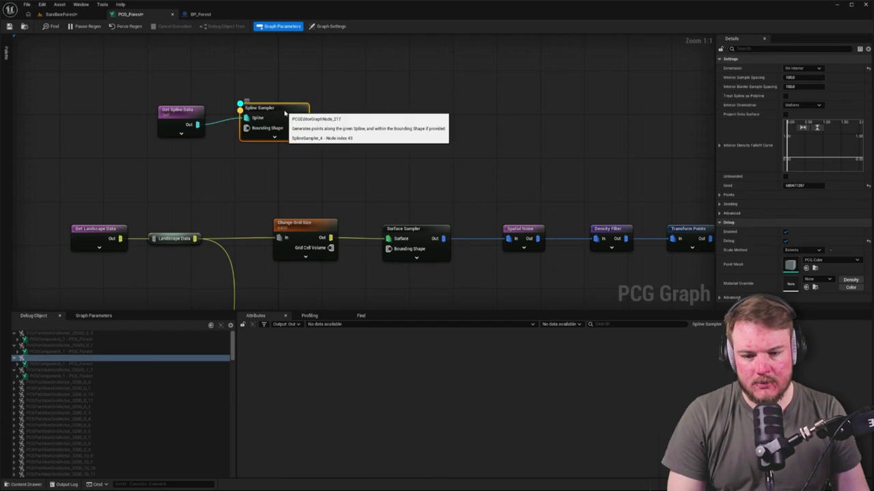
pyautogui.click(65, 346)
pyautogui.click(68, 334)
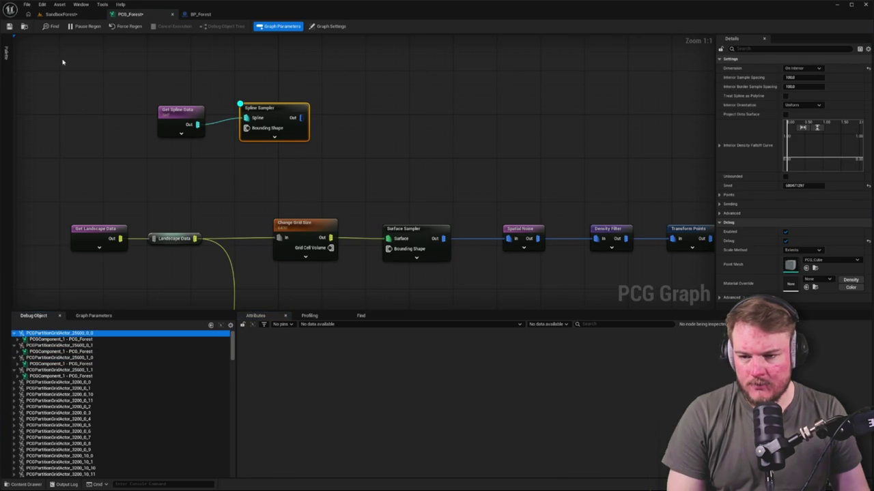
pyautogui.click(58, 15)
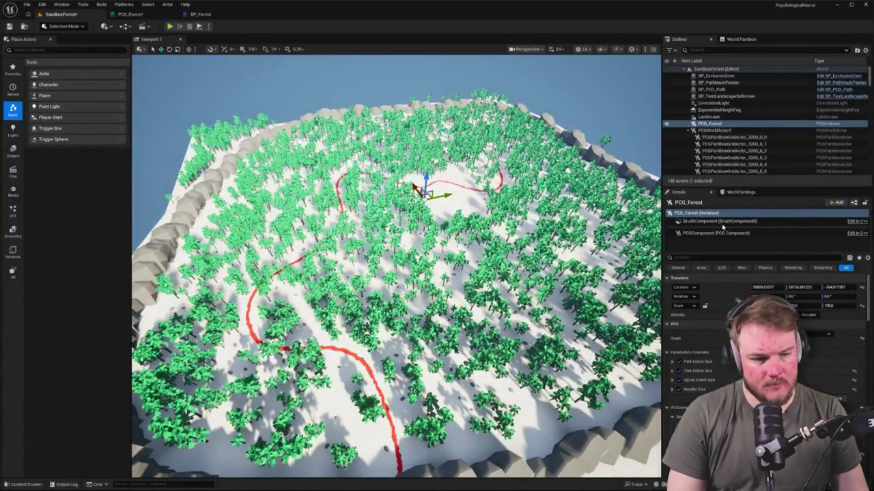
pyautogui.click(717, 124)
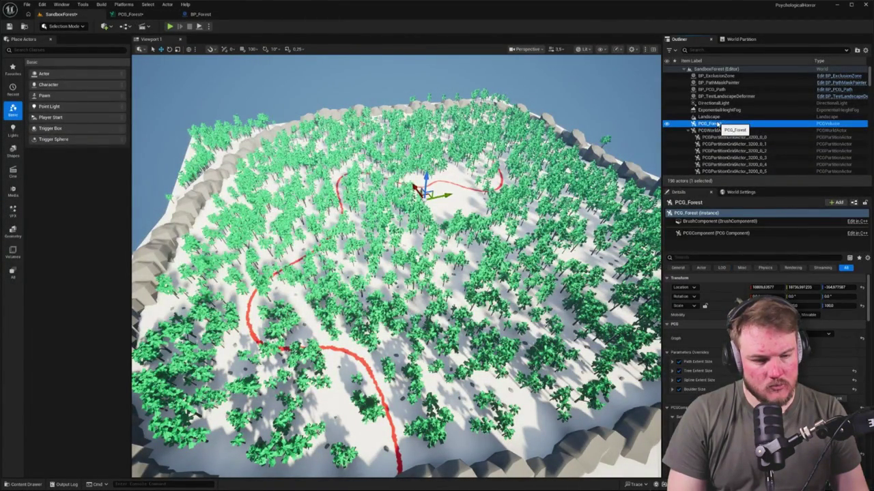
pyautogui.moveTo(325, 88); pyautogui.dragTo(315, 35)
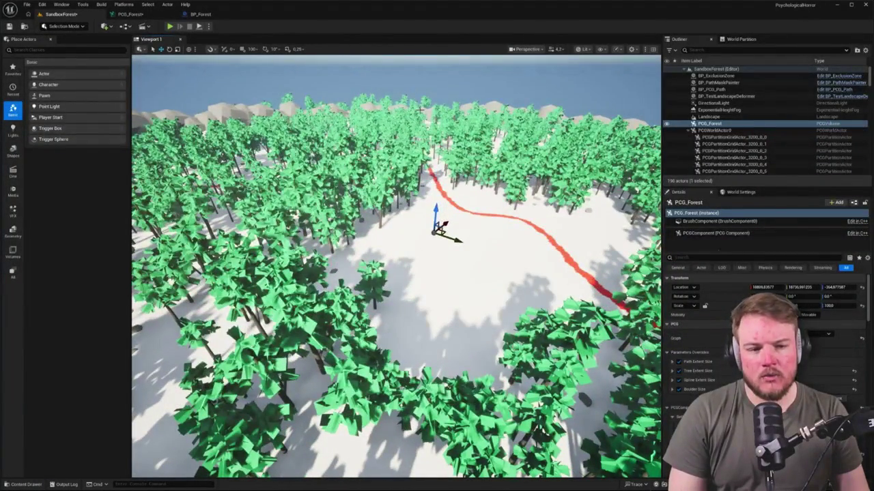
pyautogui.hotkey('ctrl', 'space')
pyautogui.moveTo(168, 308)
pyautogui.mouseDown()
pyautogui.moveTo(205, 342)
pyautogui.moveTo(436, 225)
pyautogui.moveTo(419, 270)
pyautogui.mouseUp()
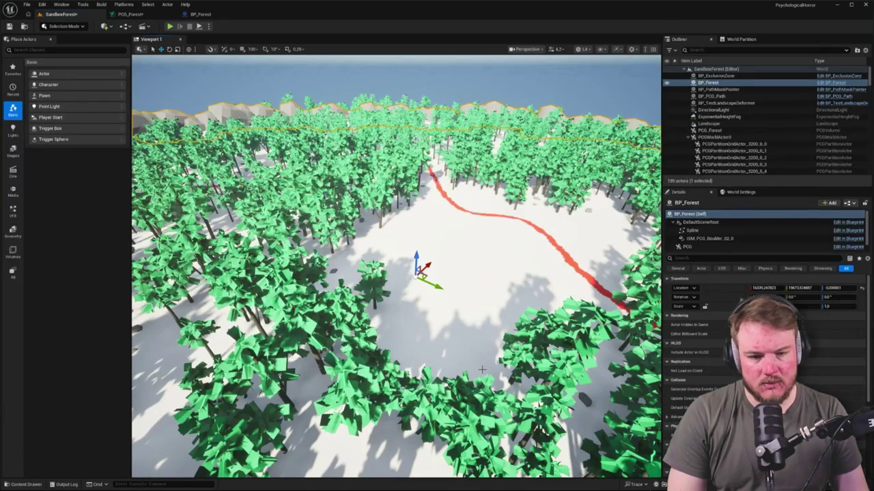
pyautogui.moveTo(416, 257); pyautogui.dragTo(422, 161)
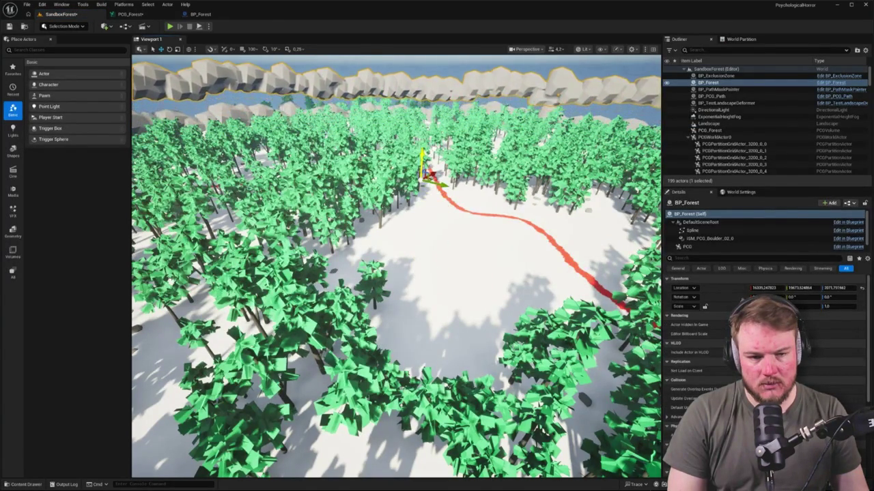
pyautogui.scroll(-15, 396, 267)
pyautogui.scroll(-5, 396, 266)
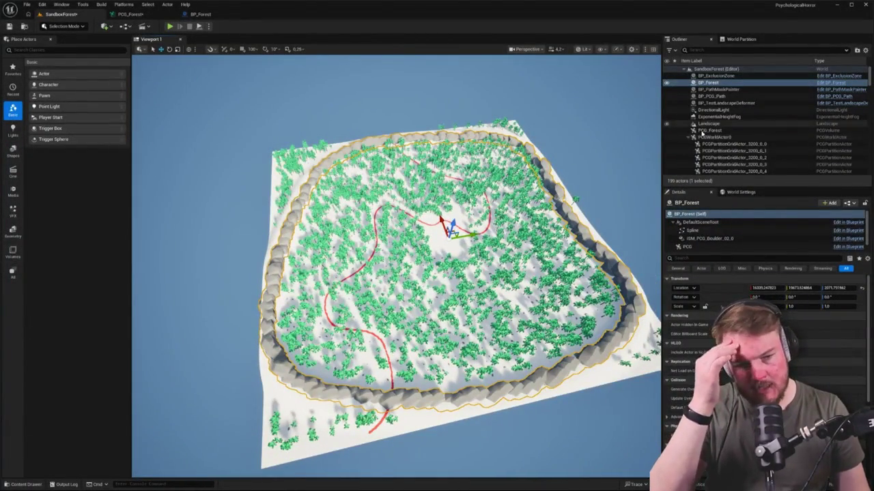
pyautogui.click(703, 131)
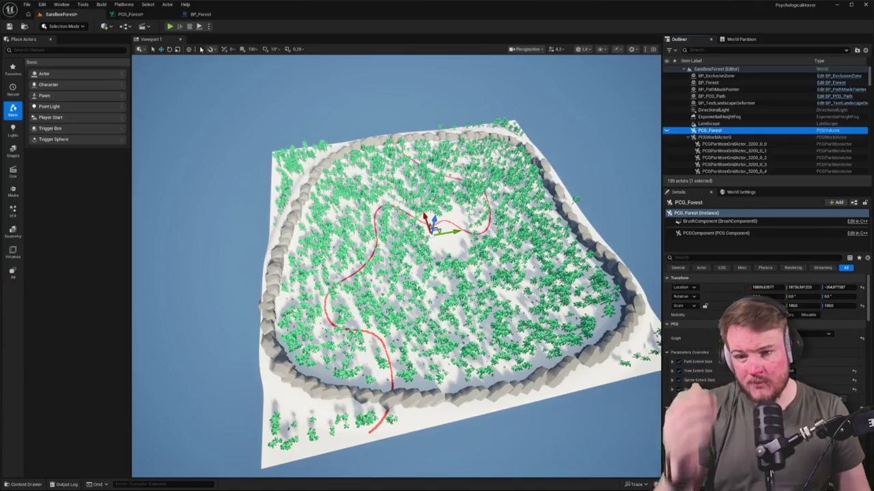
pyautogui.click(136, 15)
# Survey the PCG_Forest node network from the landscape data nodes to the mesh outputs.
pyautogui.moveTo(70, 187); pyautogui.dragTo(199, 253)
pyautogui.scroll(-3, 336, 133)
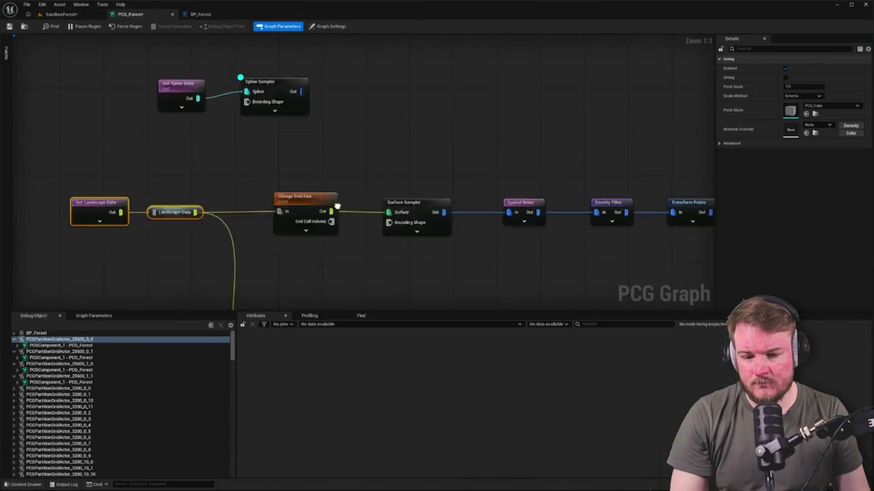
pyautogui.moveTo(336, 132); pyautogui.dragTo(225, 196)
pyautogui.scroll(-4, 335, 164)
pyautogui.scroll(3, 236, 150)
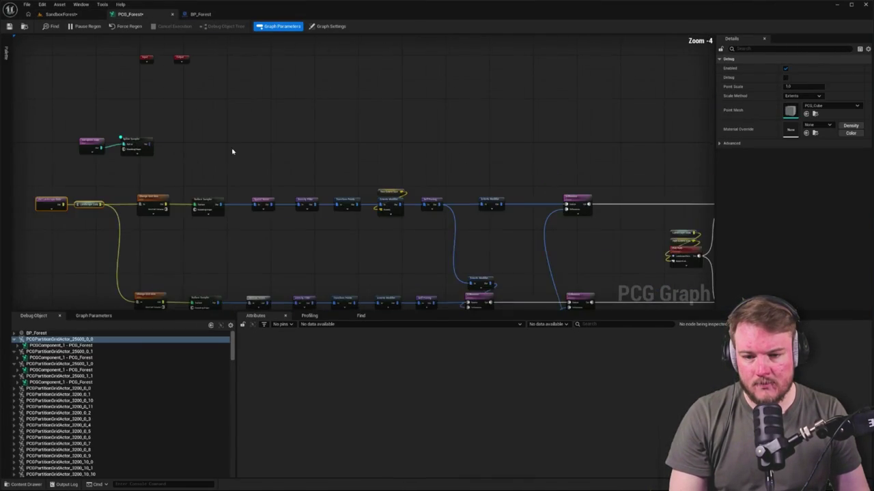
pyautogui.click(151, 142)
pyautogui.moveTo(151, 142)
pyautogui.mouseDown()
pyautogui.moveTo(242, 82)
pyautogui.moveTo(306, 82)
pyautogui.moveTo(277, 102)
pyautogui.moveTo(515, 101)
pyautogui.mouseUp()
pyautogui.moveTo(546, 235); pyautogui.dragTo(478, 113)
# Review BP_Forest, then select PCG_Forest, BP_PCG_Path and BP_Forest in the level.
pyautogui.click(62, 14)
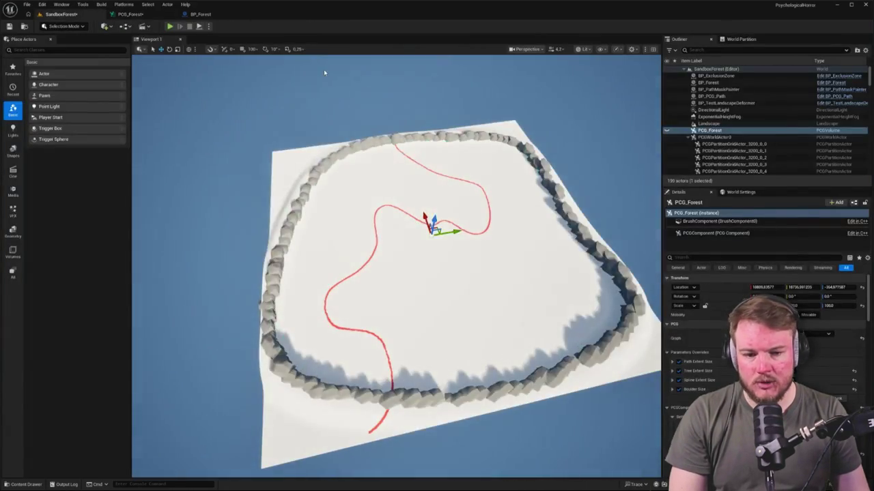
pyautogui.click(200, 14)
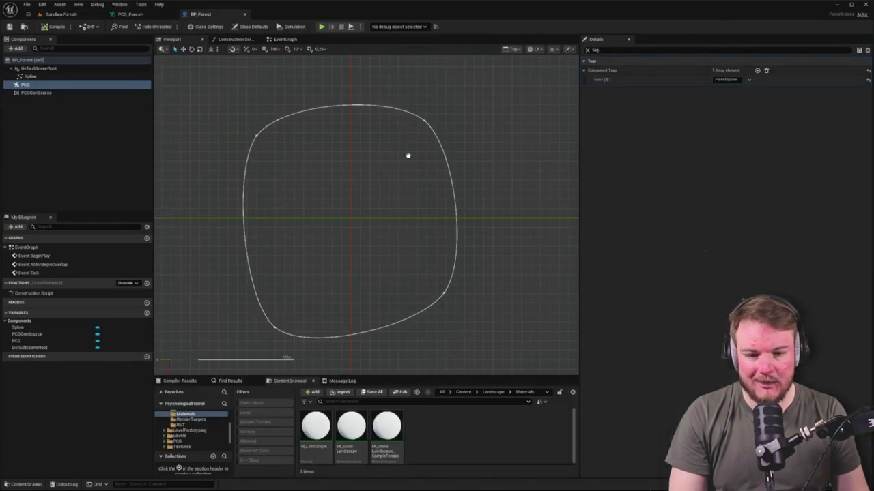
pyautogui.click(131, 13)
pyautogui.click(58, 13)
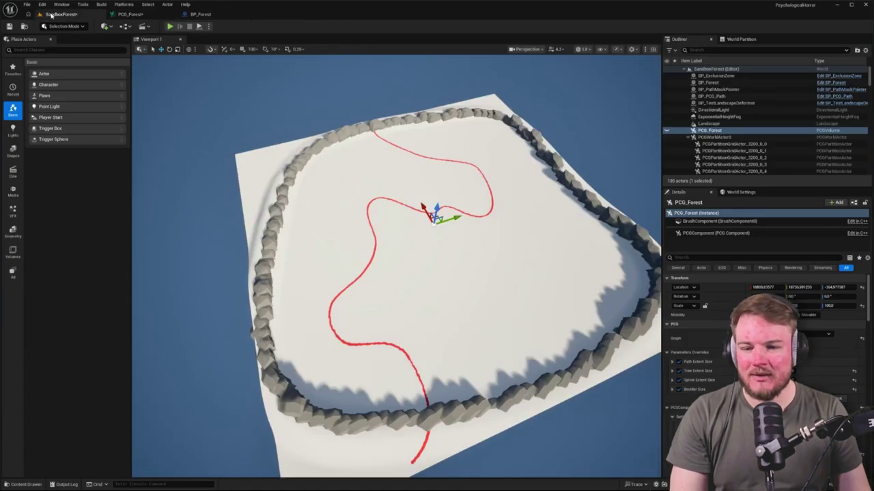
pyautogui.scroll(3, 615, 171)
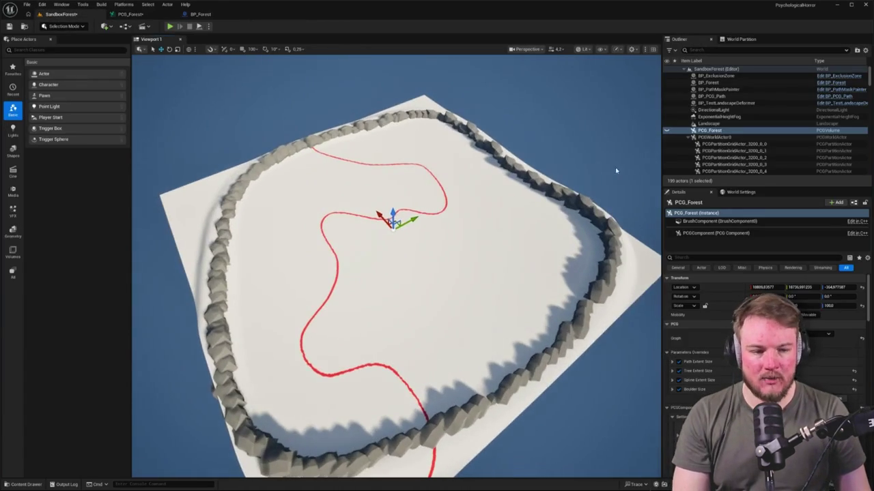
pyautogui.click(710, 130)
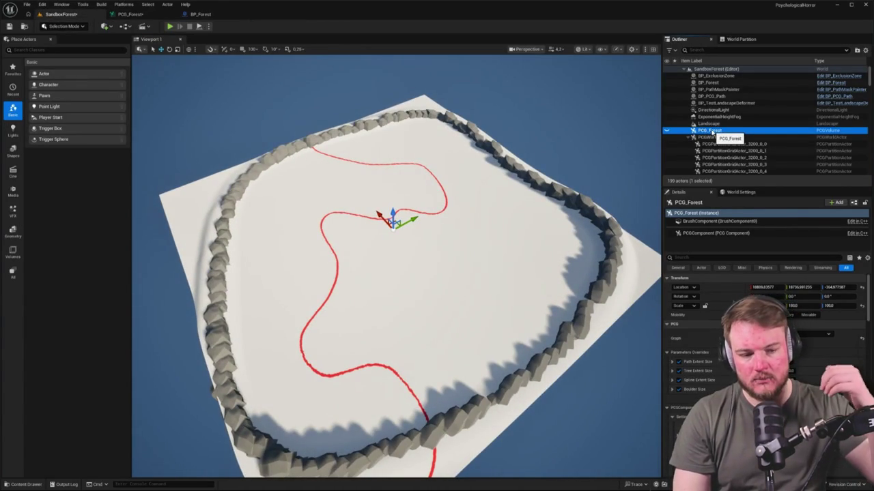
pyautogui.click(714, 96)
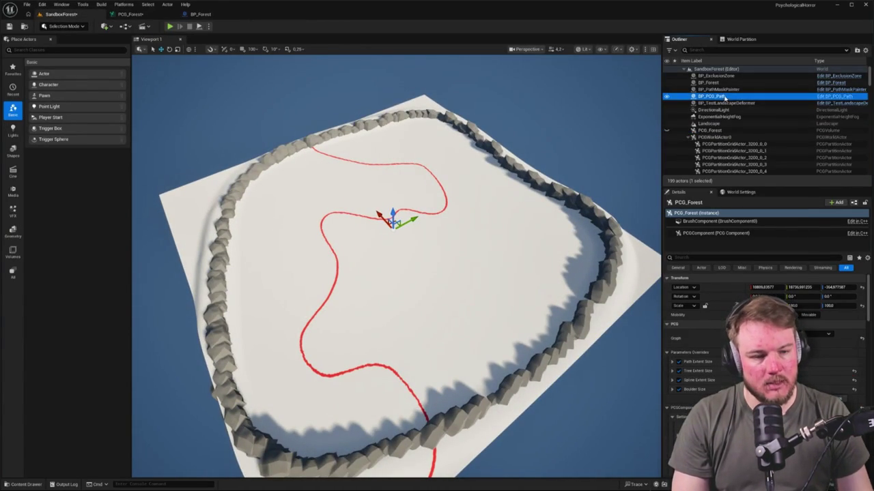
pyautogui.click(713, 83)
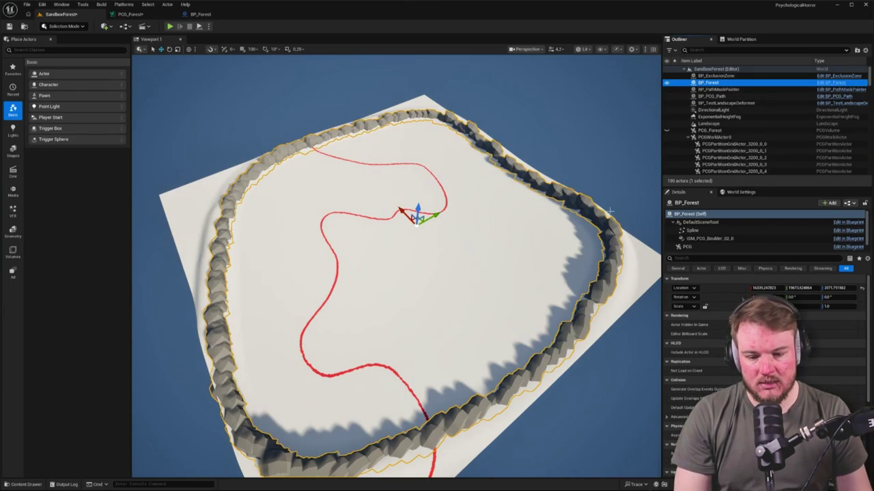
# Select BP_Forest's Spline component and fly the camera in toward the rock edge.
pyautogui.scroll(3, 279, 232)
pyautogui.scroll(5, 396, 273)
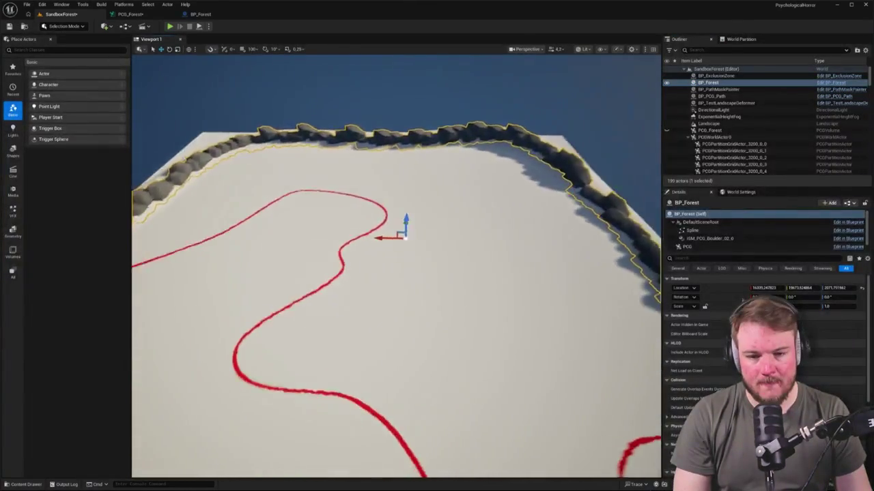
pyautogui.moveTo(505, 260); pyautogui.dragTo(505, 259)
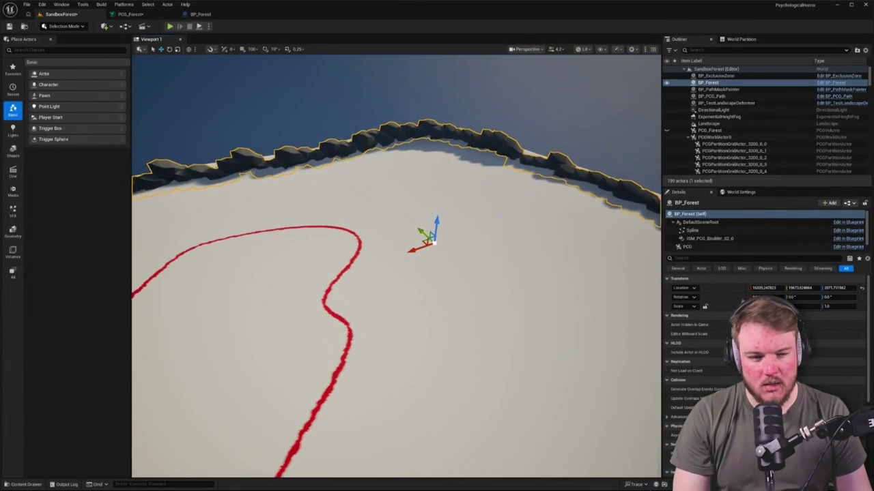
pyautogui.click(694, 232)
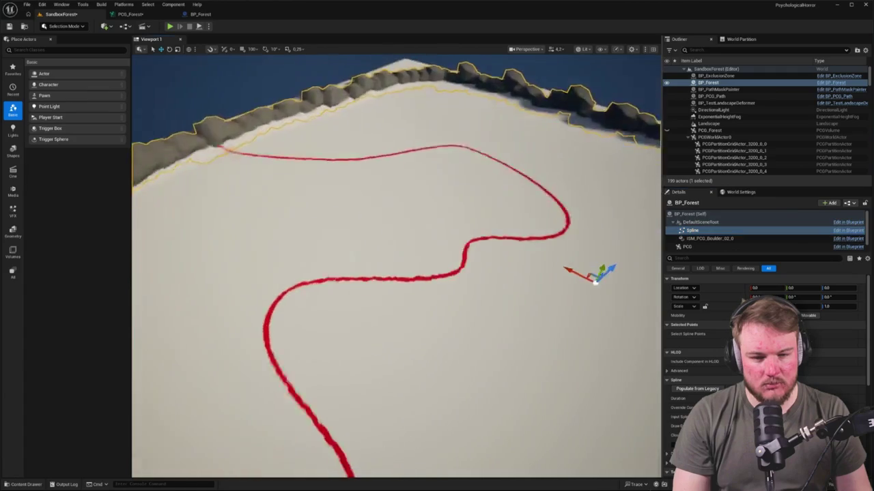
pyautogui.moveTo(408, 274); pyautogui.dragTo(407, 273)
# Switch the viewport to Wireframe and fly toward the far forest border.
pyautogui.hotkey('alt', '3')
pyautogui.hotkey('alt', '5')
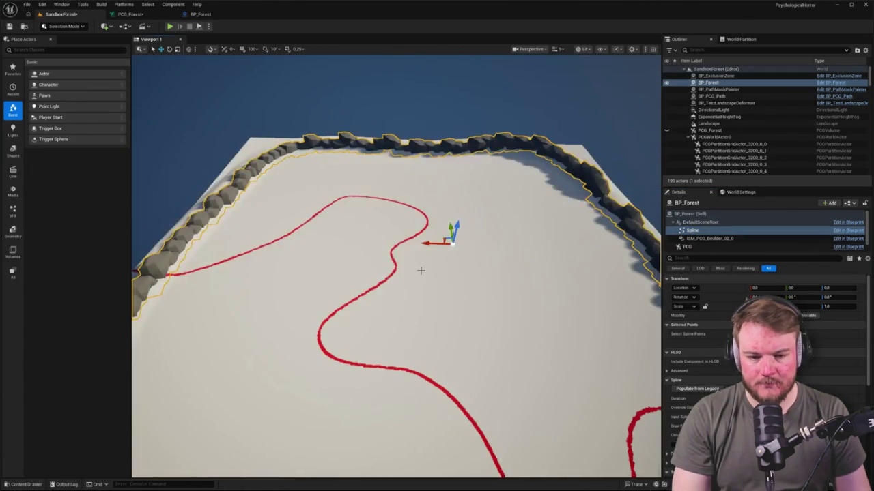
pyautogui.hotkey('alt', '3')
pyautogui.hotkey('alt', '4')
pyautogui.hotkey('alt', '2')
pyautogui.moveTo(408, 274); pyautogui.dragTo(436, 271)
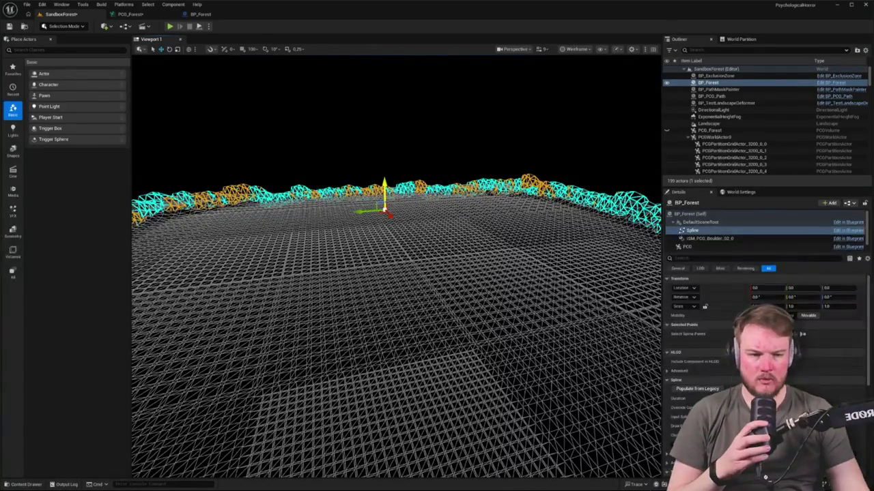
pyautogui.click(729, 103)
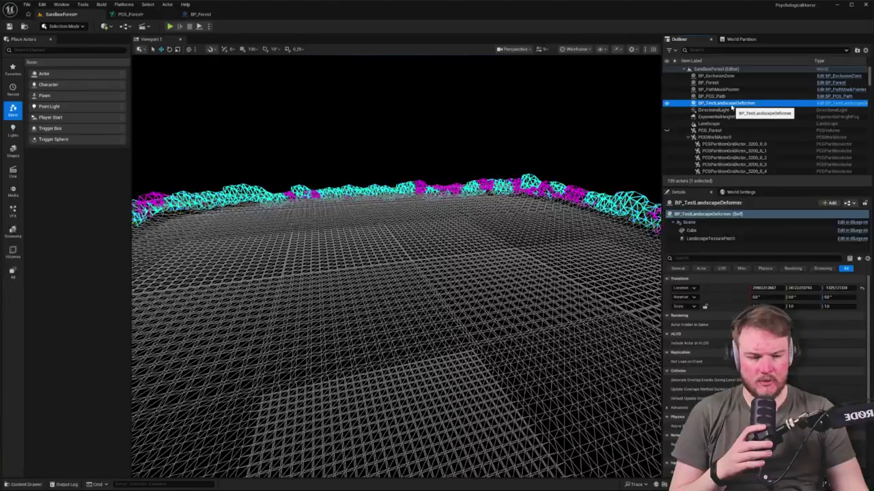
# Inspect the LandscapeTexturePatch component in the BP_TestLandscapeDeformer Blueprint.
pyautogui.click(826, 103)
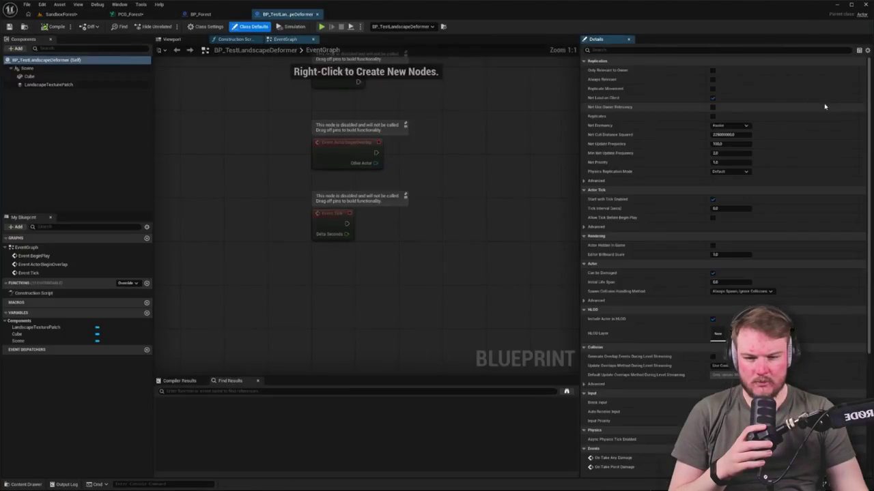
pyautogui.click(77, 85)
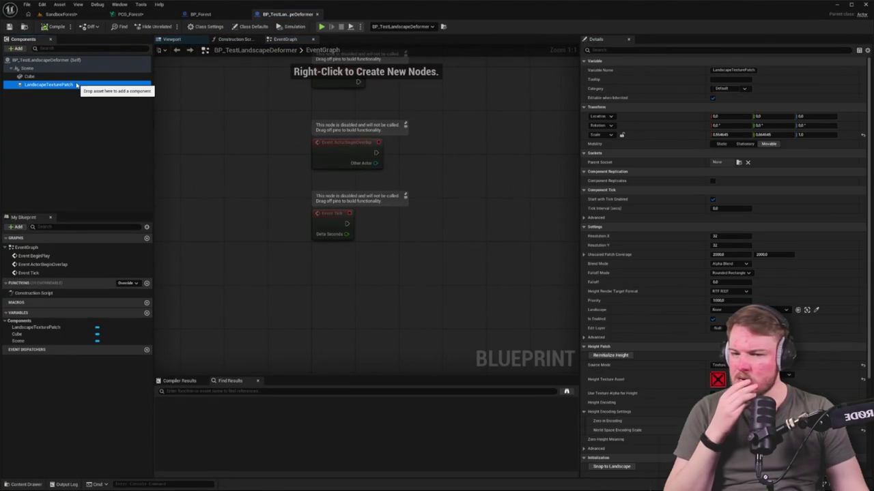
pyautogui.doubleClick(77, 85)
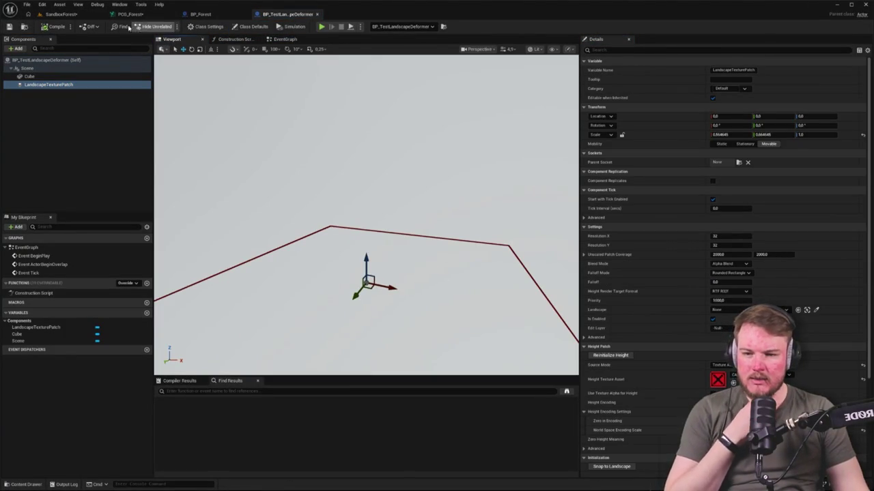
# Back in the SandboxForest level, delete the BP_TestLandscapeDeformer actor.
pyautogui.click(60, 13)
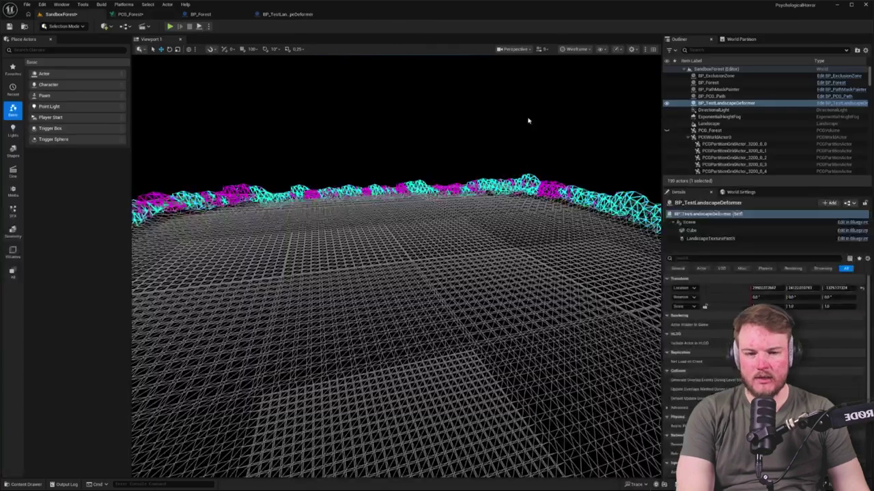
pyautogui.click(725, 103)
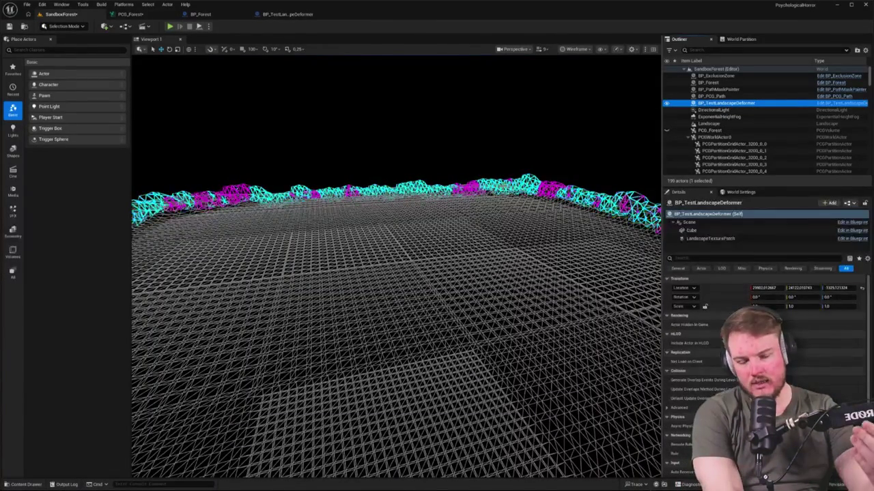
pyautogui.press('Delete')
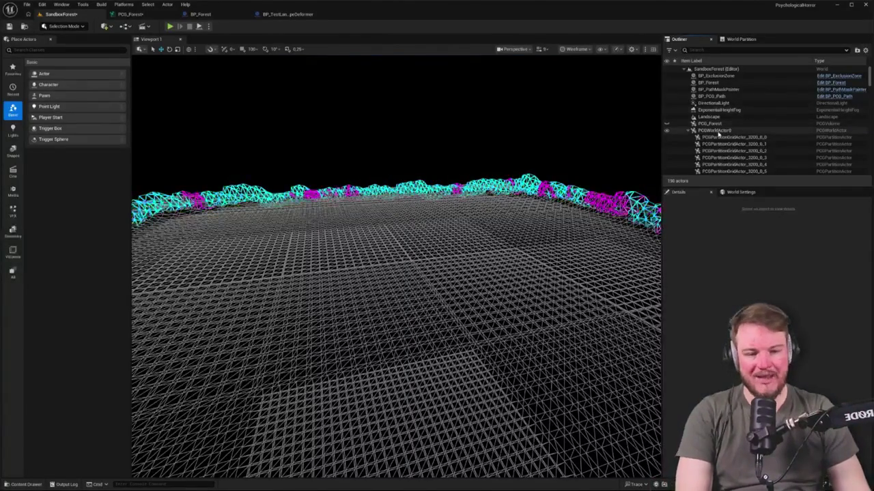
# Inspect PCG_Forest and the Runtime Virtual Texture Volume in the Outliner, orbiting the wireframe landscape.
pyautogui.click(689, 130)
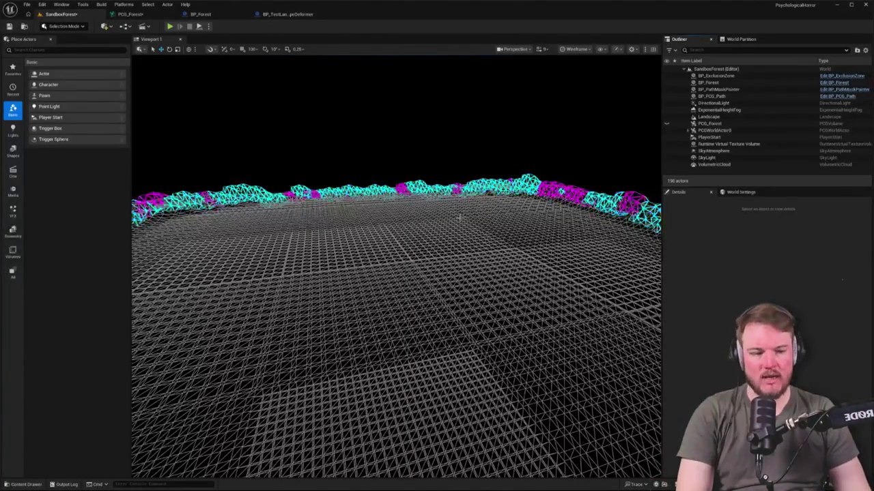
pyautogui.moveTo(473, 213); pyautogui.dragTo(603, 184)
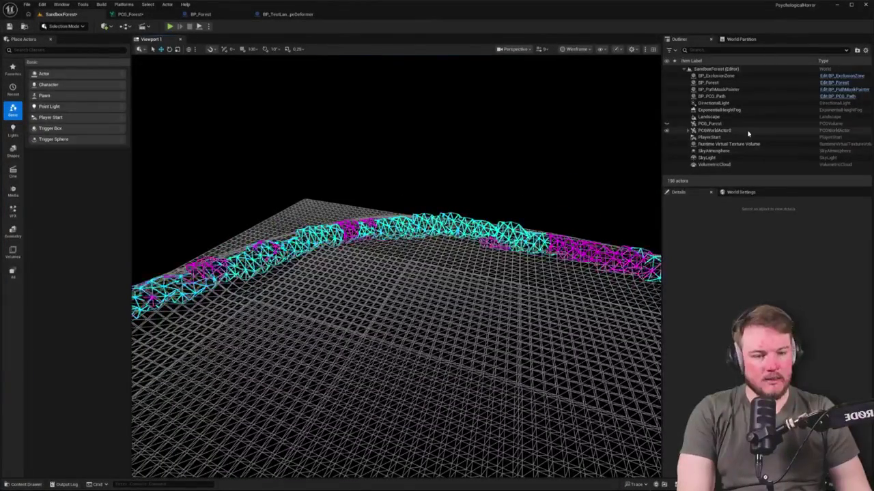
pyautogui.click(718, 123)
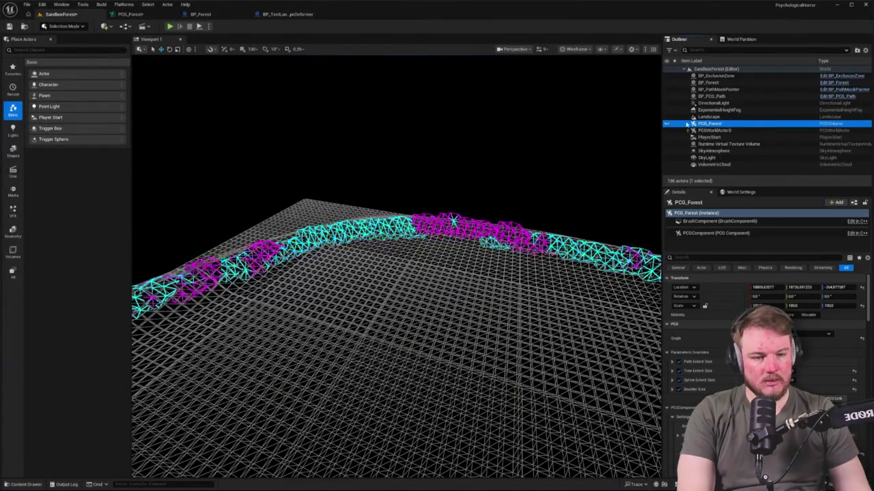
pyautogui.click(721, 144)
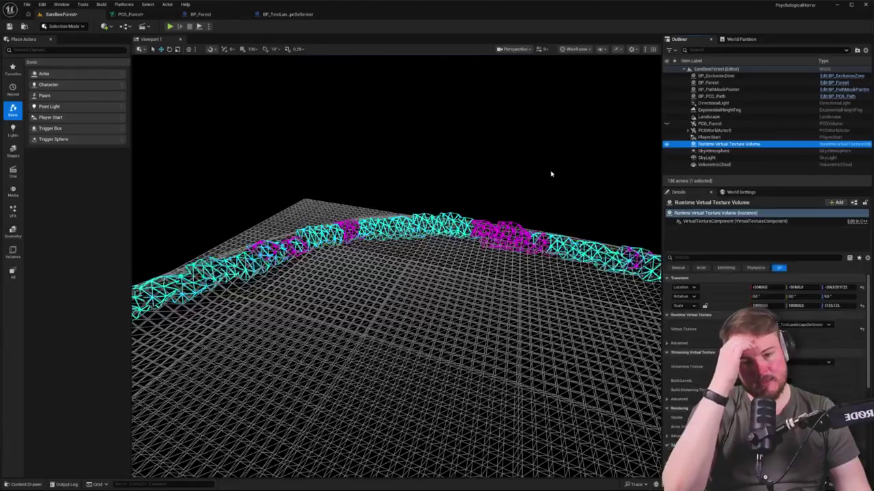
pyautogui.moveTo(396, 273); pyautogui.dragTo(396, 273)
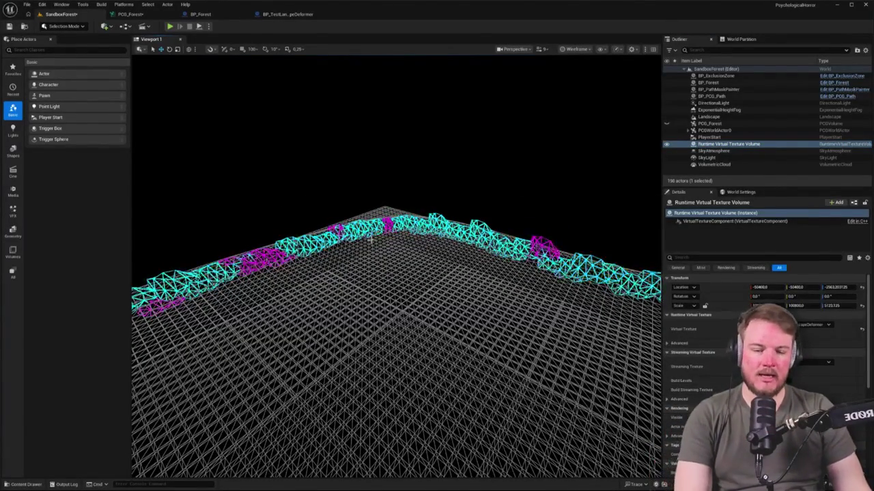
# Select BP_Forest and show the Blueprints folder in the Content Drawer.
pyautogui.click(719, 84)
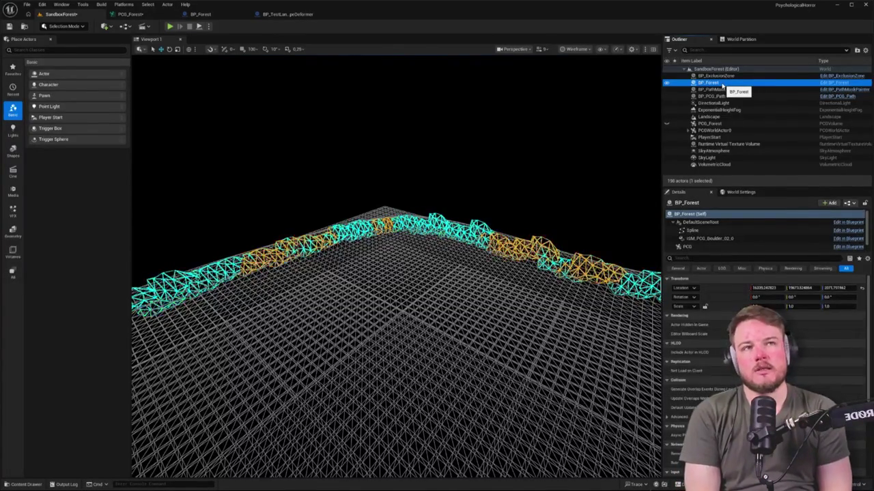
pyautogui.hotkey('ctrl', 'b')
pyautogui.click(37, 303)
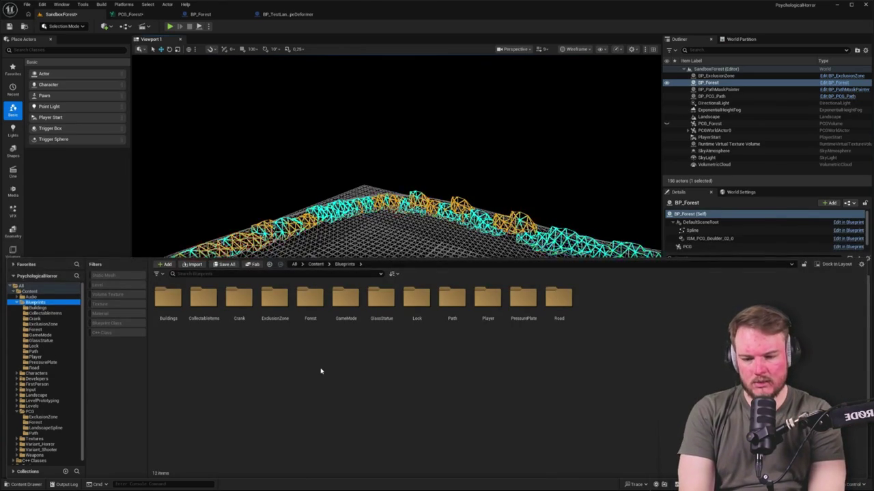
# Create a new folder named 'ZoneBolder' inside Blueprints.
pyautogui.hotkey('ctrl', 'shift', 'n')
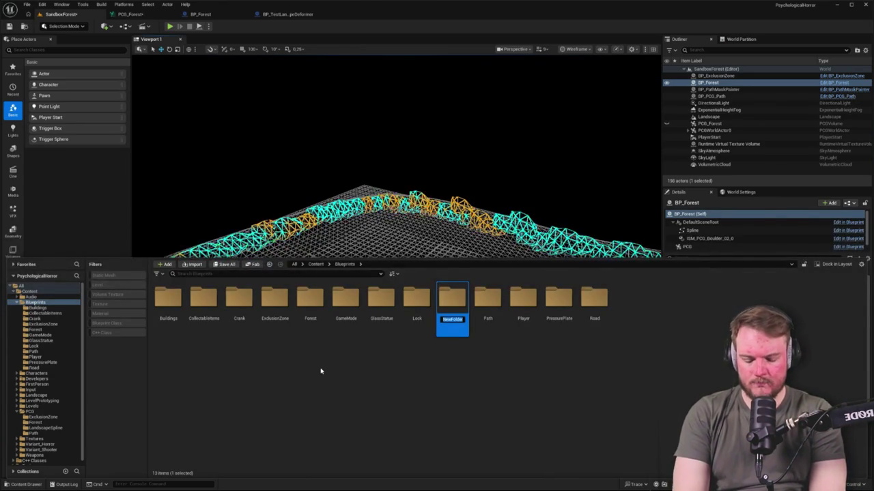
pyautogui.write('Zone')
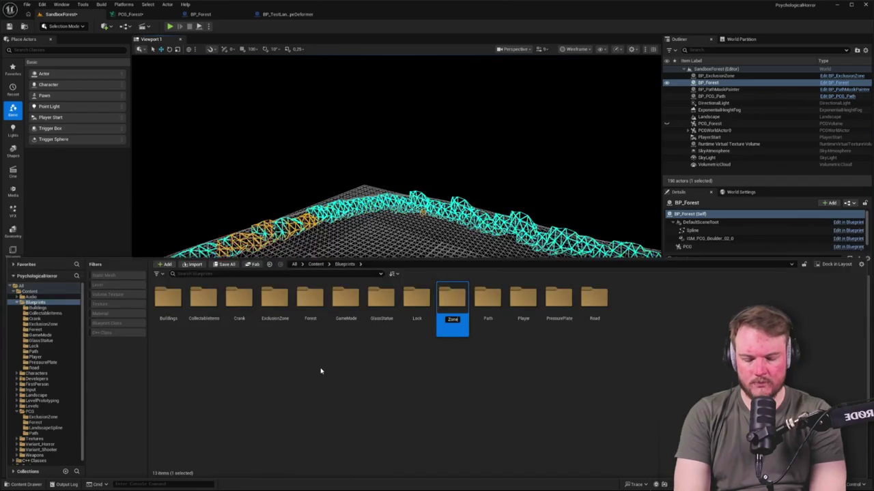
pyautogui.write('Bolder')
pyautogui.press('Return')
pyautogui.press('Return')
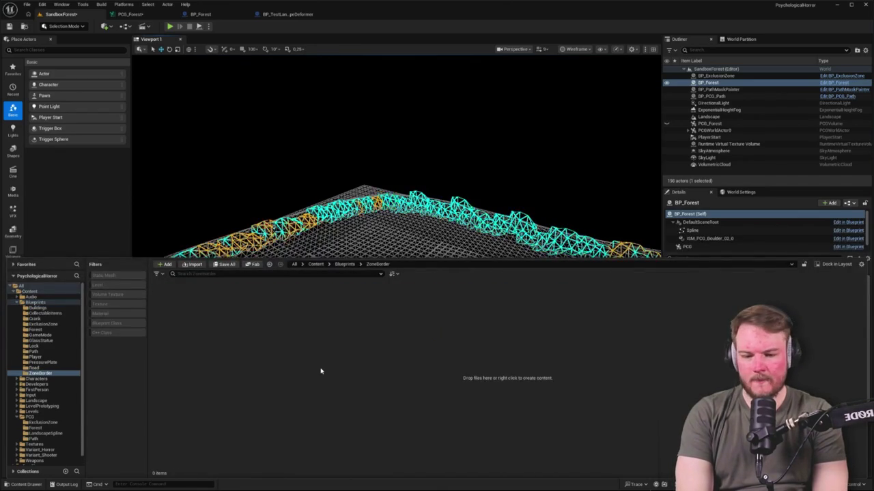
pyautogui.rightClick(325, 371)
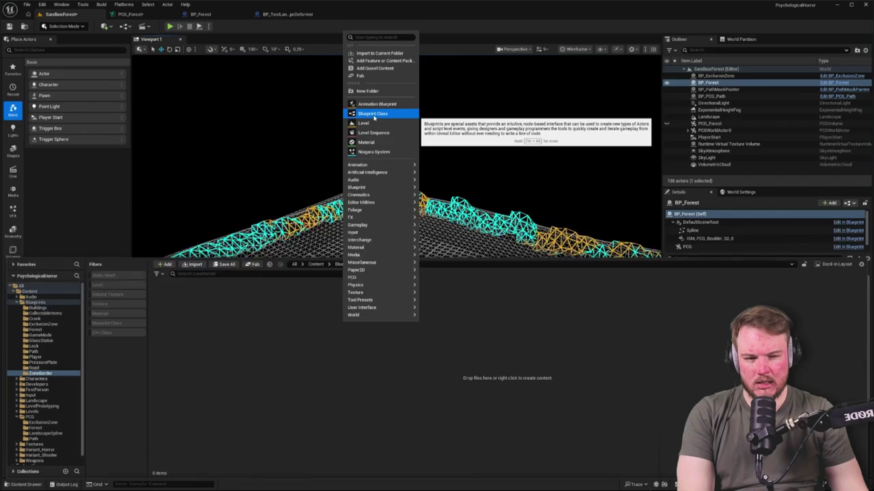
pyautogui.click(260, 367)
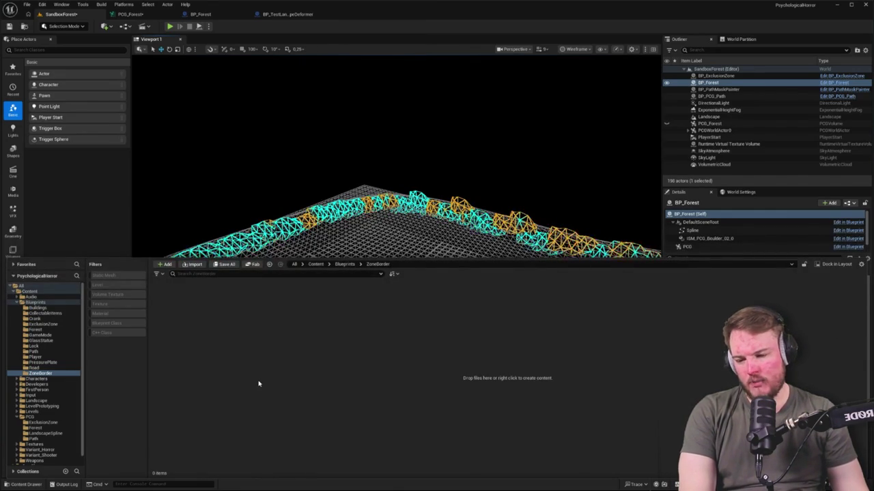
# Open PCG_LandscapeSpline from the PCG > LandscapeSpline folder.
pyautogui.click(30, 417)
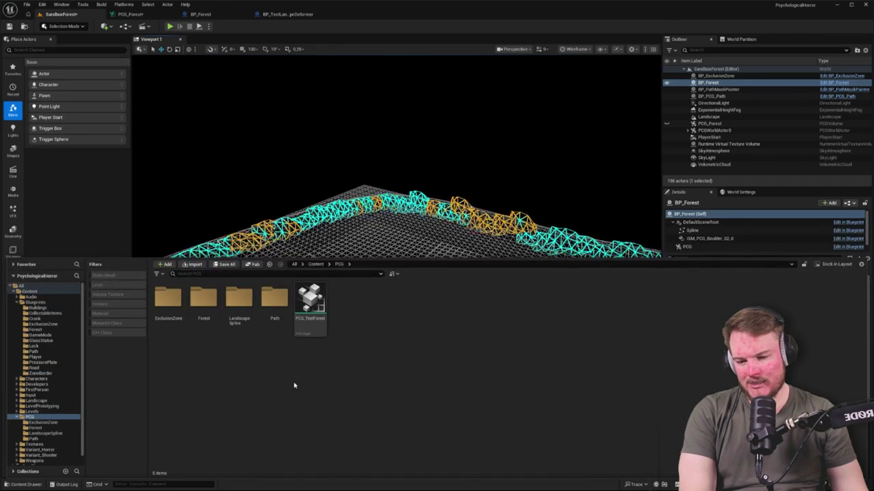
pyautogui.doubleClick(239, 300)
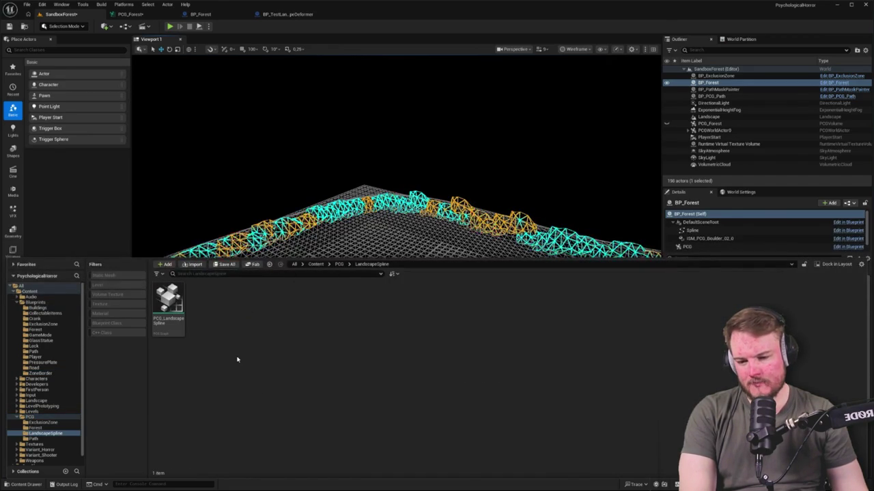
pyautogui.doubleClick(168, 302)
# Back in SandboxForest, select BP_Forest, the PCG world actor and the PCG_Forest volume.
pyautogui.moveTo(414, 230); pyautogui.dragTo(385, 212)
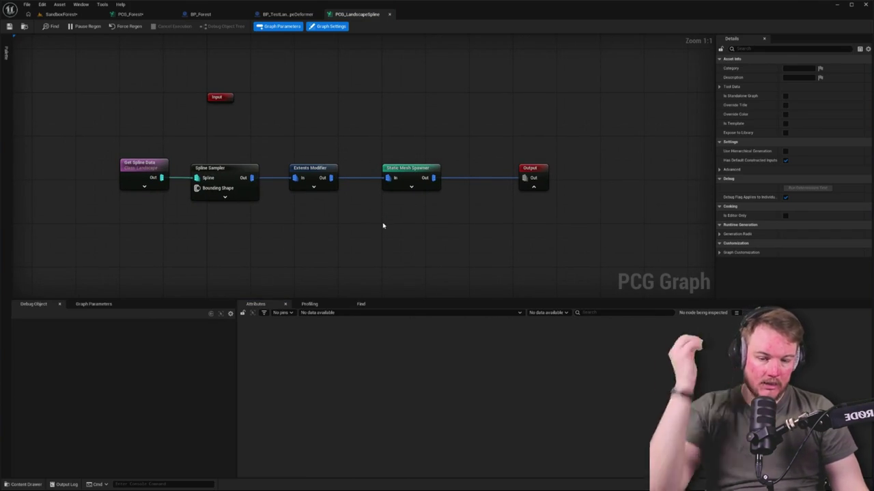
pyautogui.hotkey('ctrl', 'space')
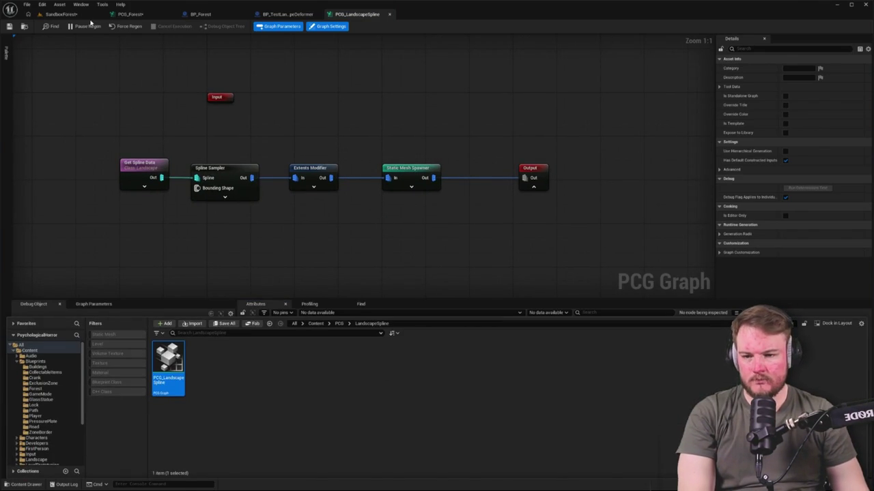
pyautogui.click(80, 15)
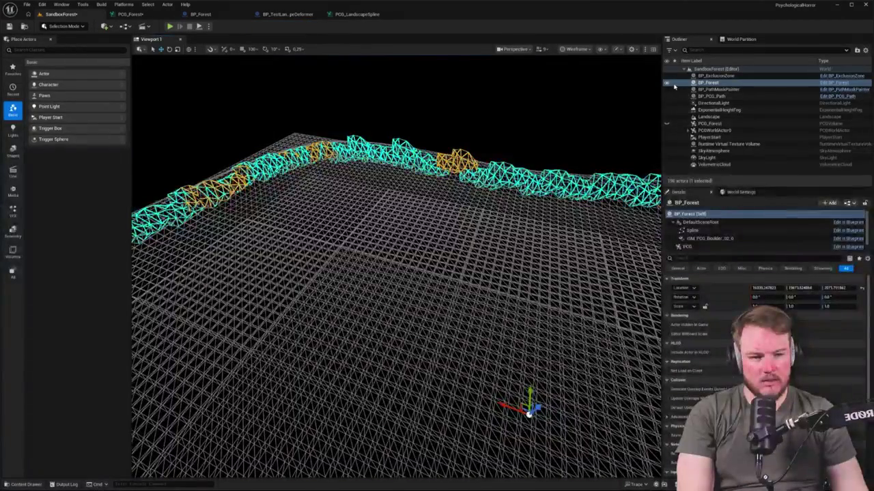
pyautogui.click(723, 84)
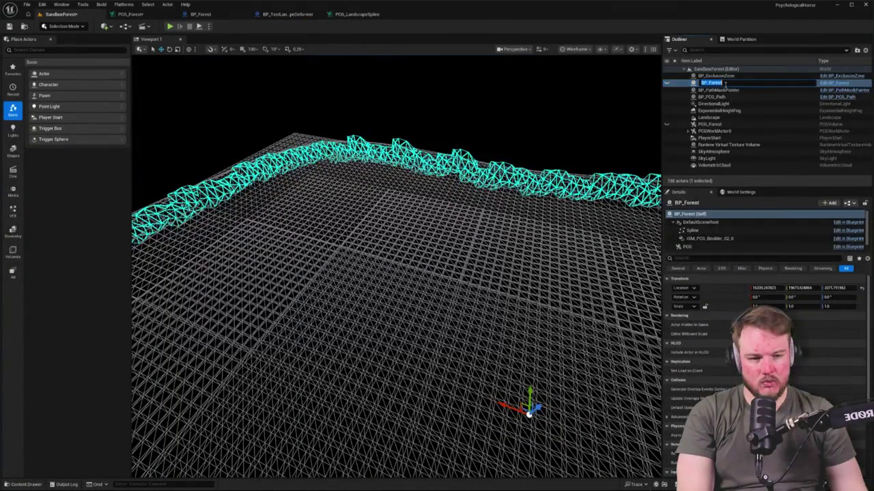
pyautogui.click(710, 132)
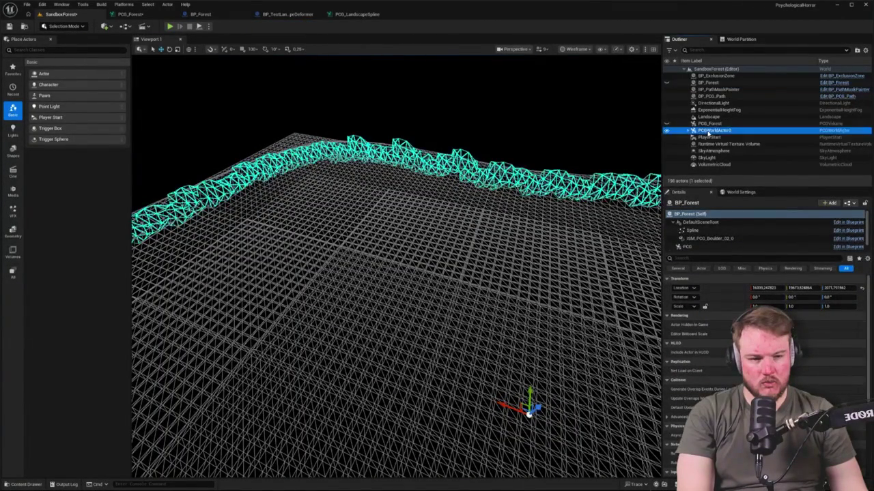
pyautogui.click(708, 124)
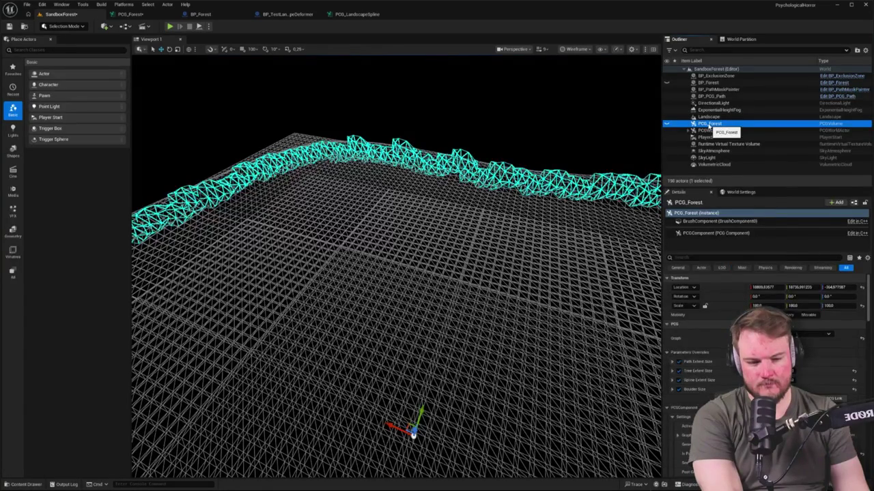
# Glance at the PCG_Forest graph, make BP_Forest visible again, and edit its Blueprint.
pyautogui.click(149, 15)
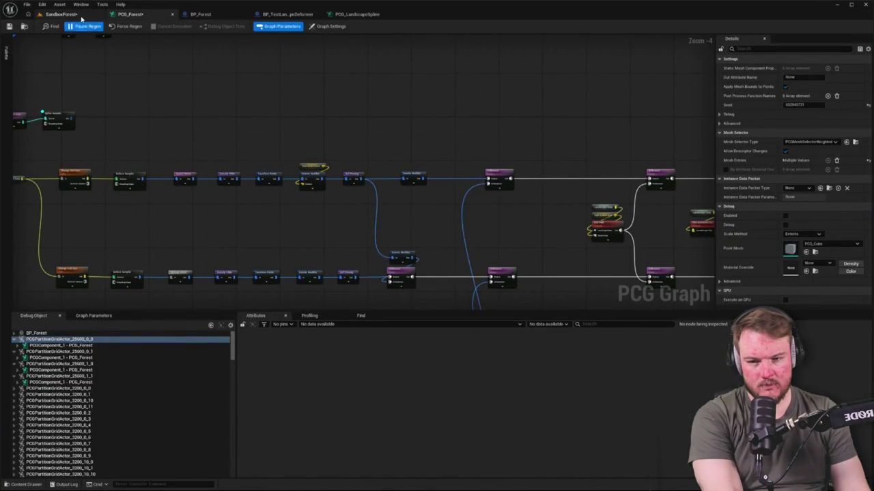
pyautogui.click(78, 16)
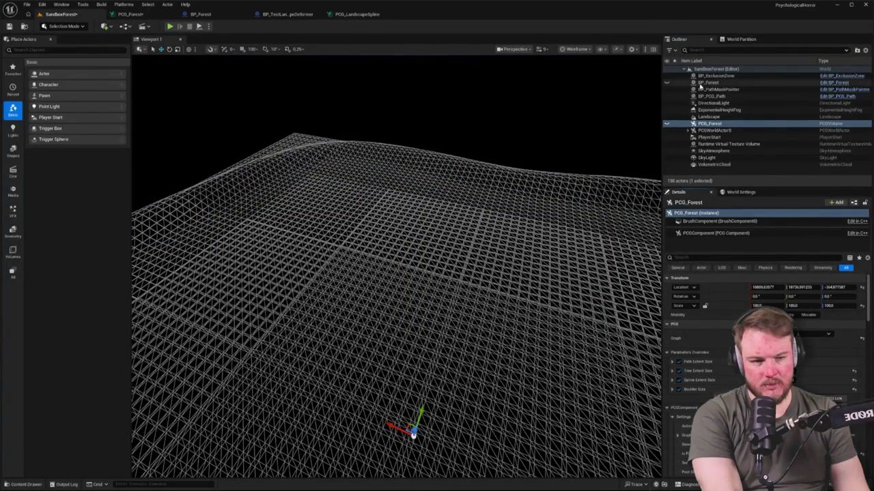
pyautogui.click(707, 83)
pyautogui.click(667, 83)
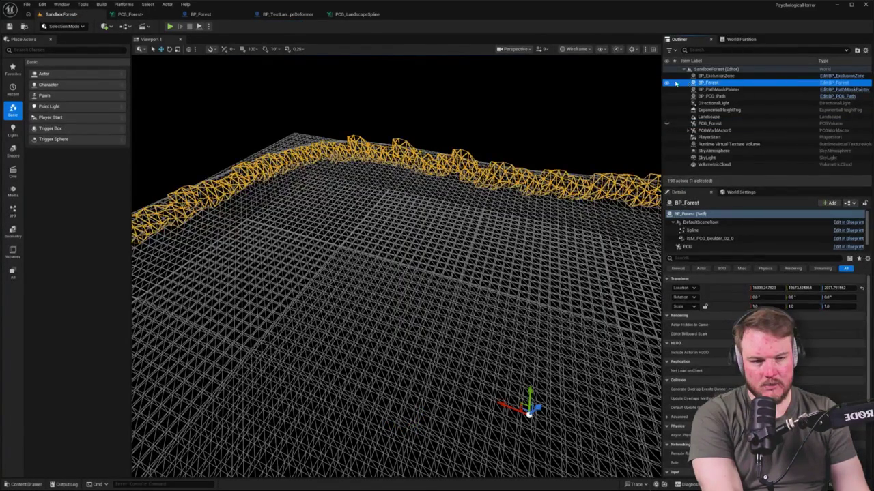
pyautogui.click(225, 16)
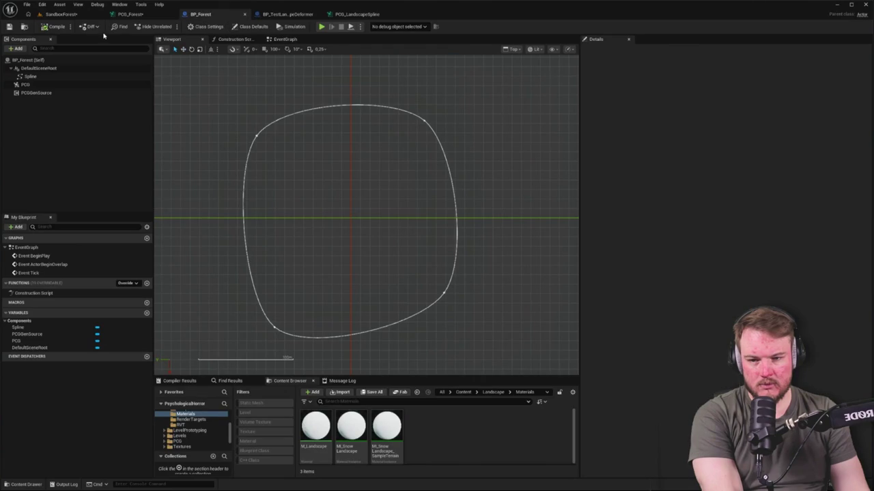
# Check BP_Forest's Spline and PCG component tags, then view its PCG component in the level.
pyautogui.click(30, 77)
pyautogui.click(31, 85)
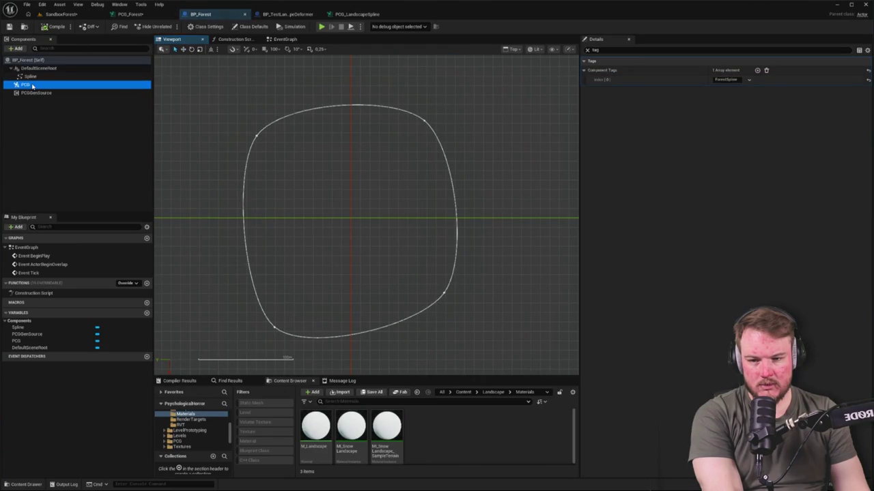
pyautogui.click(30, 77)
pyautogui.click(61, 14)
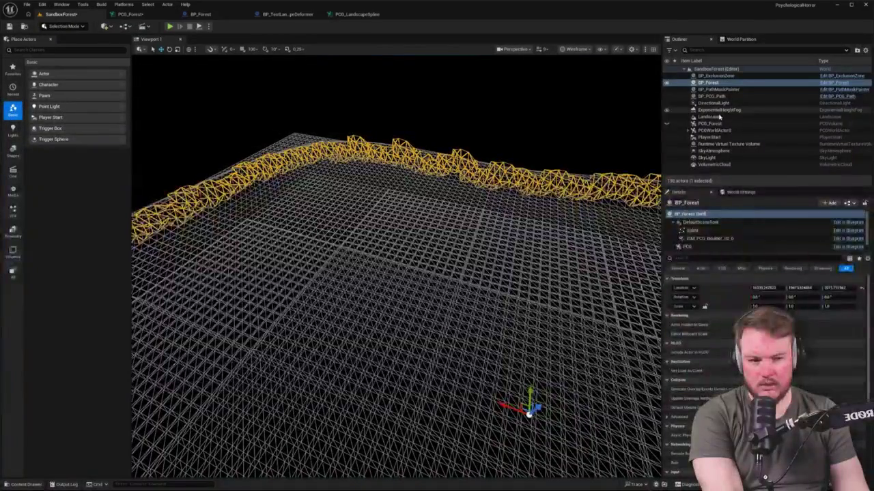
pyautogui.click(687, 246)
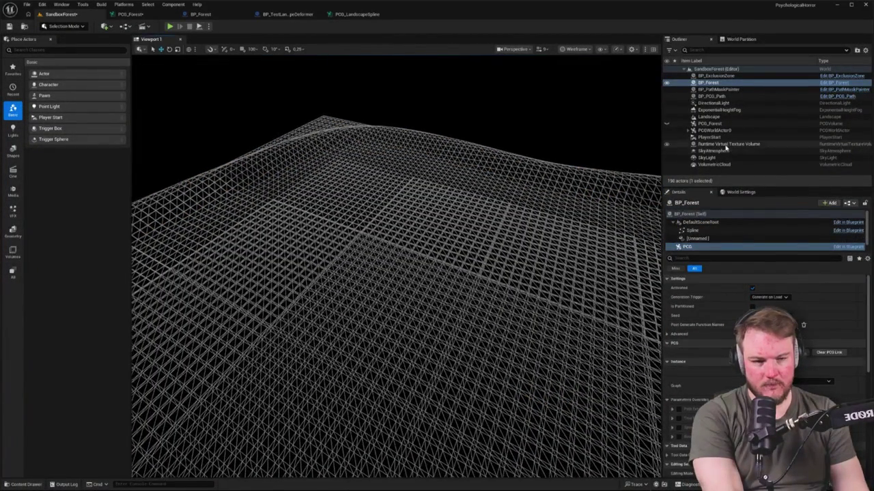
pyautogui.hotkey('ctrl', 'space')
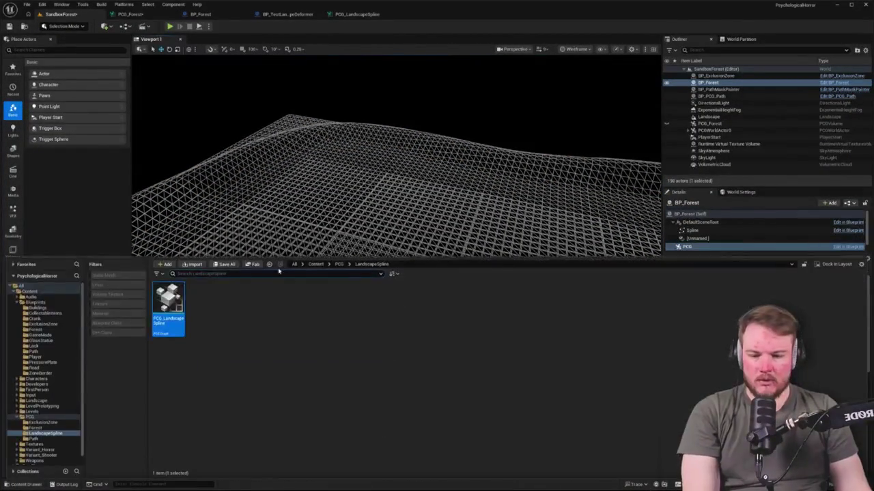
# Drag a PCG_LandscapeSpline volume into the level and reopen its graph from the Content Drawer.
pyautogui.moveTo(168, 300)
pyautogui.mouseDown()
pyautogui.moveTo(455, 250)
pyautogui.moveTo(487, 305)
pyautogui.moveTo(482, 311)
pyautogui.mouseUp()
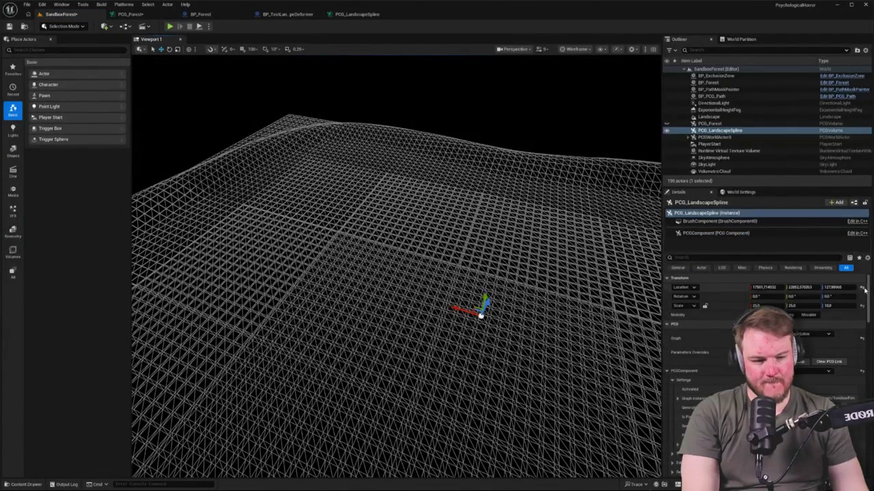
pyautogui.moveTo(415, 242)
pyautogui.mouseDown()
pyautogui.moveTo(400, 338)
pyautogui.moveTo(400, 321)
pyautogui.moveTo(223, 159)
pyautogui.mouseUp()
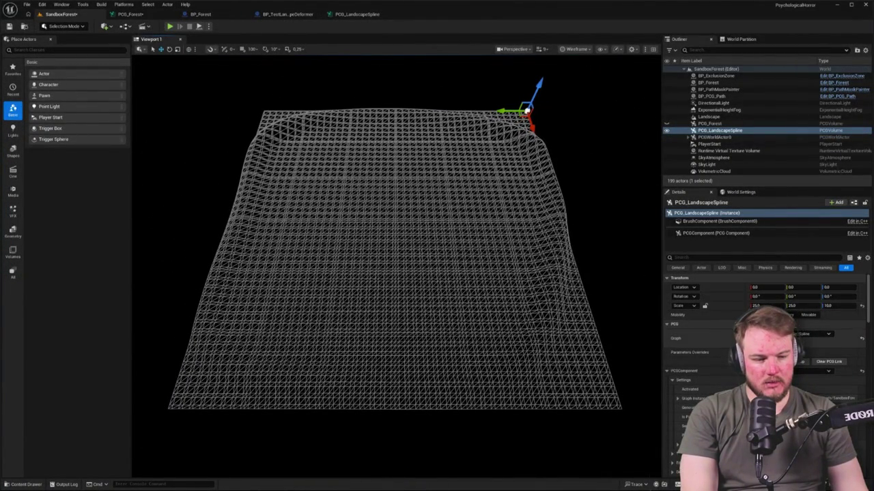
pyautogui.click(862, 338)
pyautogui.doubleClick(169, 310)
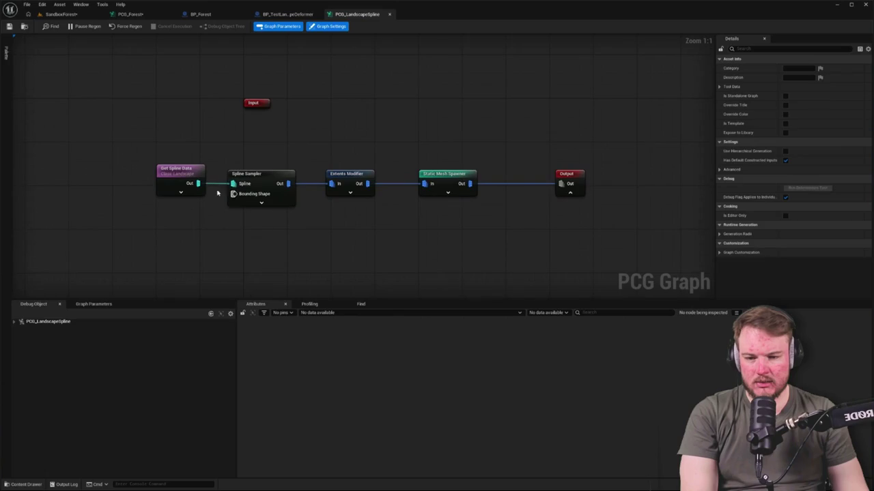
# Debug Get Spline Data's empty output, then return to SandboxForest and select the PCG world actor.
pyautogui.click(195, 174)
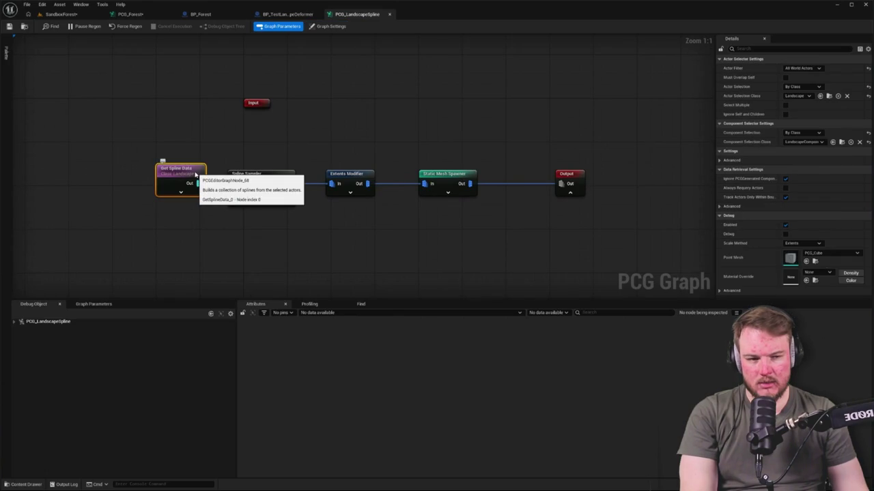
pyautogui.press('a')
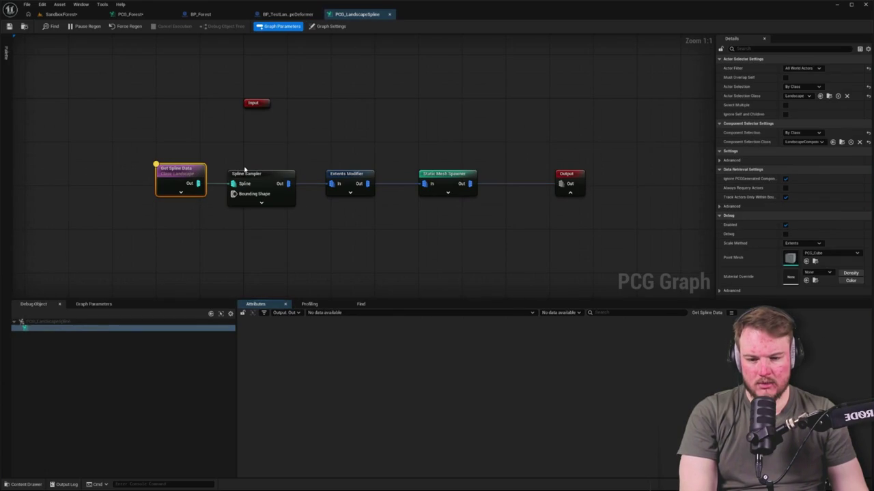
pyautogui.click(299, 314)
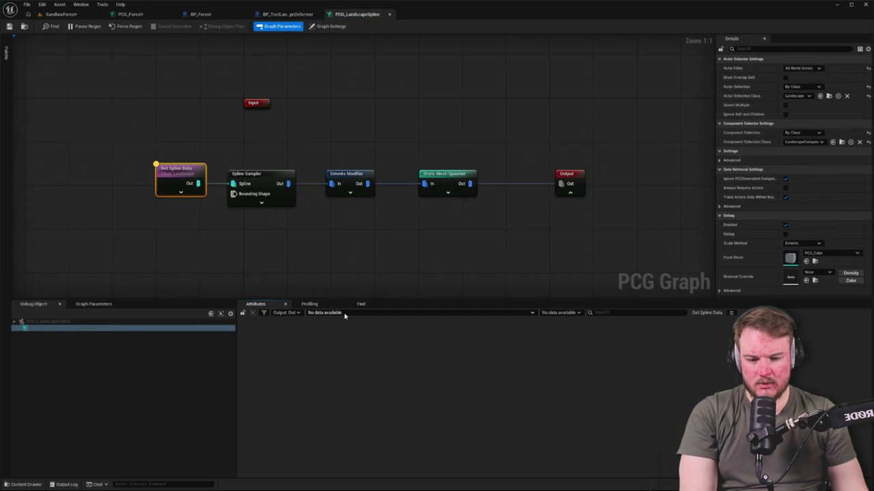
pyautogui.click(345, 283)
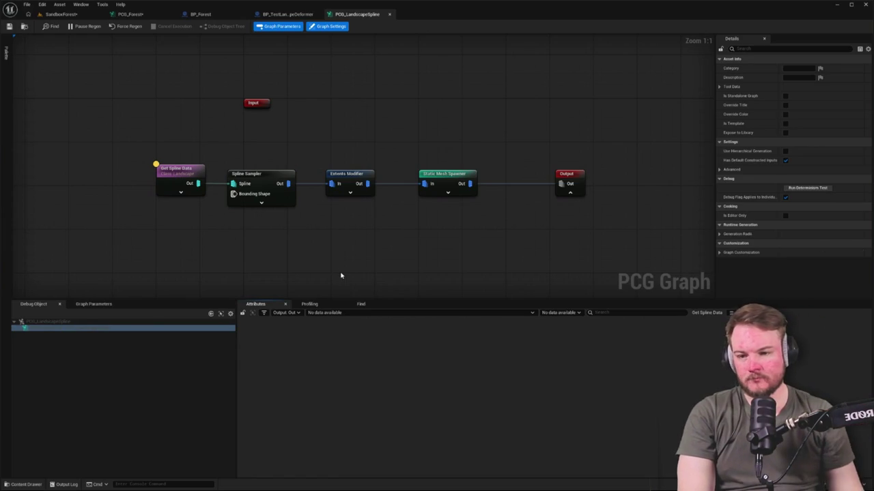
pyautogui.click(60, 14)
pyautogui.click(716, 138)
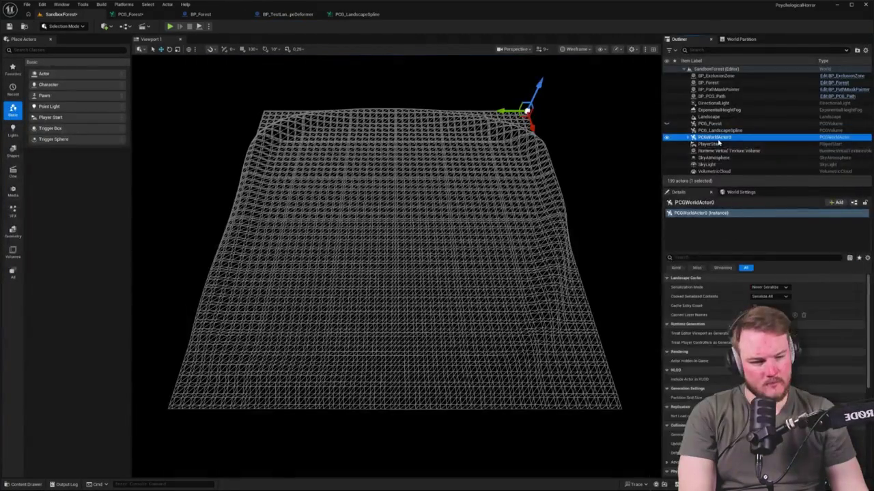
# Check the placed PCG_LandscapeSpline volume's PCG component, then review the Spline Sampler in its graph.
pyautogui.click(718, 130)
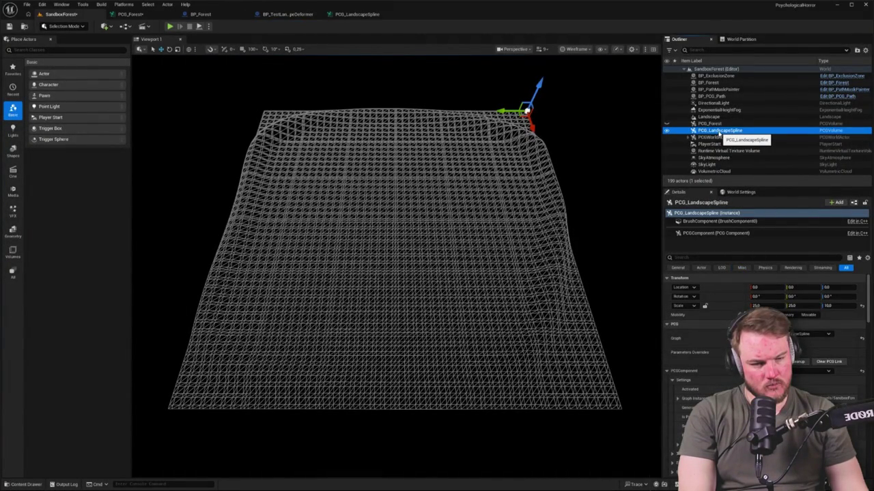
pyautogui.click(749, 233)
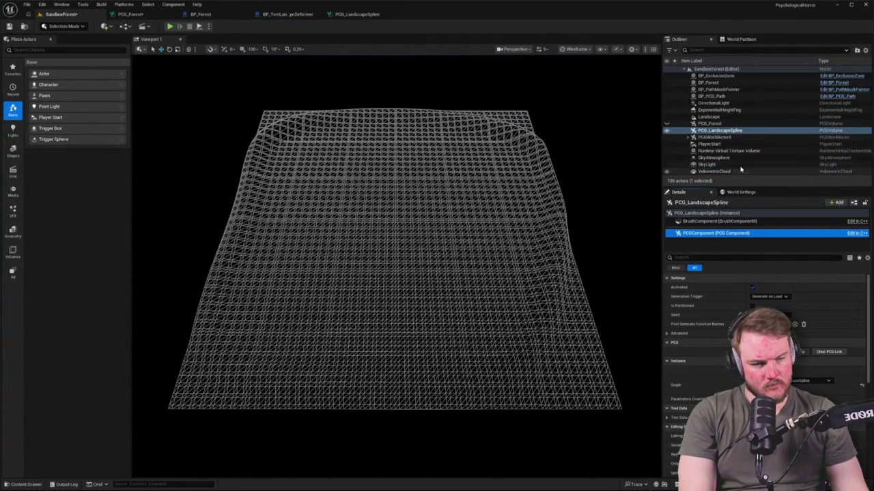
pyautogui.click(741, 132)
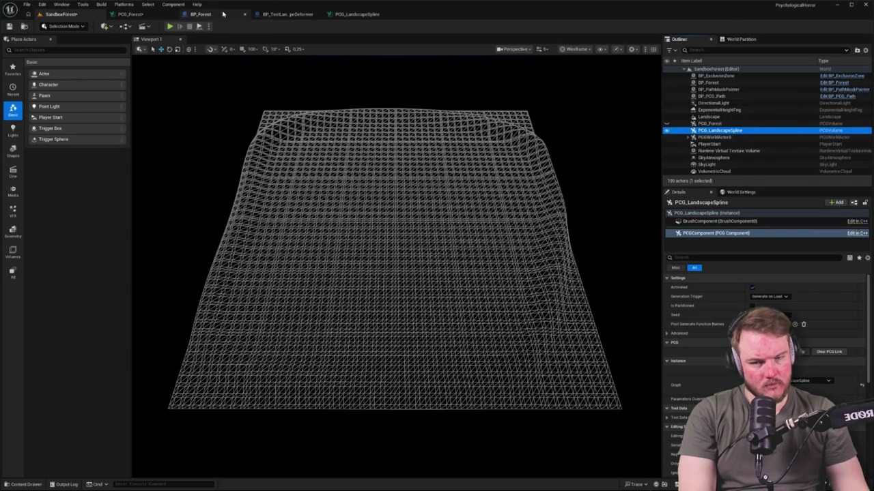
pyautogui.click(751, 352)
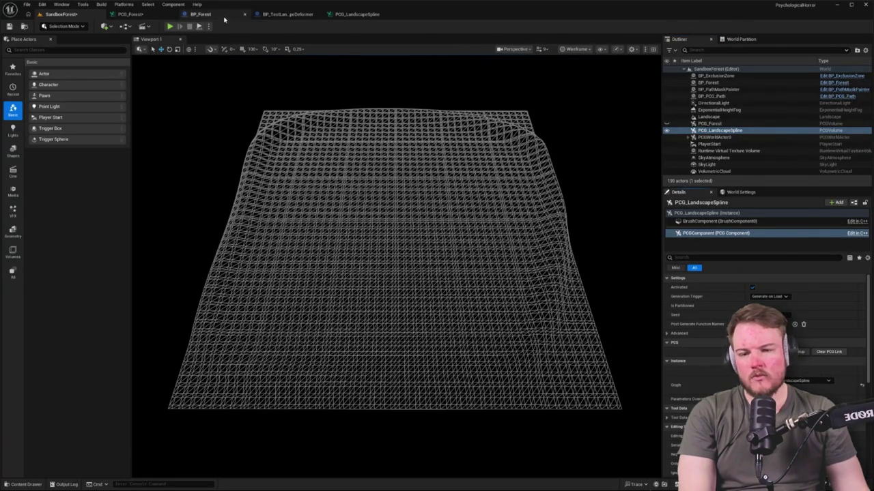
pyautogui.click(347, 13)
pyautogui.click(272, 178)
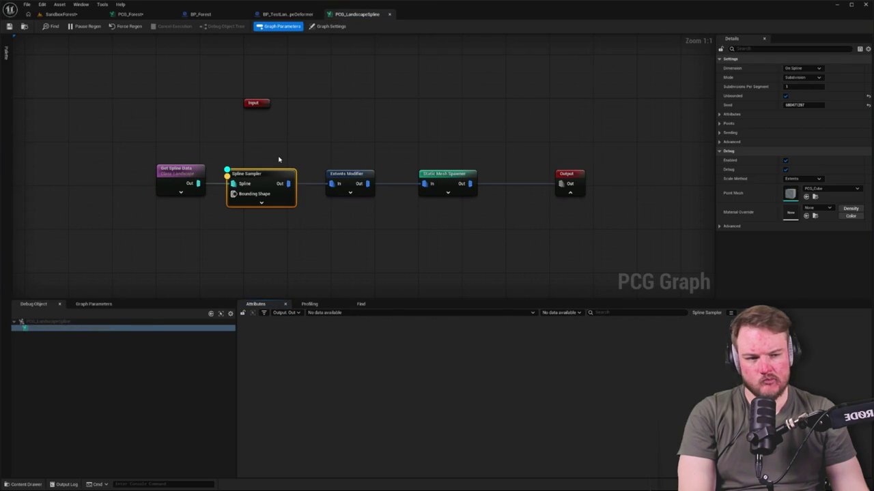
pyautogui.click(172, 170)
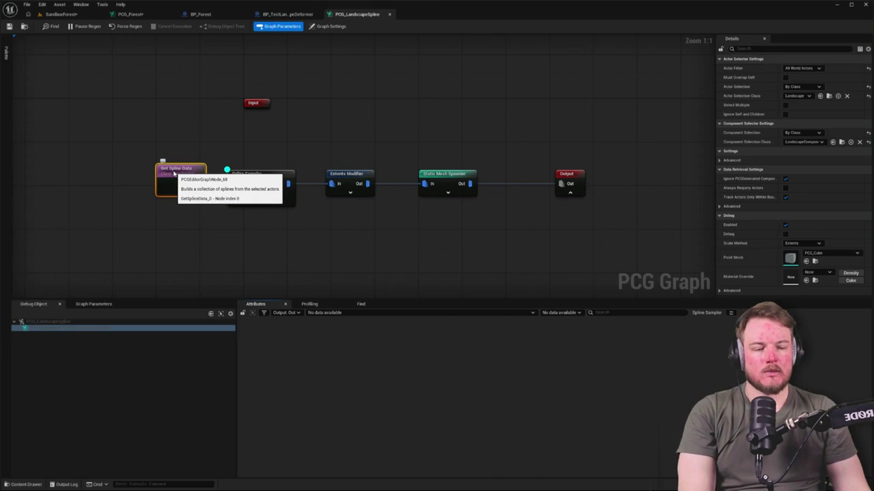
pyautogui.press('Home')
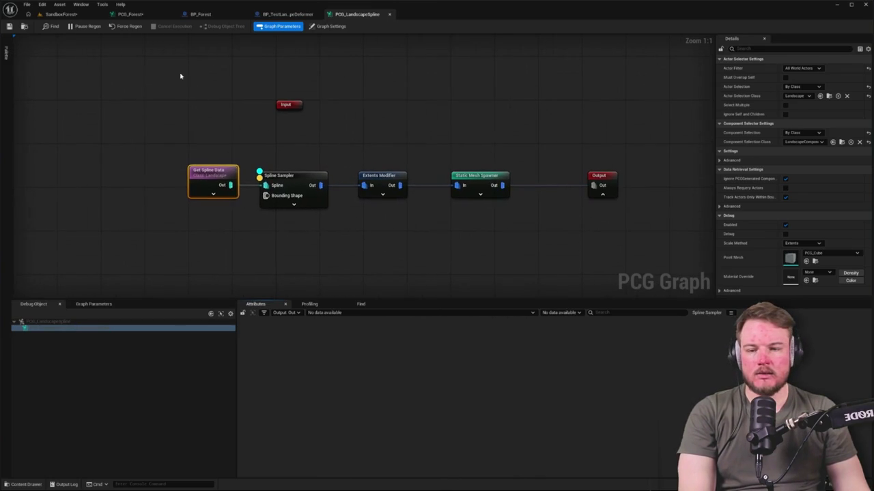
pyautogui.click(192, 14)
pyautogui.click(130, 14)
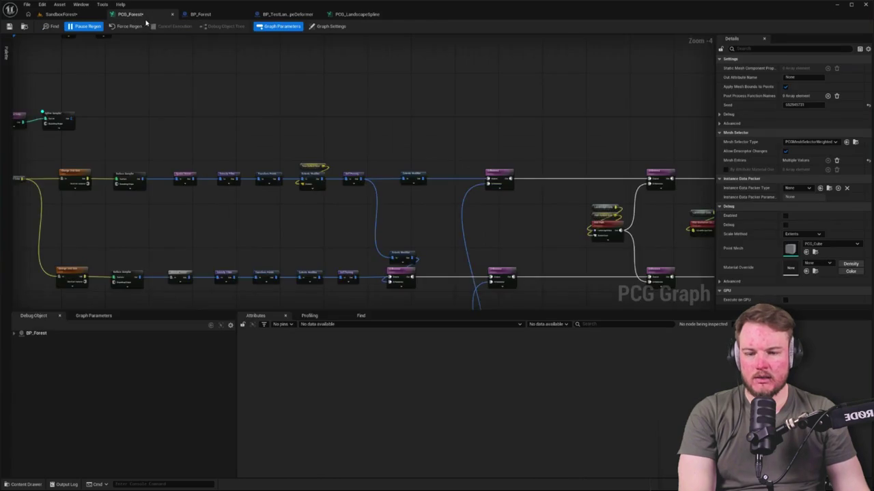
pyautogui.click(167, 153)
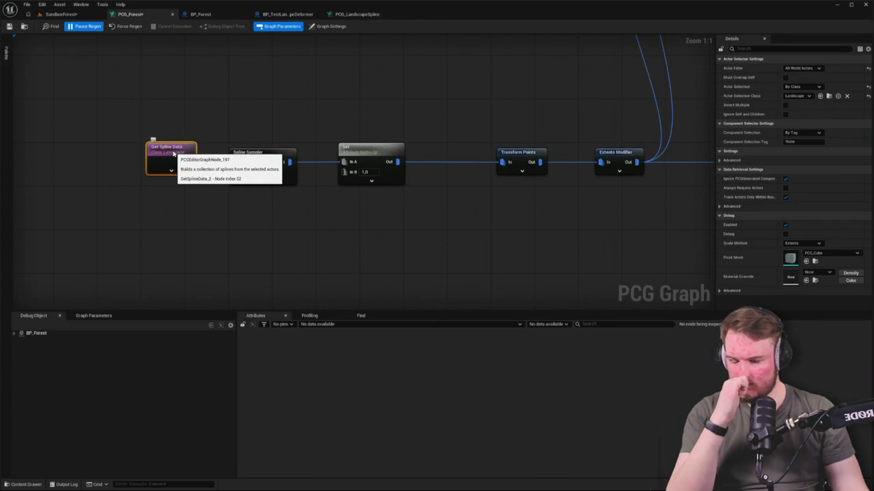
pyautogui.click(200, 13)
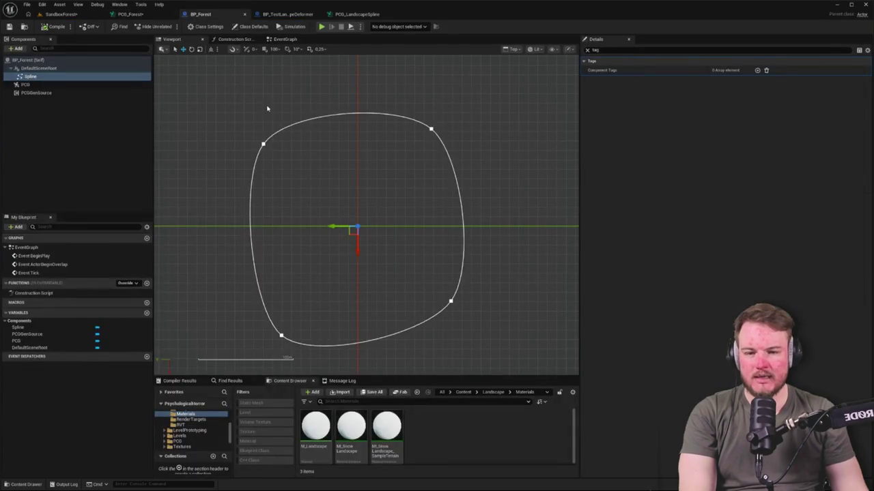
pyautogui.click(357, 14)
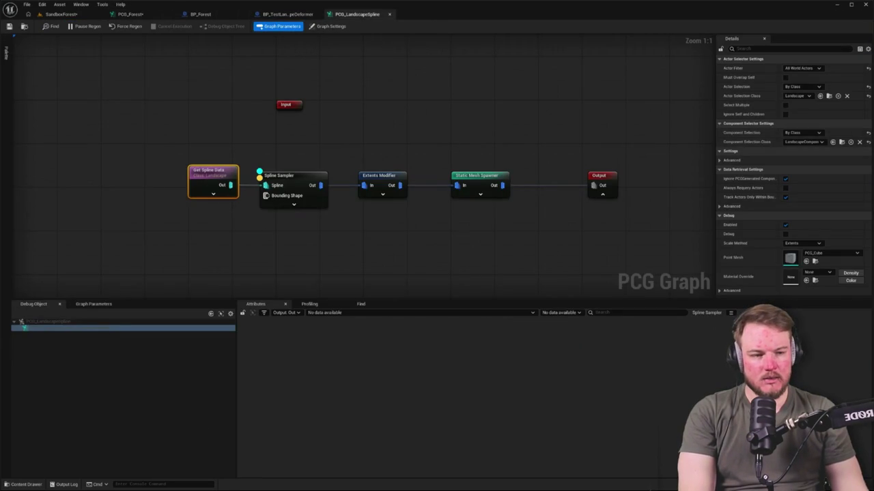
pyautogui.click(869, 133)
# Cycle through the open level, Blueprint and PCG graph tabs, ending in PCG_LandscapeSpline.
pyautogui.moveTo(317, 147); pyautogui.dragTo(295, 144)
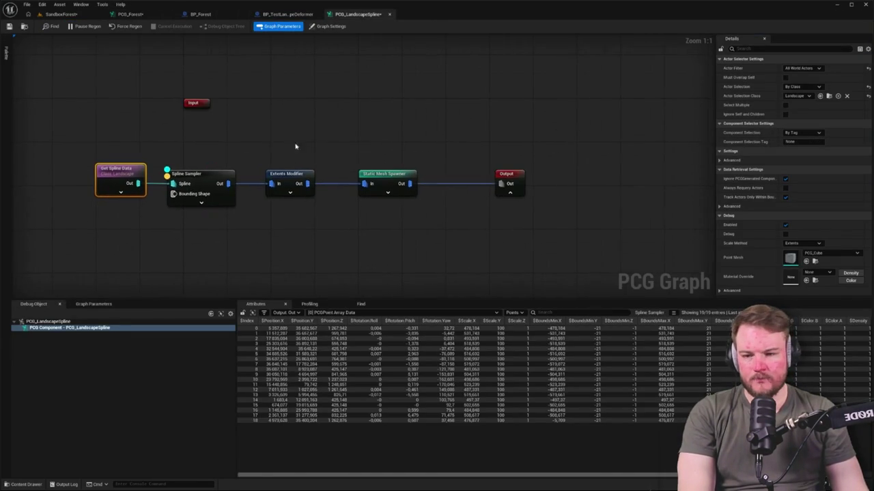
pyautogui.click(54, 15)
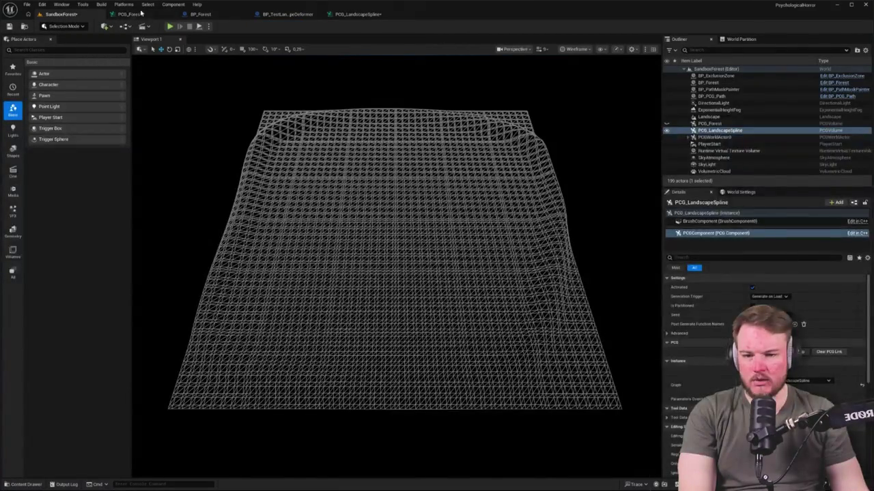
pyautogui.click(358, 14)
pyautogui.click(62, 14)
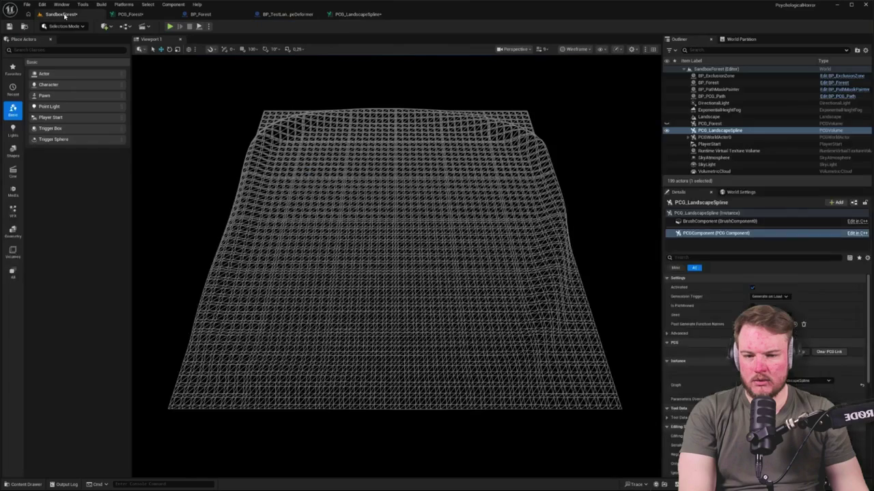
pyautogui.click(273, 14)
pyautogui.click(61, 14)
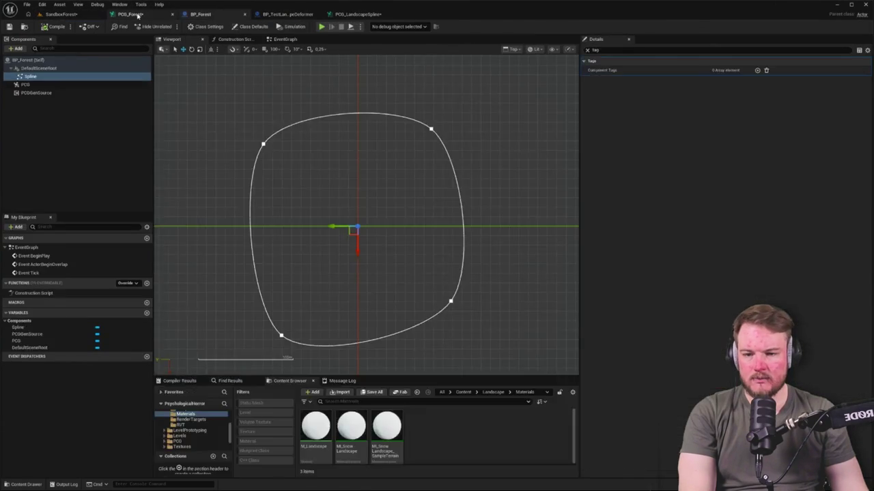
pyautogui.click(137, 14)
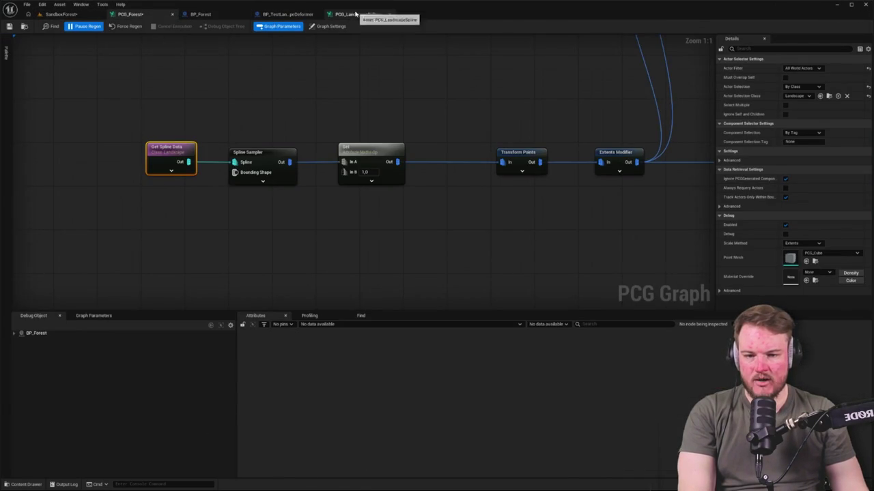
pyautogui.click(355, 14)
# Select the Spline Sampler, Extents Modifier and Static Mesh Spawner nodes to check their points.
pyautogui.click(205, 181)
pyautogui.click(282, 178)
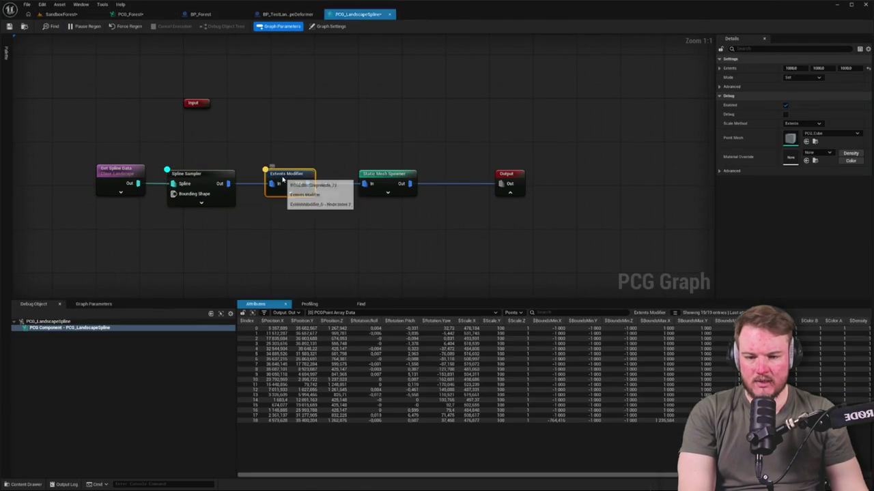
pyautogui.click(377, 175)
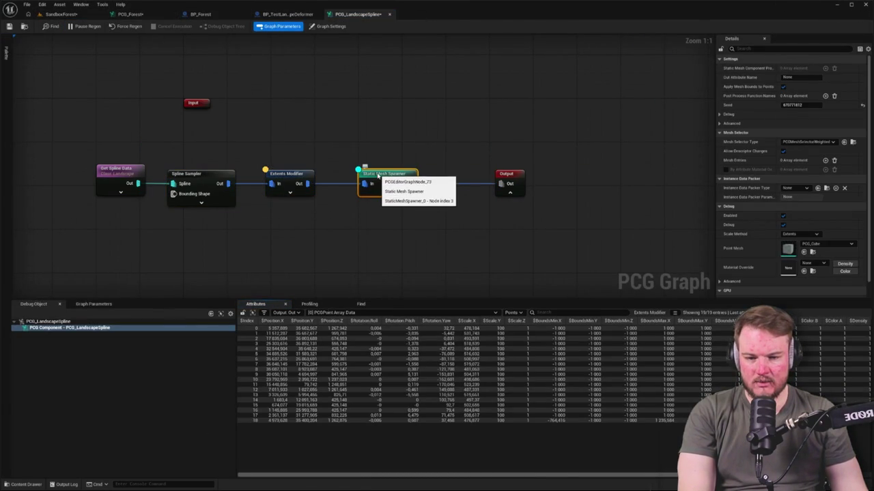
# Inspect the Static Mesh Spawner's output, then disconnect it from the Output node.
pyautogui.press('a')
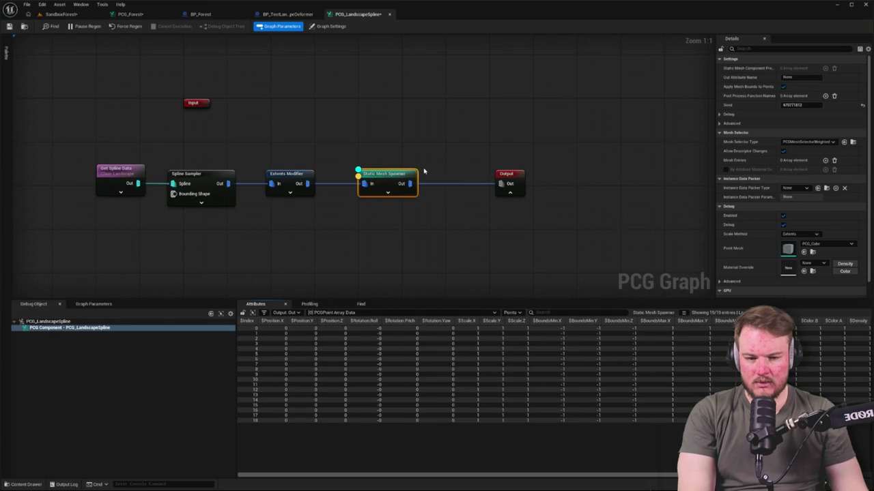
pyautogui.moveTo(396, 157); pyautogui.dragTo(478, 159)
pyautogui.click(546, 179)
pyautogui.keyDown('alt'); pyautogui.click(579, 184); pyautogui.keyUp('alt')
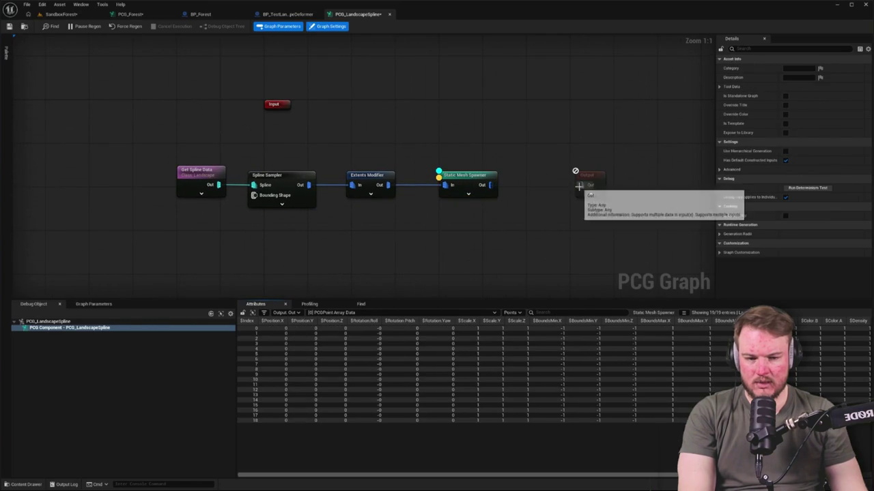
# Check the SandboxForest level in lit shading, then go back to the PCG_LandscapeSpline graph.
pyautogui.click(77, 5)
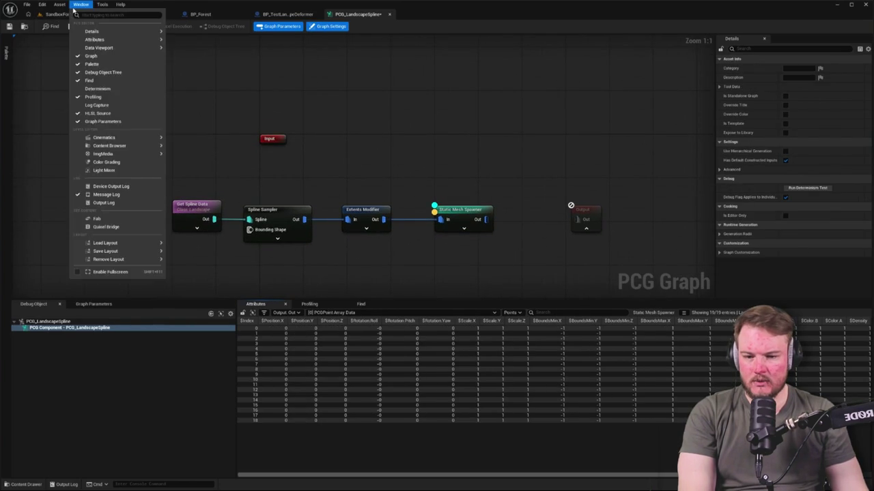
pyautogui.click(65, 14)
pyautogui.click(60, 13)
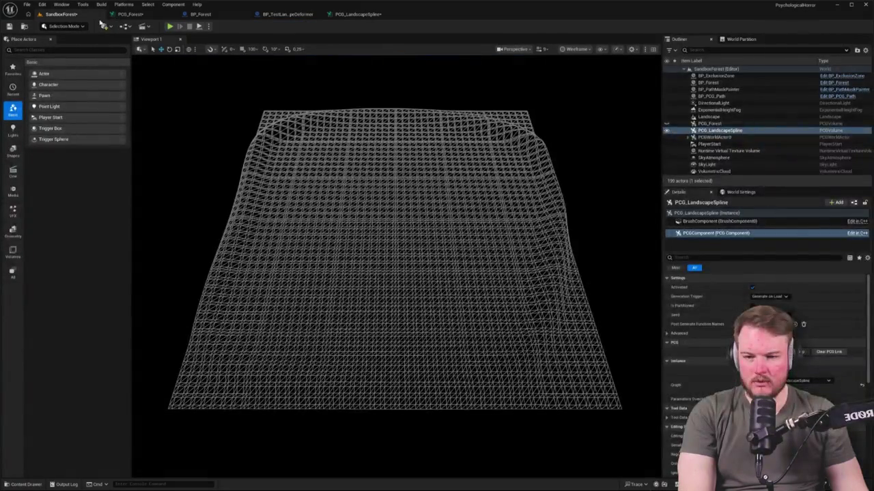
pyautogui.hotkey('alt', '4')
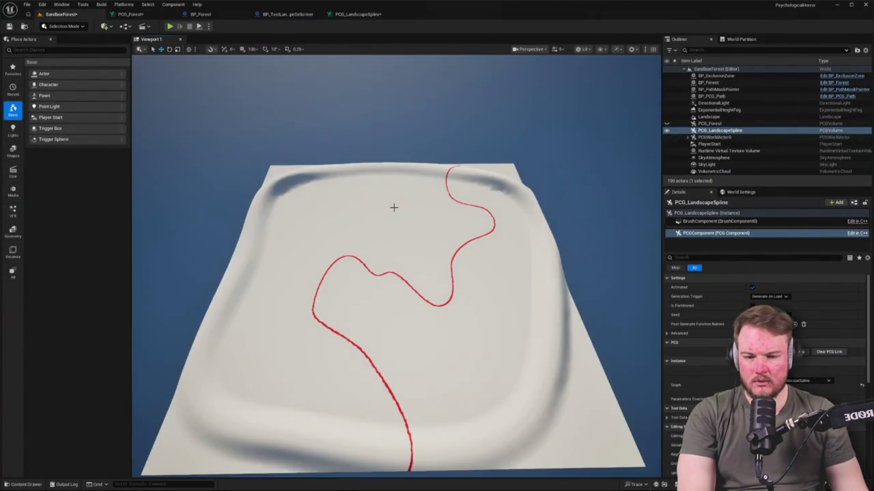
pyautogui.rightClick(381, 199)
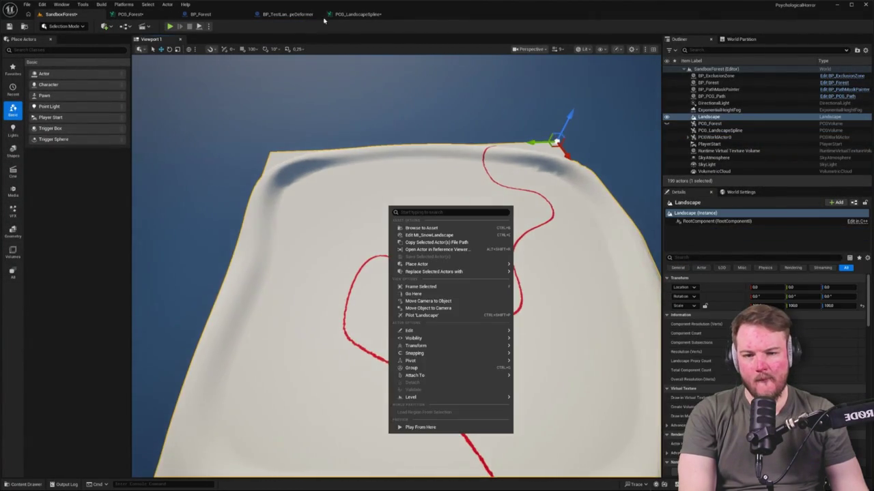
pyautogui.click(358, 14)
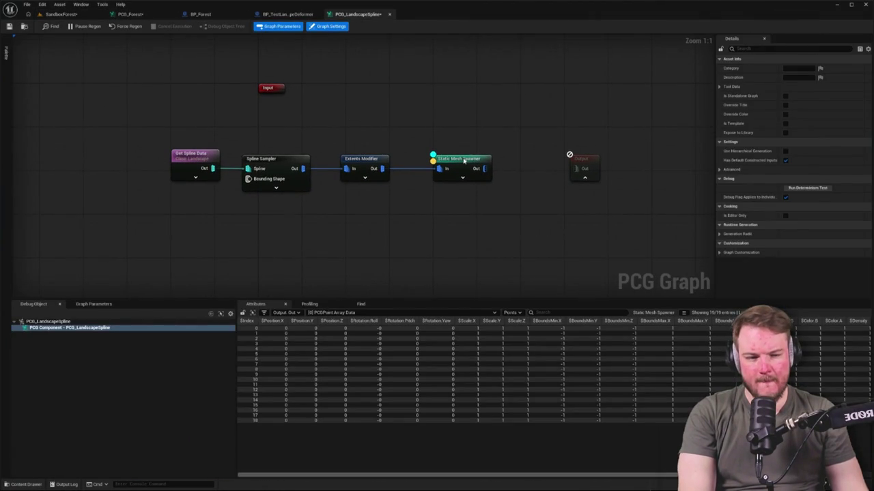
# Select the Spawner and Extents Modifier nodes and attempt a save, cancelling Save As.
pyautogui.click(464, 161)
pyautogui.click(360, 160)
pyautogui.hotkey('ctrl', 'alt', 's')
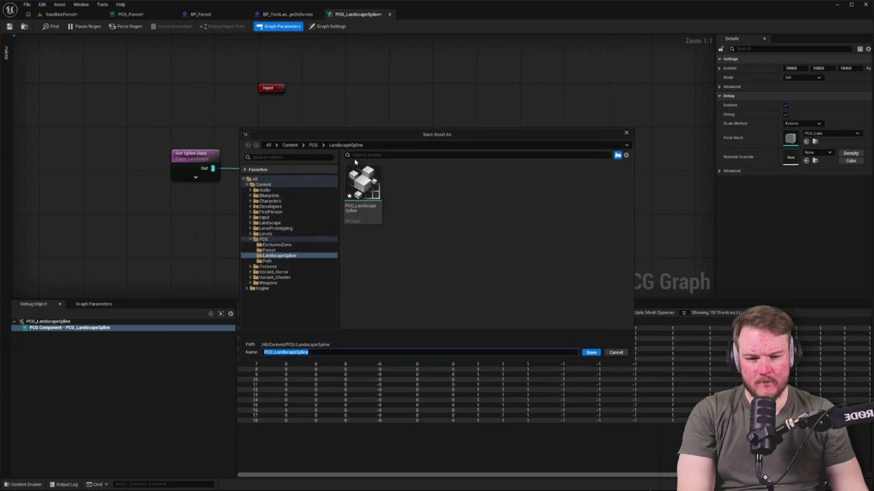
pyautogui.press('Escape')
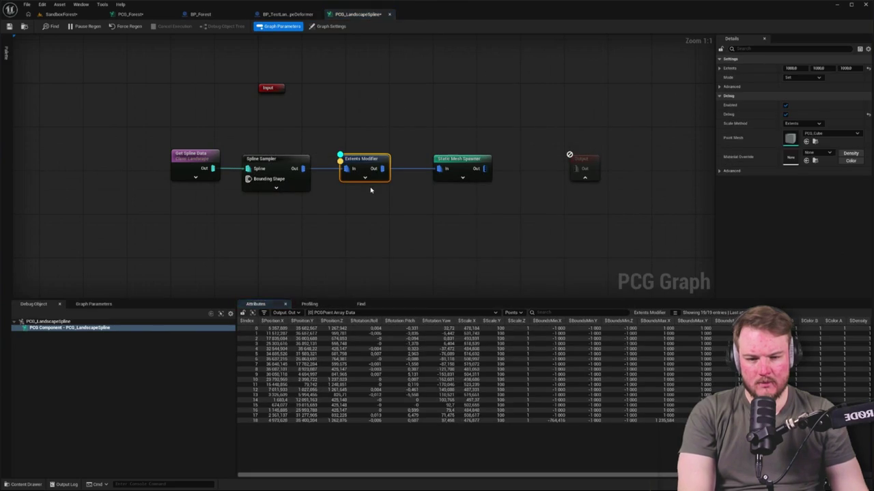
# Shift Get Spline Data and Spline Sampler left, move Output beside Input, and return to the level.
pyautogui.moveTo(269, 181); pyautogui.dragTo(213, 181)
pyautogui.moveTo(347, 183); pyautogui.dragTo(313, 183)
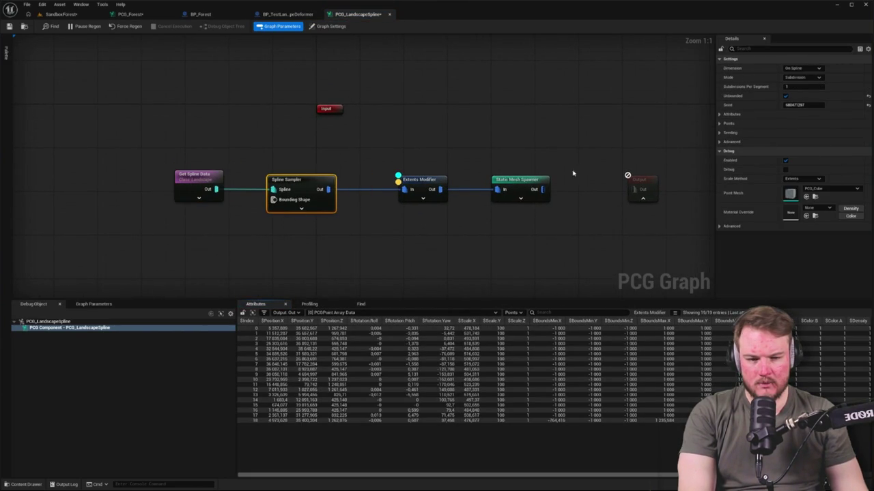
pyautogui.moveTo(638, 180); pyautogui.dragTo(387, 110)
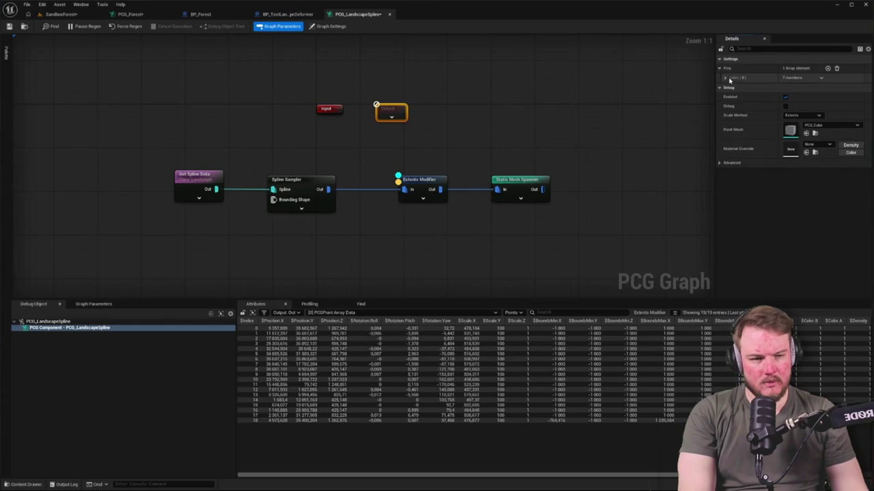
pyautogui.click(726, 77)
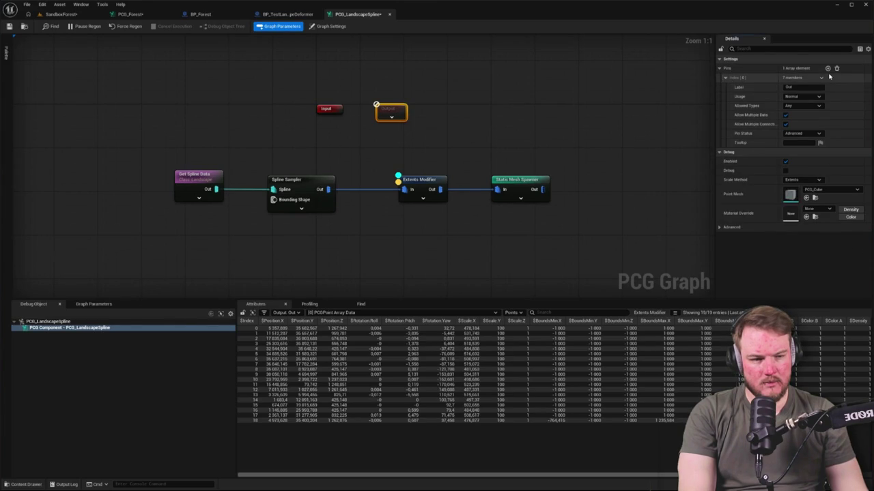
pyautogui.click(431, 144)
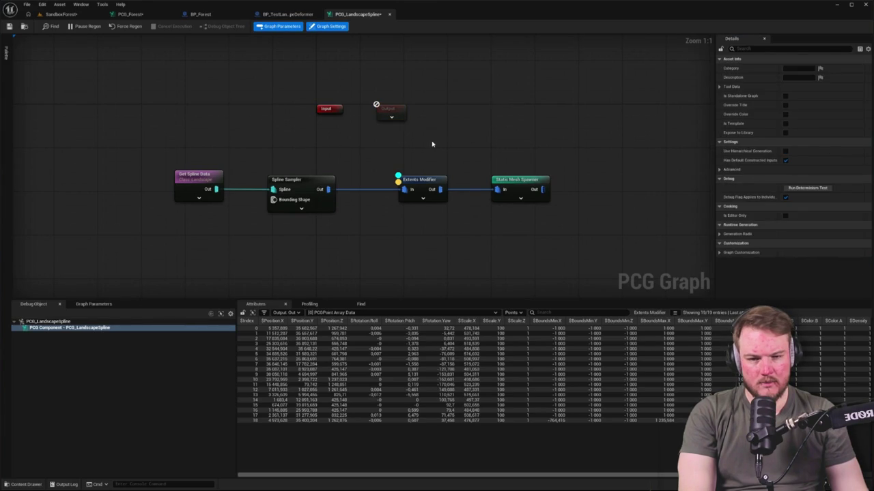
pyautogui.moveTo(432, 144); pyautogui.dragTo(403, 147)
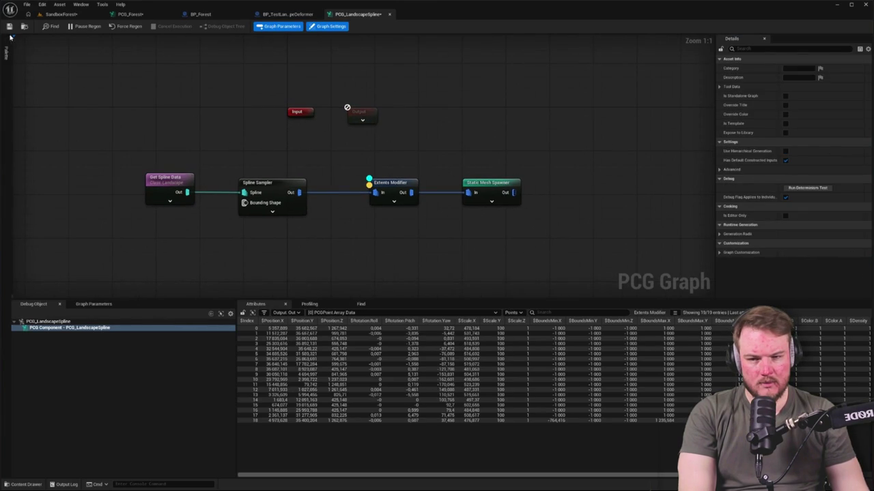
pyautogui.click(60, 14)
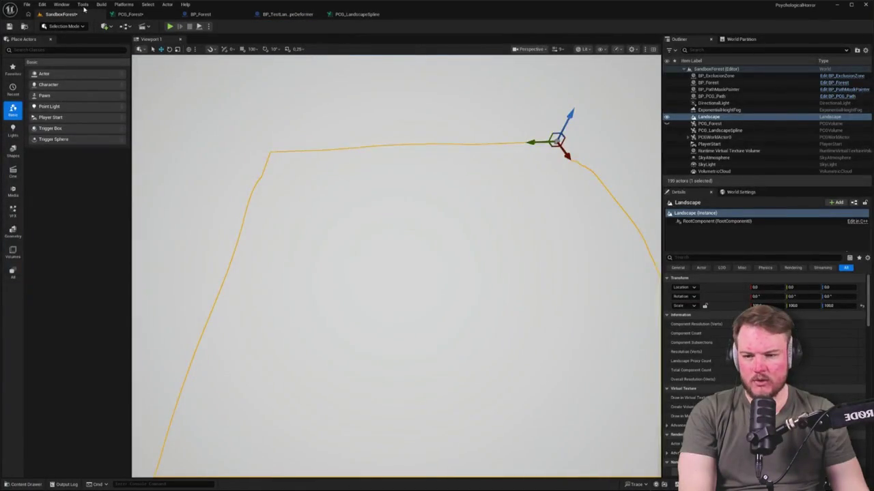
# Copy PCG_Forest's Spline Sampler-to-Extents Modifier chain into PCG_LandscapeSpline and feed it from Get Spline Data.
pyautogui.scroll(-5, 268, 88)
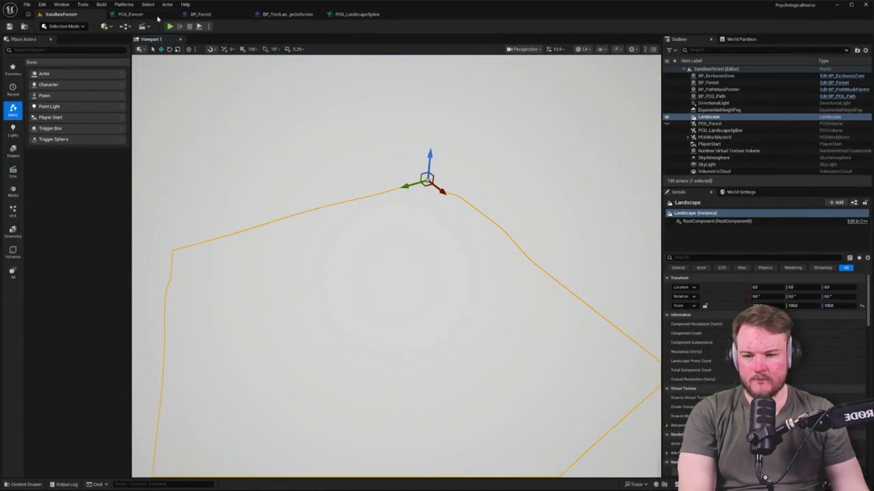
pyautogui.click(155, 14)
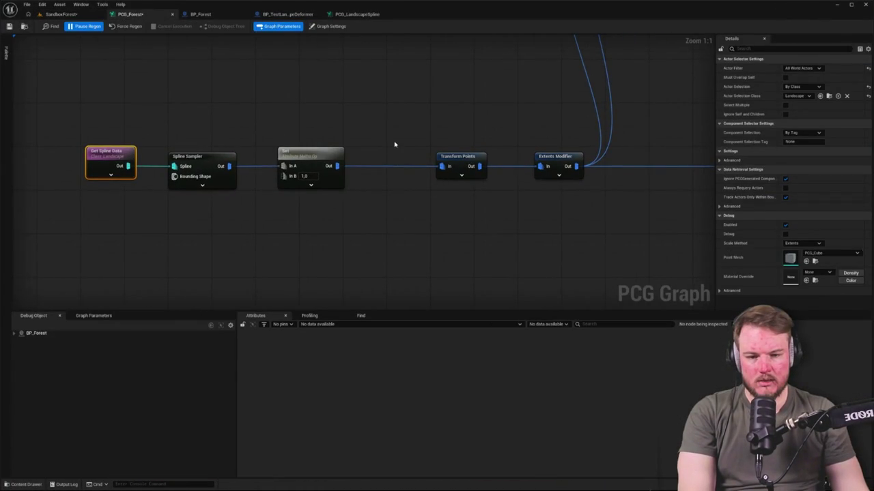
pyautogui.scroll(-6, 330, 118)
pyautogui.scroll(4, 304, 147)
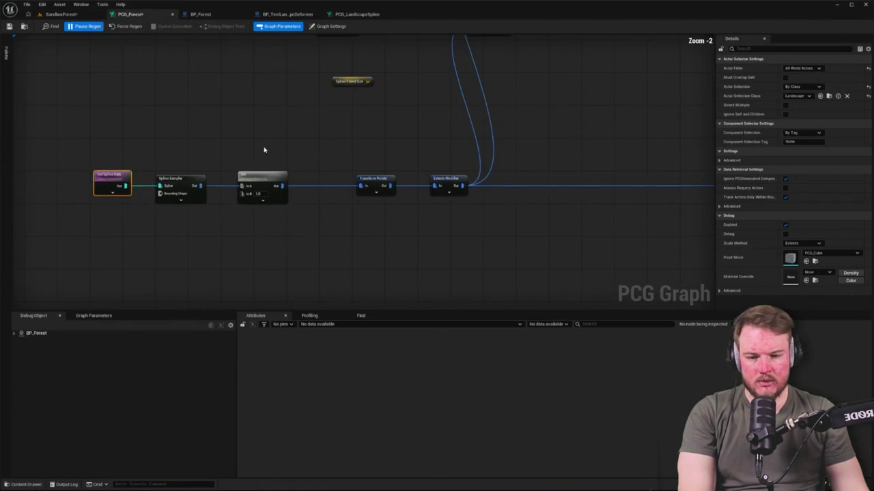
pyautogui.moveTo(176, 162); pyautogui.dragTo(455, 239)
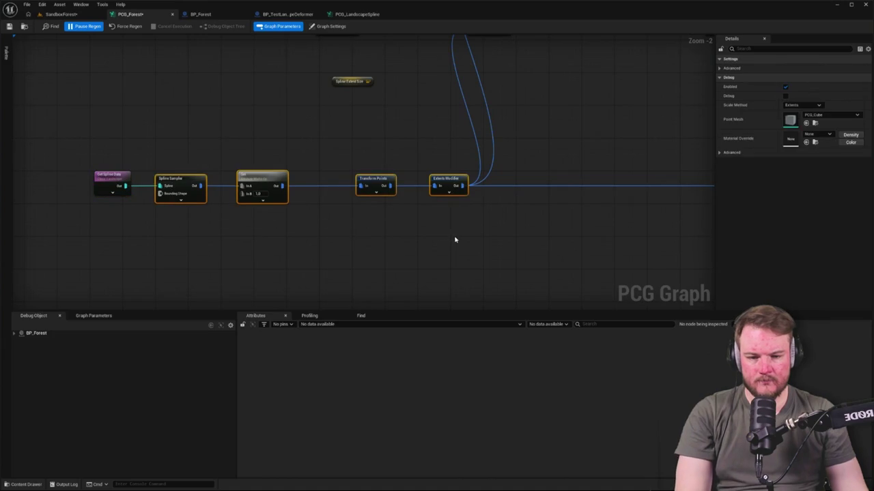
pyautogui.click(355, 14)
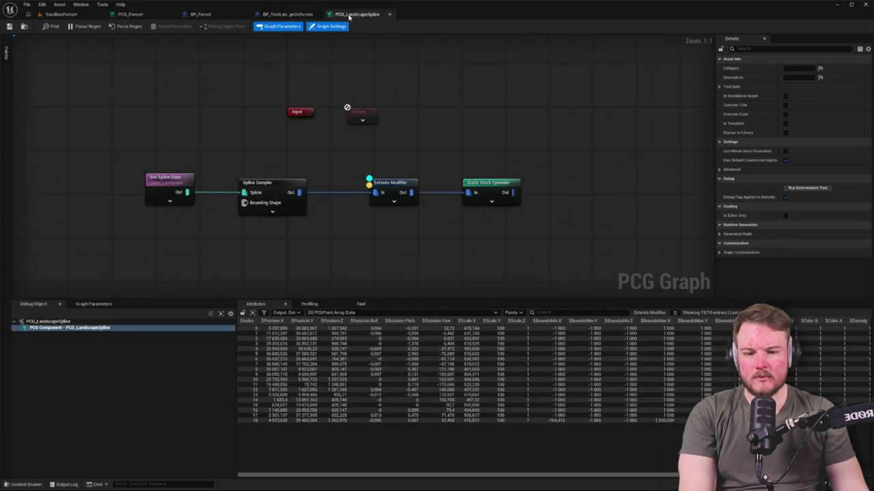
pyautogui.hotkey('ctrl', 'v')
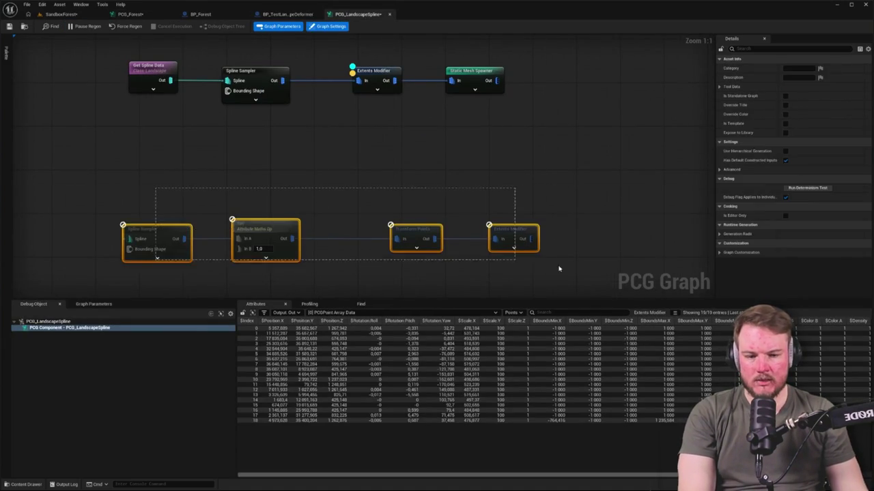
pyautogui.click(203, 119)
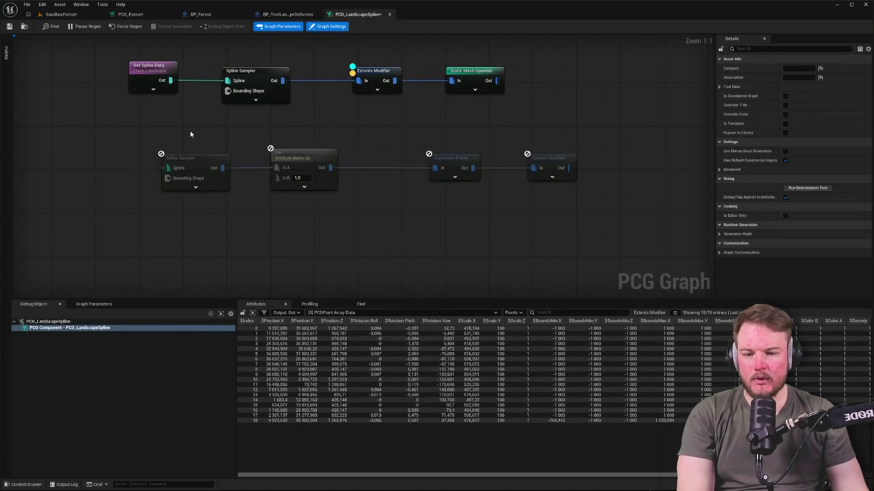
pyautogui.moveTo(170, 80); pyautogui.dragTo(167, 168)
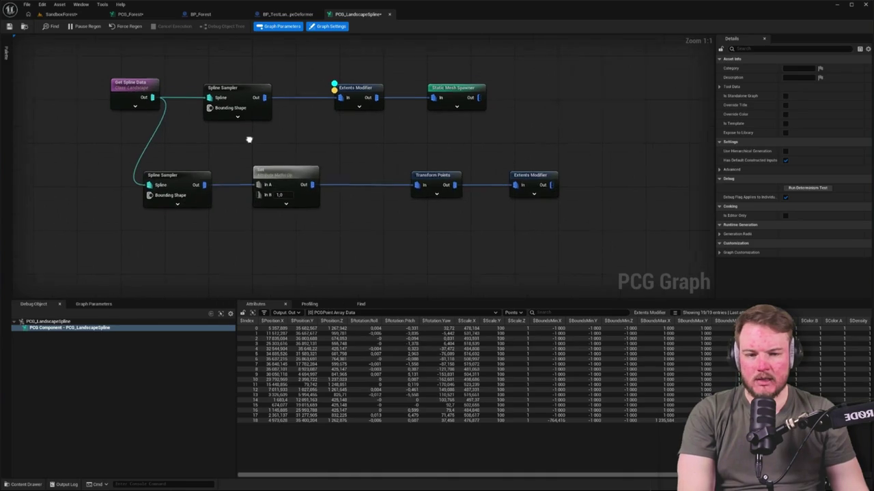
# Delete the old Spline Sampler, Extents Modifier and leftover Static Mesh Spawner in PCG_LandscapeSpline.
pyautogui.moveTo(209, 95); pyautogui.dragTo(369, 135)
pyautogui.press('Delete')
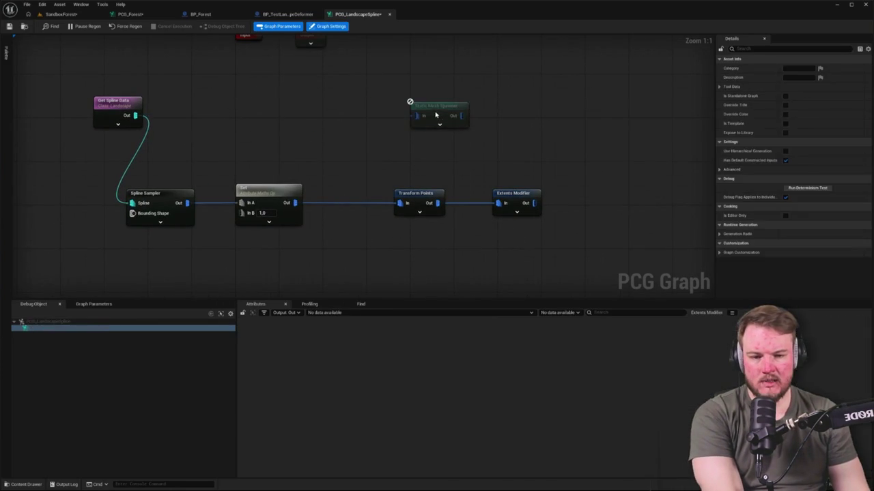
pyautogui.click(437, 111)
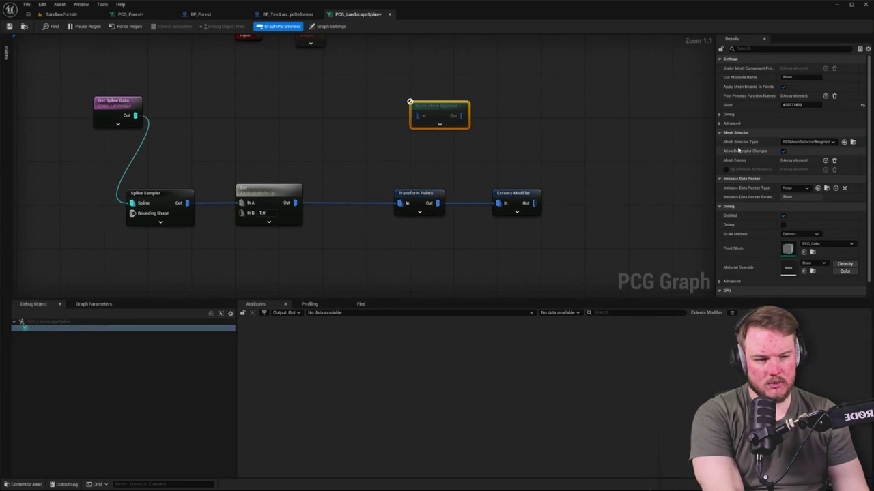
pyautogui.press('Delete')
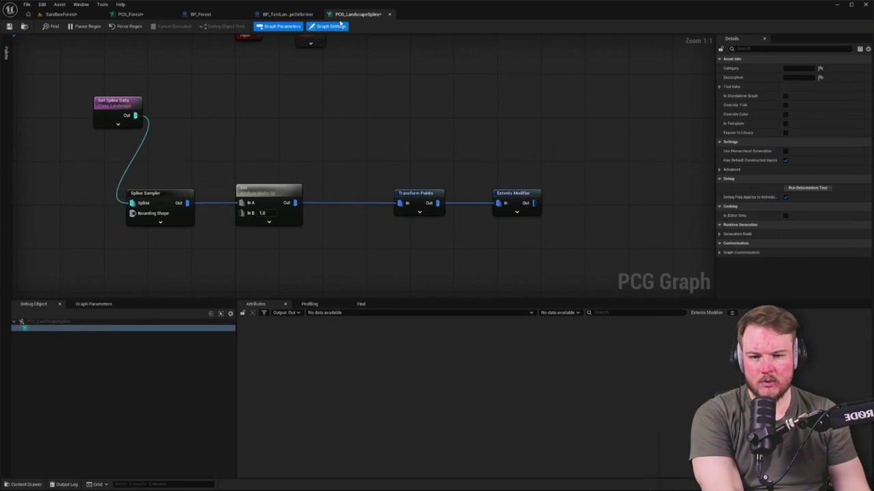
# Copy PCG_Forest's Static Mesh Spawner and paste it into PCG_LandscapeSpline.
pyautogui.click(130, 14)
pyautogui.moveTo(485, 136)
pyautogui.mouseDown()
pyautogui.moveTo(569, 195)
pyautogui.moveTo(447, 152)
pyautogui.moveTo(446, 133)
pyautogui.mouseUp()
pyautogui.click(358, 14)
pyautogui.hotkey('ctrl', 'v')
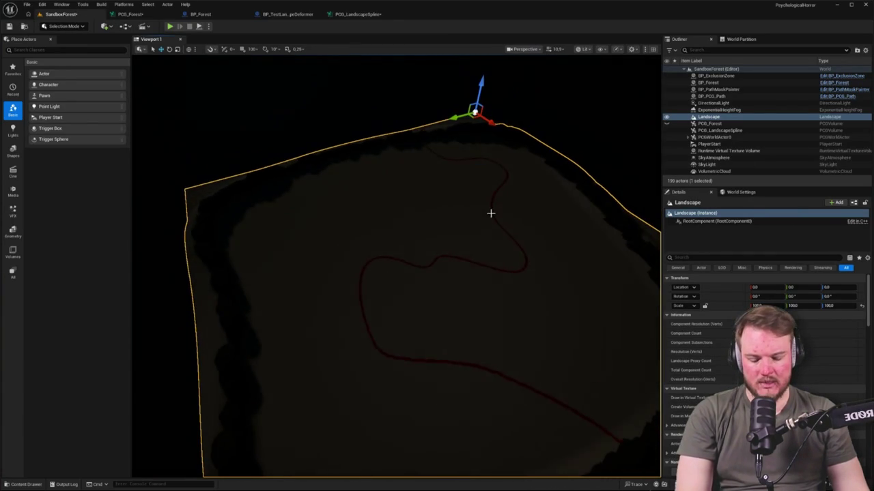
# Fly the level camera down over the red path, then bring up the BP_Forest Blueprint.
pyautogui.scroll(3, 443, 198)
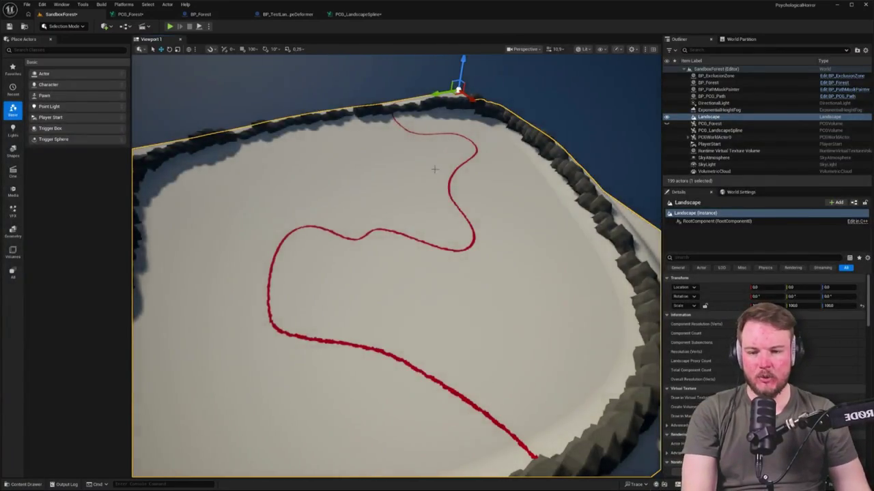
pyautogui.moveTo(434, 168)
pyautogui.mouseDown()
pyautogui.moveTo(434, 123)
pyautogui.moveTo(382, 147)
pyautogui.moveTo(396, 143)
pyautogui.mouseUp()
pyautogui.moveTo(418, 217); pyautogui.dragTo(419, 216)
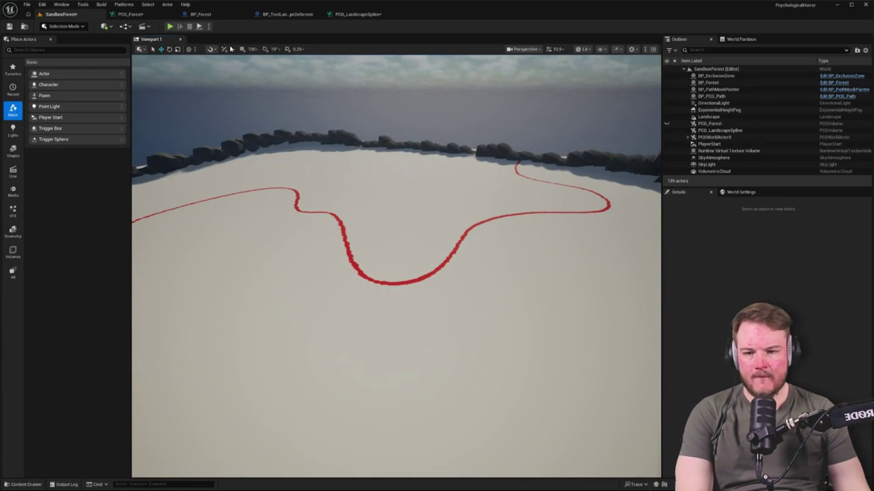
pyautogui.click(202, 13)
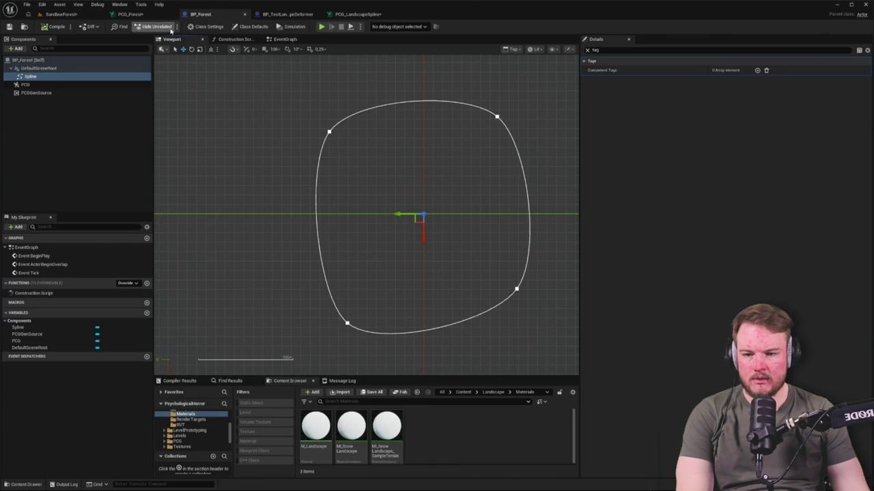
# Back in PCG_Forest, inspect the graph settings and the node at the graph's right end.
pyautogui.click(129, 13)
pyautogui.scroll(-5, 382, 146)
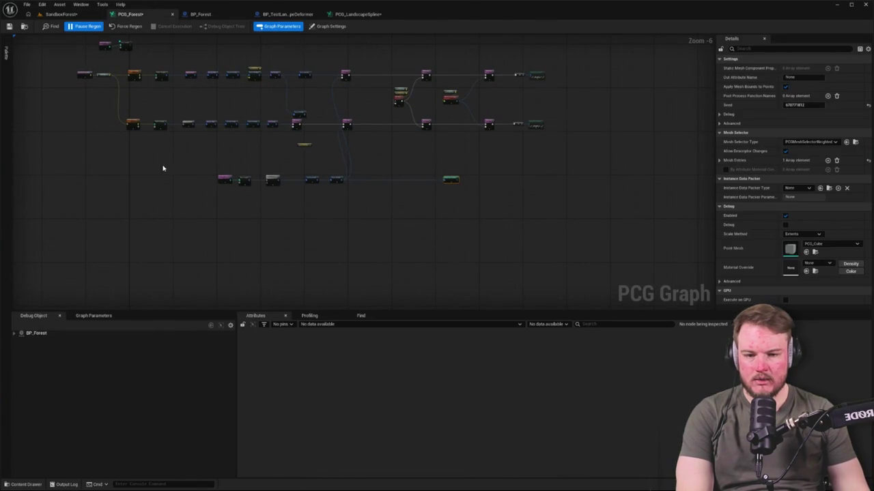
pyautogui.scroll(7, 168, 169)
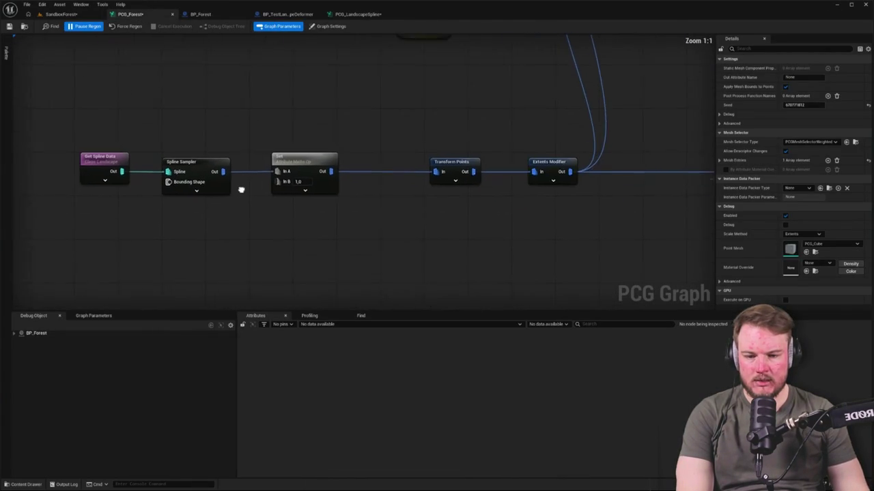
pyautogui.moveTo(379, 206); pyautogui.dragTo(373, 209)
pyautogui.click(374, 209)
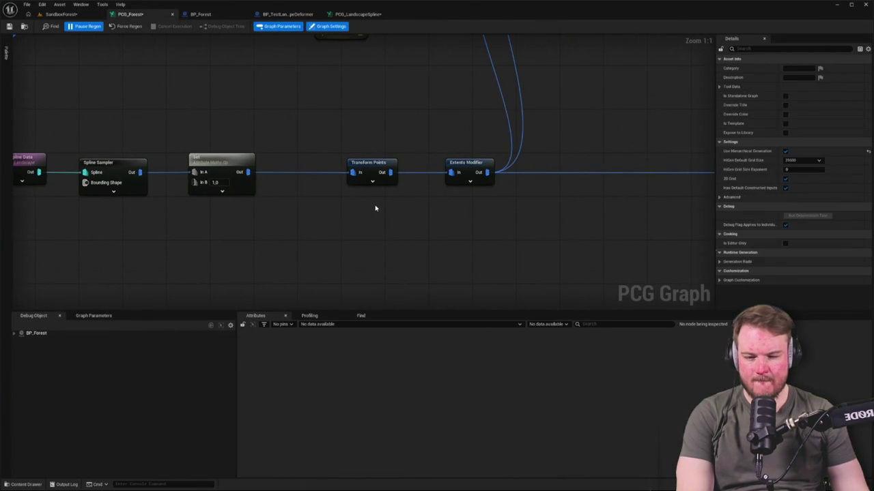
pyautogui.scroll(-5, 424, 204)
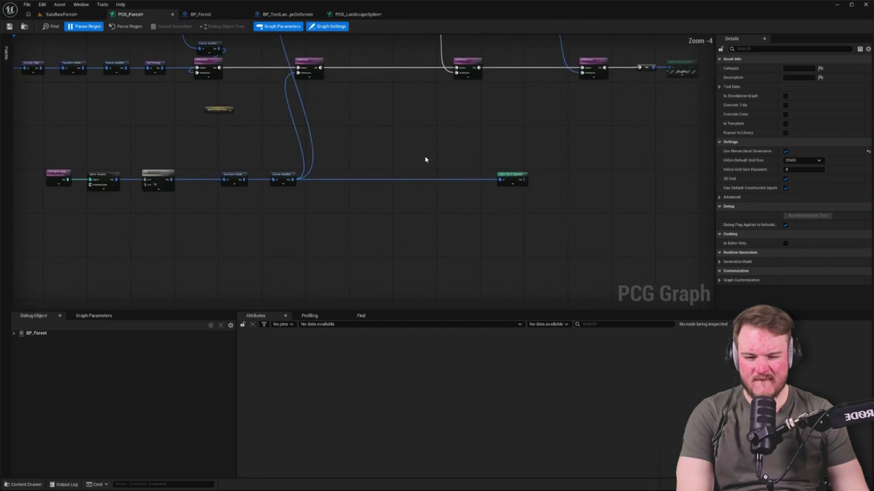
pyautogui.click(512, 181)
pyautogui.click(250, 148)
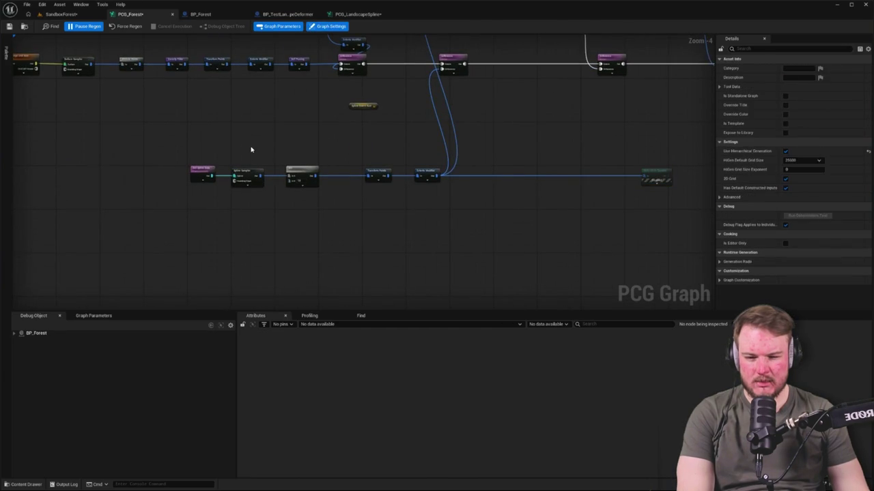
# Toggle the Content Drawer, check the existing subgraph node, and frame the lower spline node row.
pyautogui.hotkey('ctrl', 'space')
pyautogui.hotkey('ctrl', 'space')
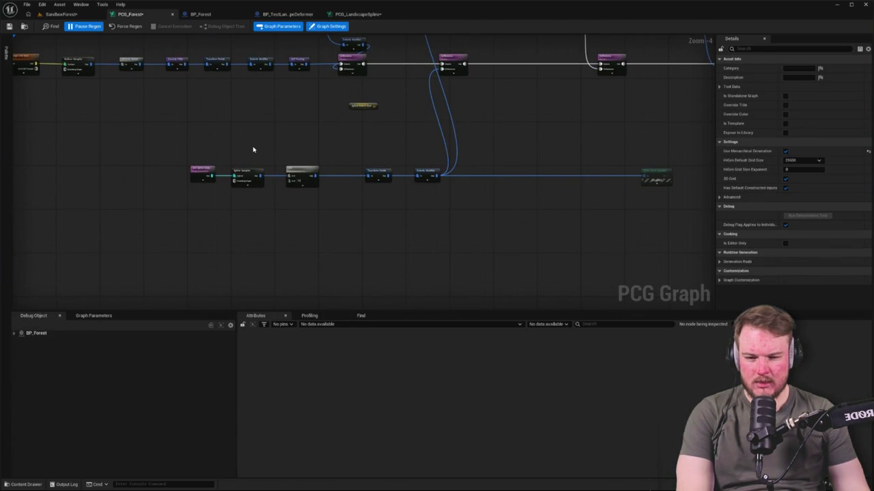
pyautogui.hotkey('ctrl', 'space')
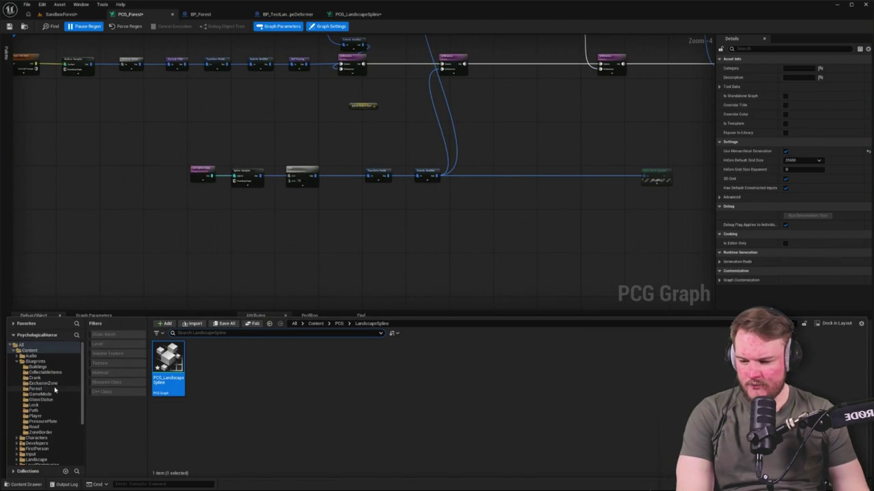
pyautogui.hotkey('ctrl', 'space')
pyautogui.moveTo(197, 252)
pyautogui.mouseDown()
pyautogui.moveTo(185, 300)
pyautogui.moveTo(546, 140)
pyautogui.mouseUp()
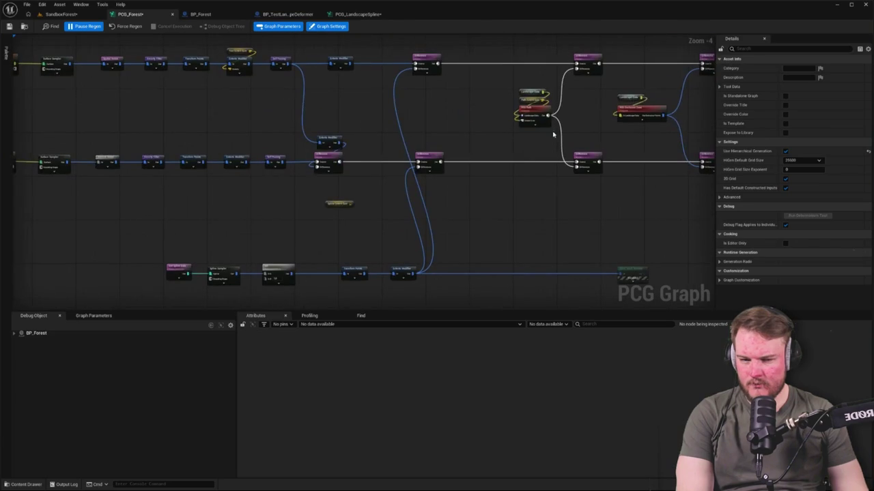
pyautogui.click(542, 113)
pyautogui.moveTo(337, 343); pyautogui.dragTo(385, 225)
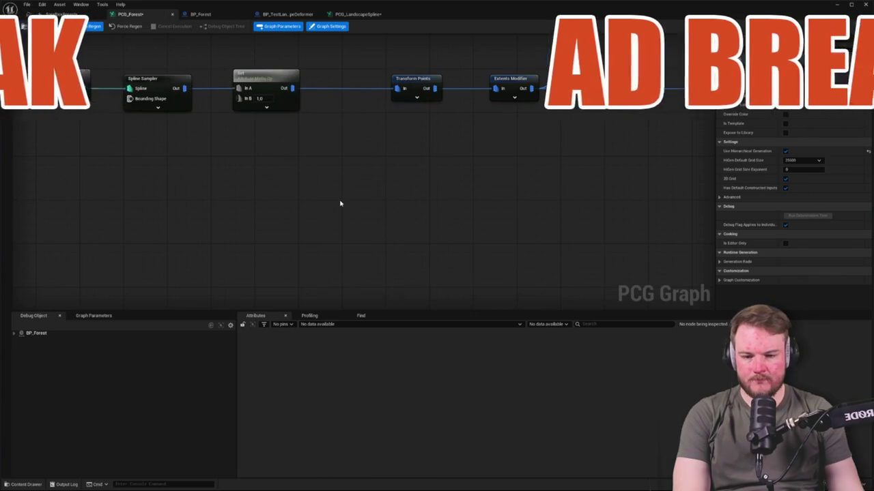
# Add a Subgraph node from the 'subgraph' search and assign PCG_LandscapeSpline as its Graph.
pyautogui.rightClick(350, 199)
pyautogui.write('subgraph')
pyautogui.press('Return')
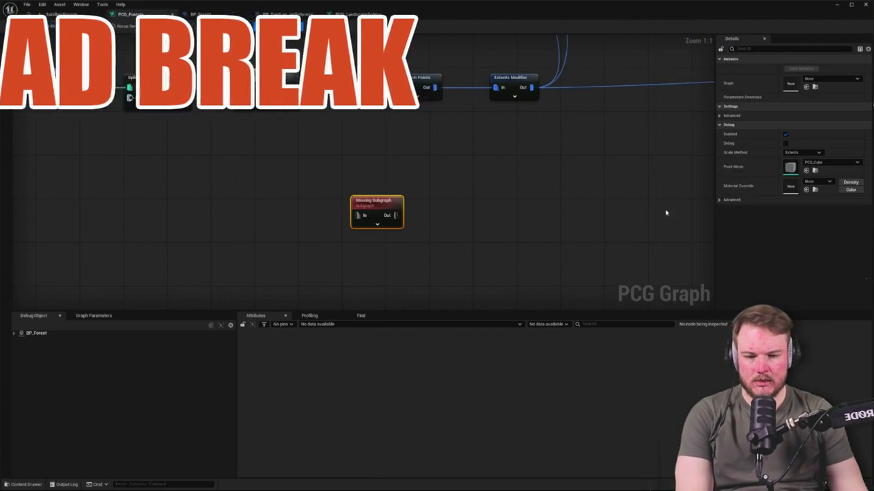
pyautogui.click(830, 78)
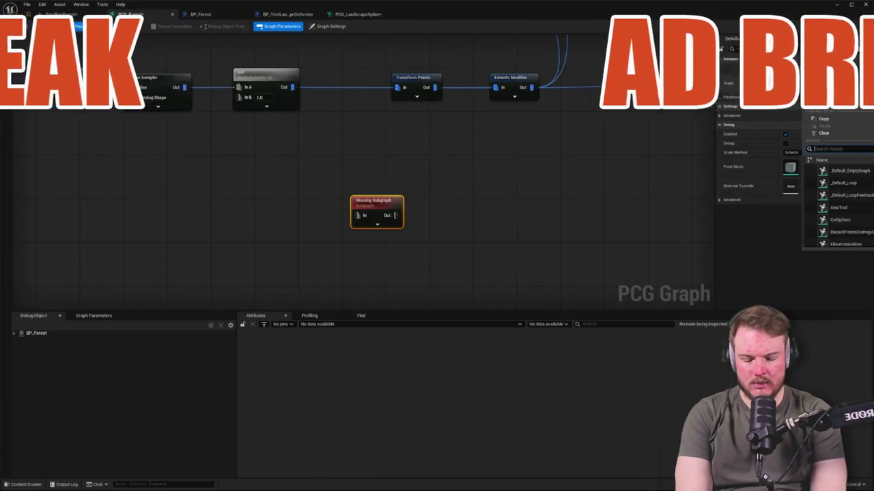
pyautogui.write('landsca')
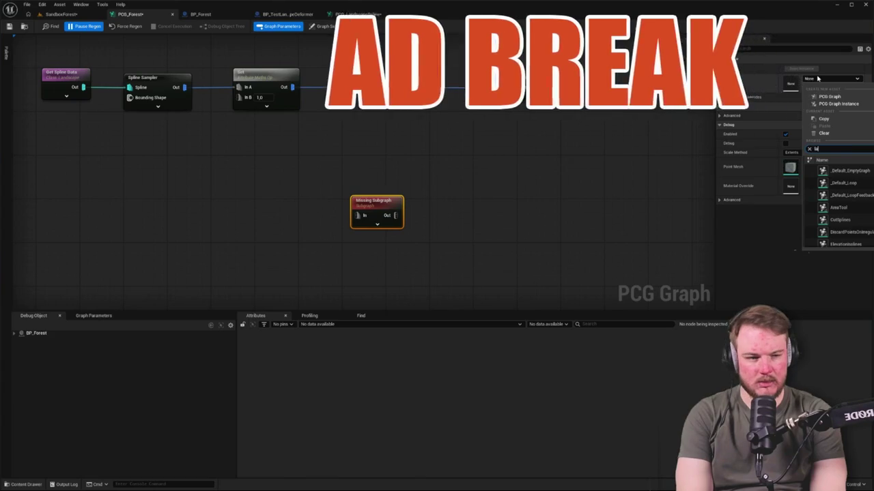
pyautogui.press('Return')
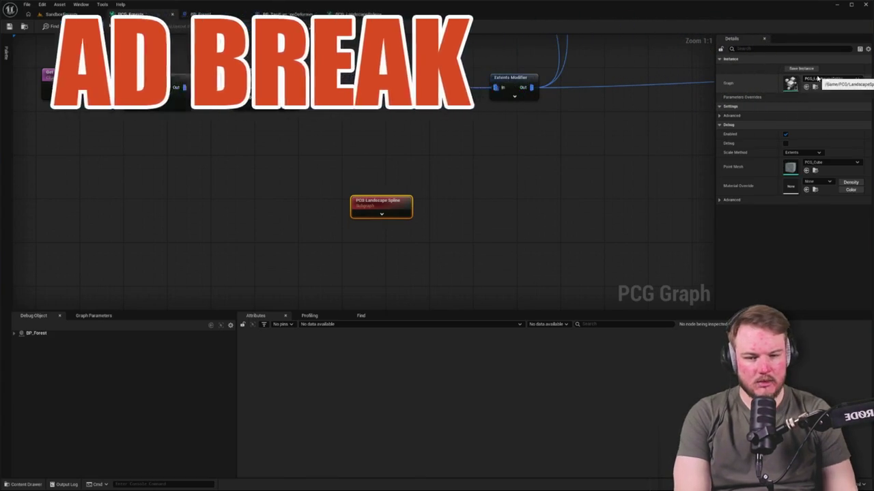
pyautogui.click(465, 156)
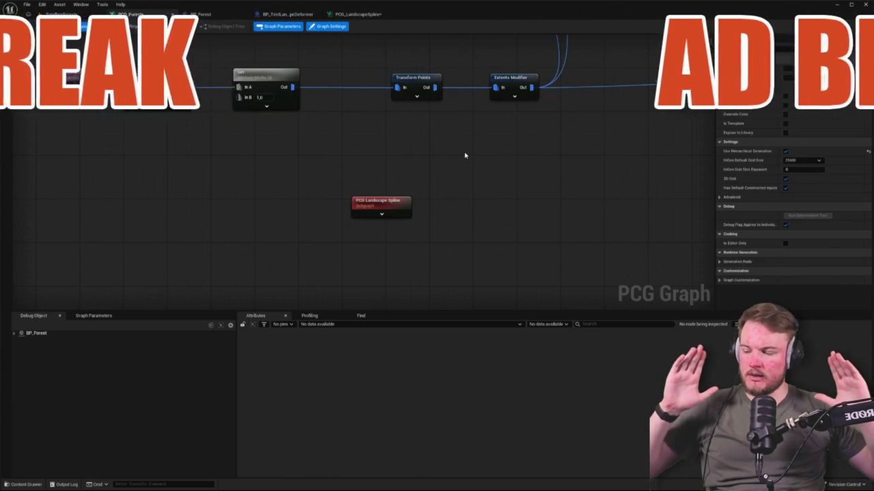
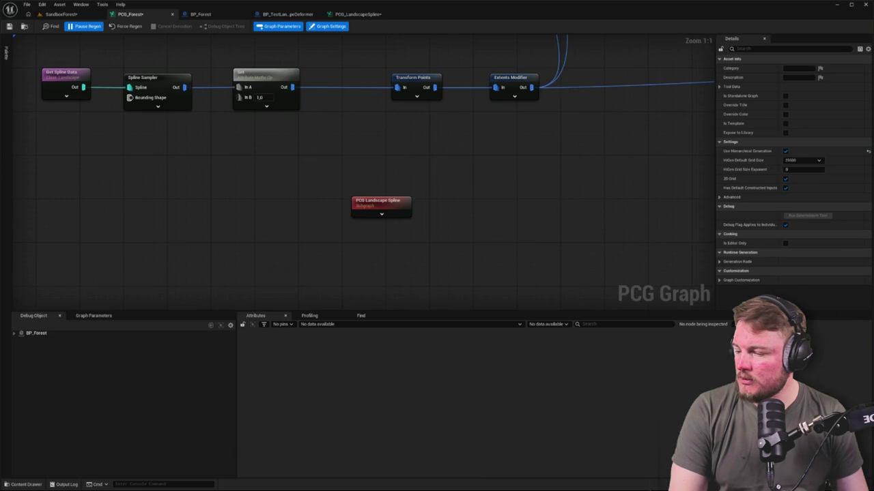
# Check the red spline in the level, then open the PCG Landscape Spline subgraph from PCG_Forest.
pyautogui.click(61, 14)
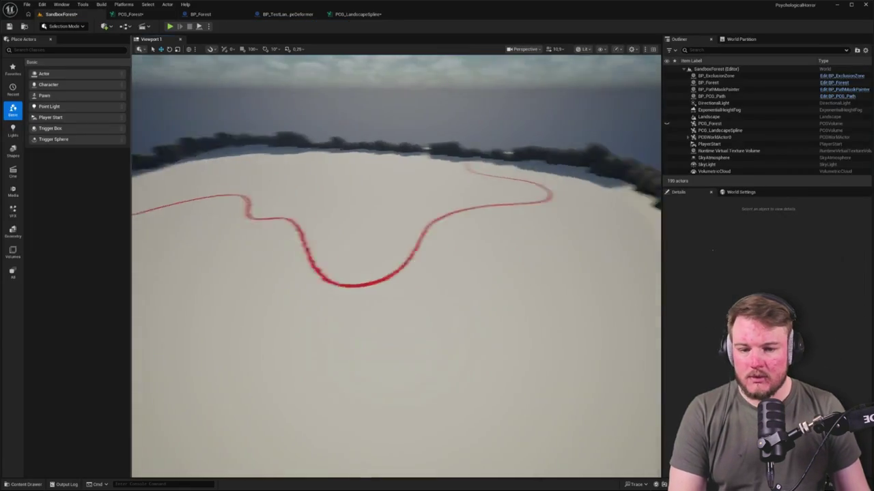
pyautogui.click(130, 13)
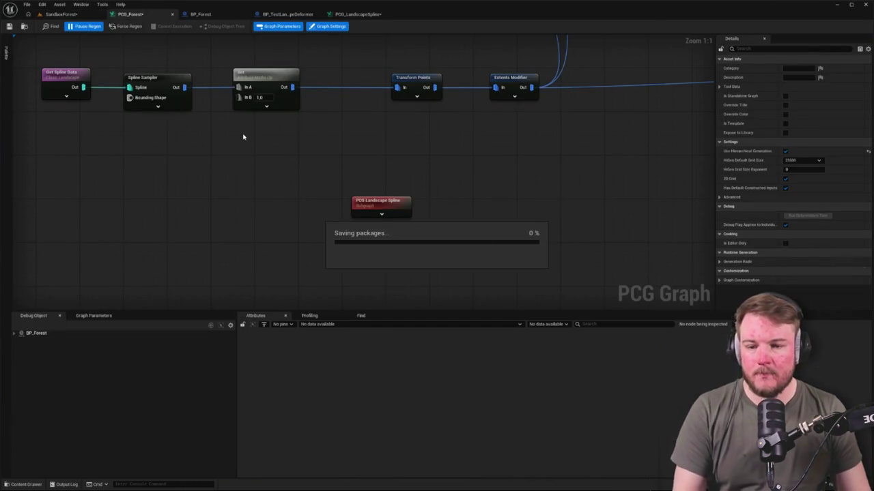
pyautogui.moveTo(266, 150)
pyautogui.mouseDown()
pyautogui.moveTo(314, 166)
pyautogui.moveTo(370, 209)
pyautogui.moveTo(361, 187)
pyautogui.mouseUp()
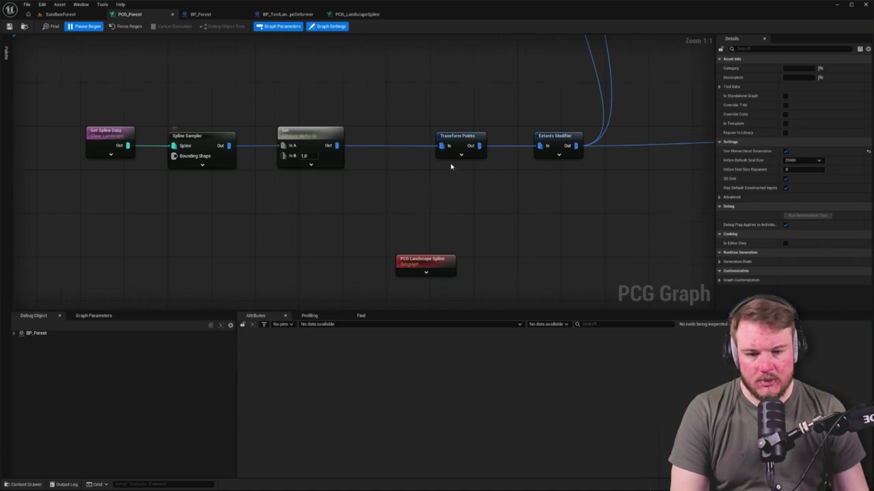
pyautogui.moveTo(453, 171); pyautogui.dragTo(434, 135)
pyautogui.doubleClick(422, 237)
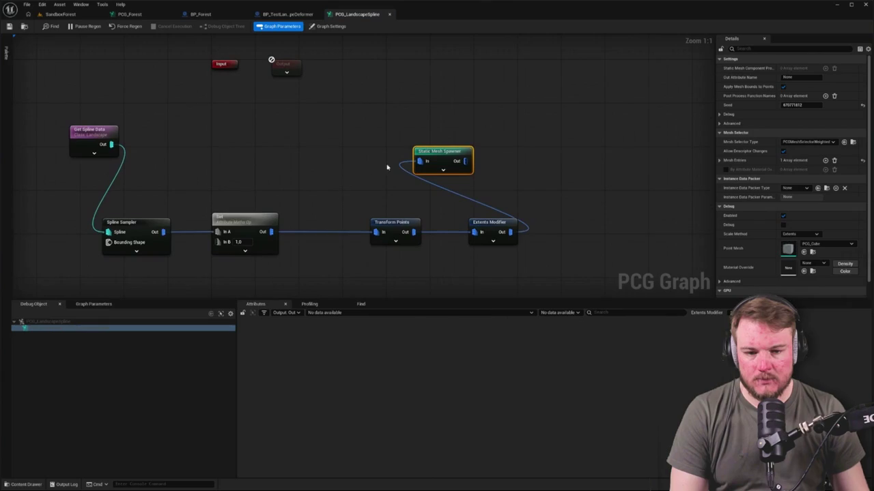
# Place Static Mesh Spawner after Extents Modifier and shift the chain nodes left together.
pyautogui.moveTo(488, 151)
pyautogui.mouseDown()
pyautogui.moveTo(614, 230)
pyautogui.moveTo(595, 228)
pyautogui.mouseUp()
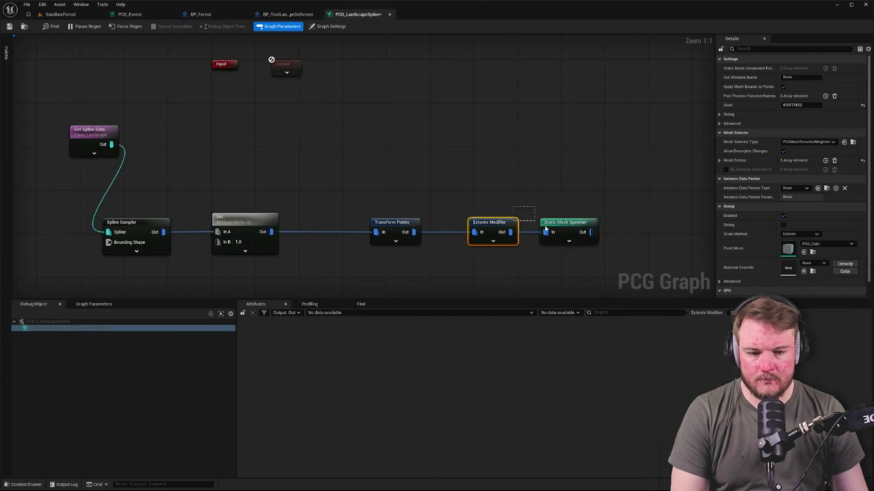
pyautogui.keyDown('shift'); pyautogui.click(497, 225); pyautogui.keyUp('shift')
pyautogui.moveTo(496, 224); pyautogui.dragTo(473, 225)
pyautogui.moveTo(404, 200); pyautogui.dragTo(510, 244)
pyautogui.moveTo(391, 223); pyautogui.dragTo(329, 223)
pyautogui.moveTo(271, 205); pyautogui.dragTo(478, 253)
pyautogui.moveTo(254, 221); pyautogui.dragTo(242, 221)
# Line up Spline Sampler through Static Mesh Spawner in a single row.
pyautogui.moveTo(139, 205)
pyautogui.mouseDown()
pyautogui.moveTo(179, 219)
pyautogui.moveTo(182, 140)
pyautogui.mouseUp()
pyautogui.moveTo(59, 120); pyautogui.dragTo(544, 176)
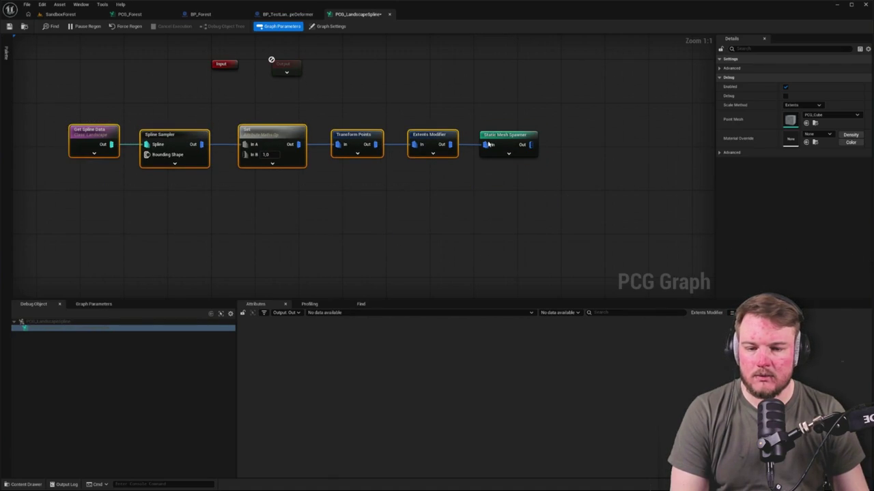
pyautogui.moveTo(73, 146); pyautogui.dragTo(580, 246)
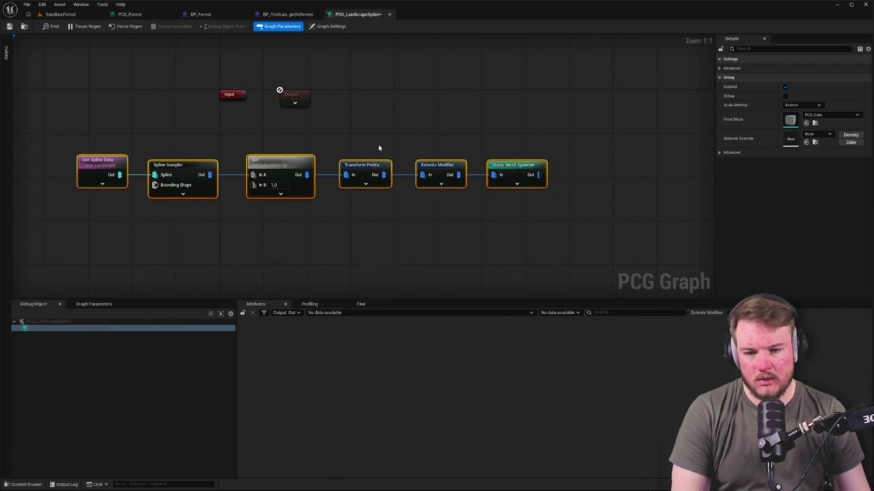
pyautogui.click(321, 113)
# Put Output after Static Mesh Spawner, wire the spawner's Out pin into it, and move Input further left.
pyautogui.moveTo(294, 96)
pyautogui.mouseDown()
pyautogui.moveTo(604, 141)
pyautogui.moveTo(595, 168)
pyautogui.mouseUp()
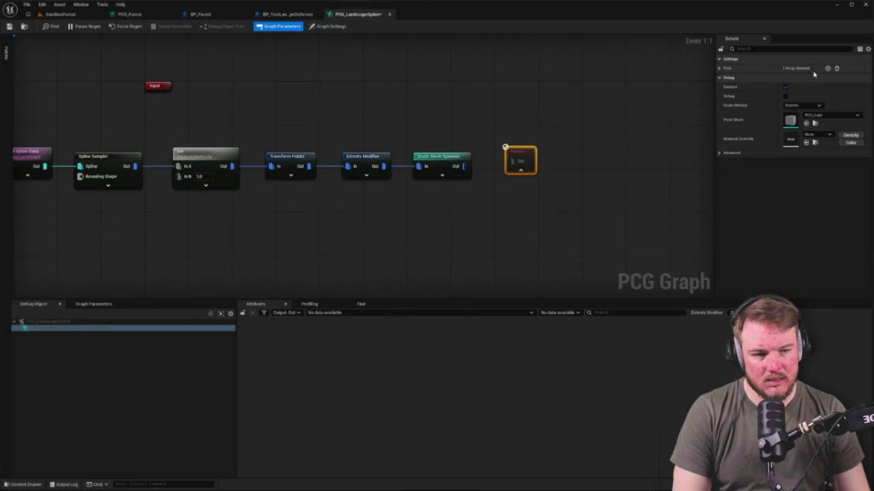
pyautogui.click(719, 68)
pyautogui.click(724, 77)
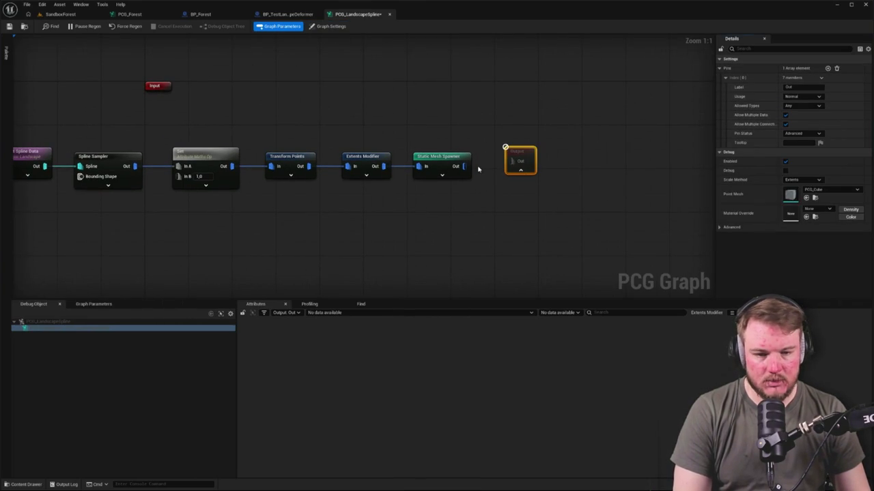
pyautogui.moveTo(465, 165)
pyautogui.mouseDown()
pyautogui.moveTo(508, 162)
pyautogui.moveTo(524, 173)
pyautogui.moveTo(513, 167)
pyautogui.mouseUp()
pyautogui.moveTo(309, 106); pyautogui.dragTo(466, 116)
pyautogui.moveTo(316, 96); pyautogui.dragTo(199, 105)
pyautogui.moveTo(382, 153)
pyautogui.mouseDown()
pyautogui.moveTo(321, 145)
pyautogui.moveTo(341, 145)
pyautogui.mouseUp()
pyautogui.click(201, 79)
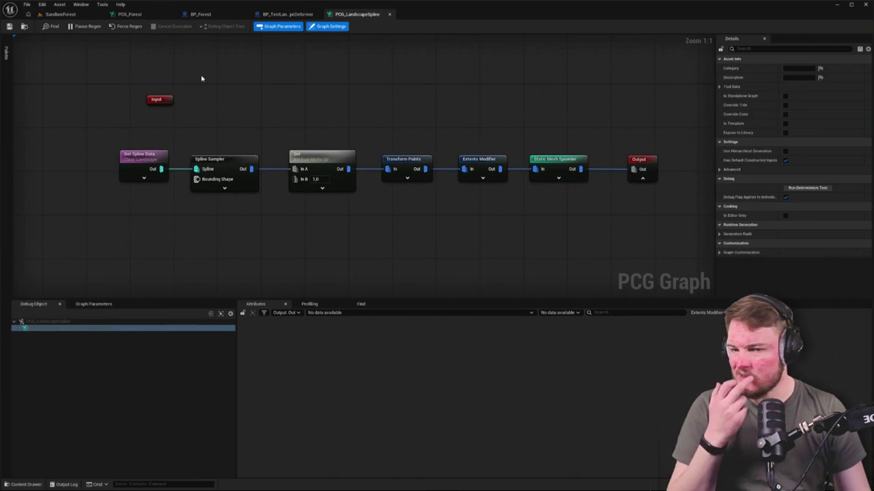
pyautogui.click(147, 13)
pyautogui.moveTo(365, 169); pyautogui.dragTo(353, 171)
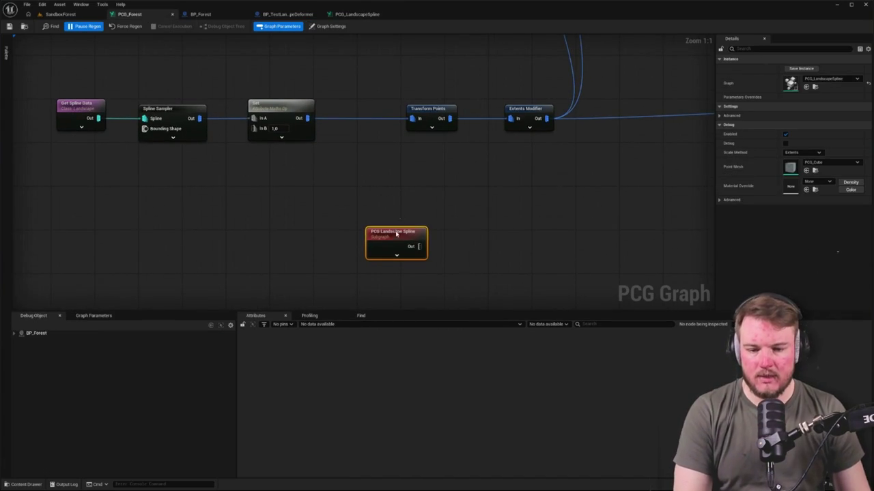
pyautogui.moveTo(396, 232); pyautogui.dragTo(572, 189)
pyautogui.scroll(-4, 418, 168)
pyautogui.moveTo(504, 120); pyautogui.dragTo(600, 198)
pyautogui.moveTo(341, 117); pyautogui.dragTo(347, 150)
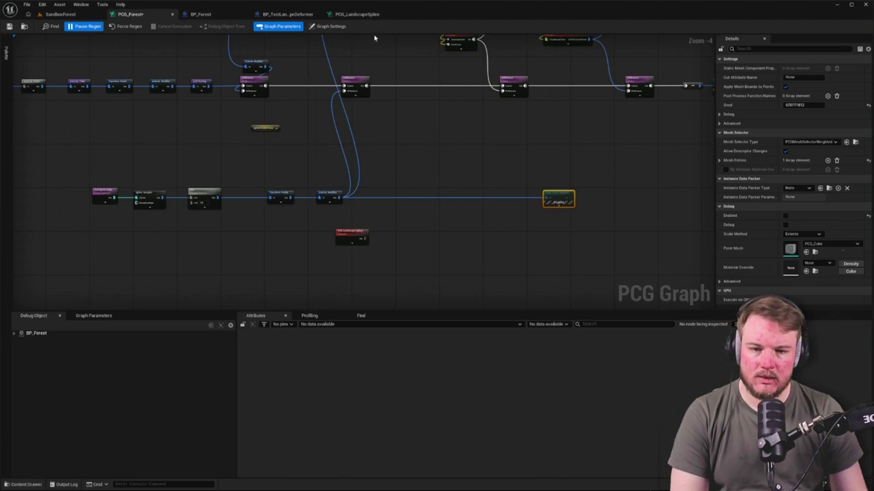
pyautogui.click(367, 16)
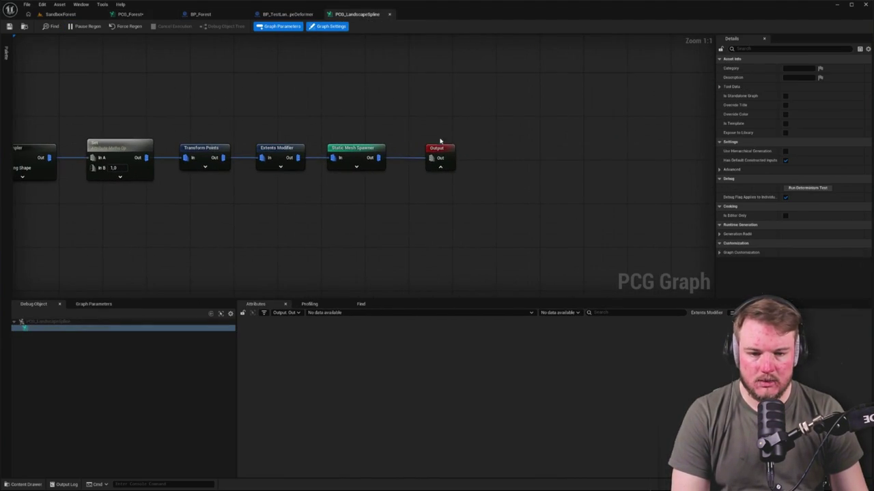
# Add an Extents pin to the Output node, restricted to Concrete data with Normal status.
pyautogui.click(470, 148)
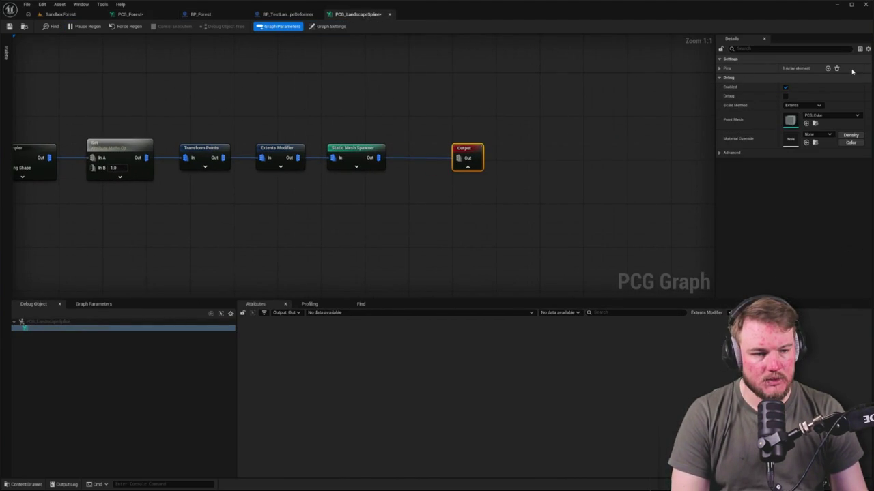
pyautogui.click(828, 69)
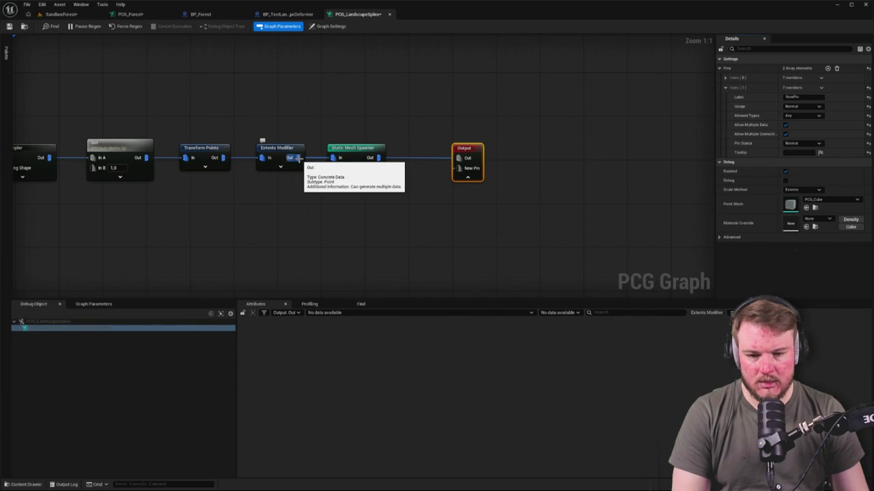
pyautogui.click(803, 97)
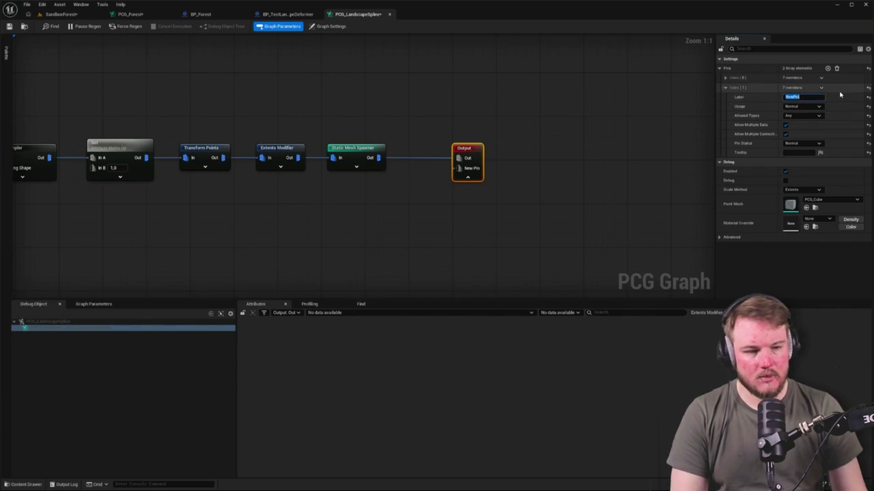
pyautogui.write('Exten')
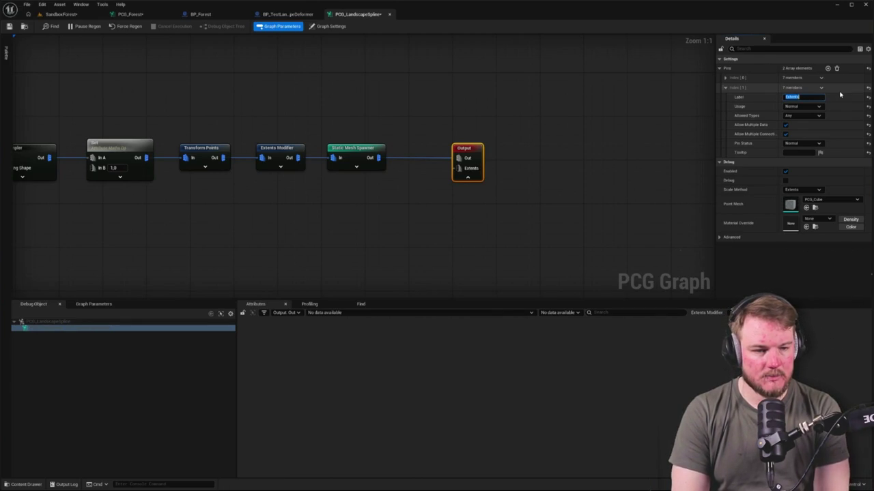
pyautogui.write('ts')
pyautogui.press('Return')
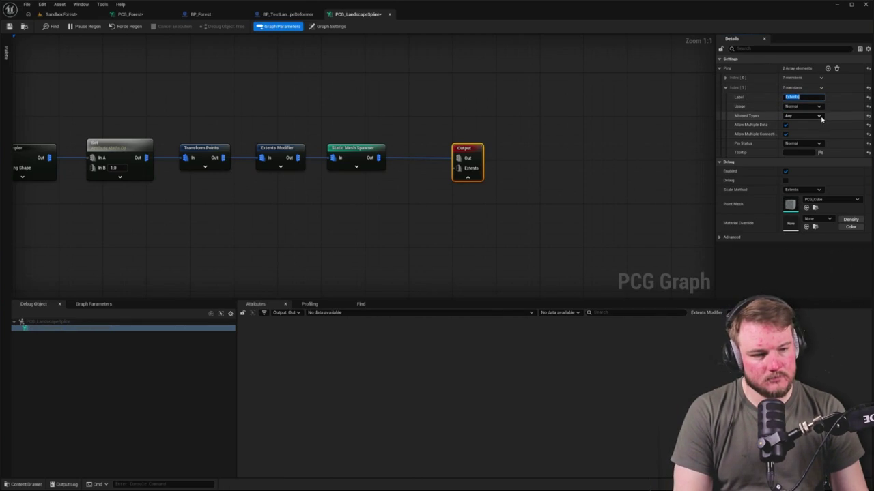
pyautogui.click(820, 116)
pyautogui.click(805, 174)
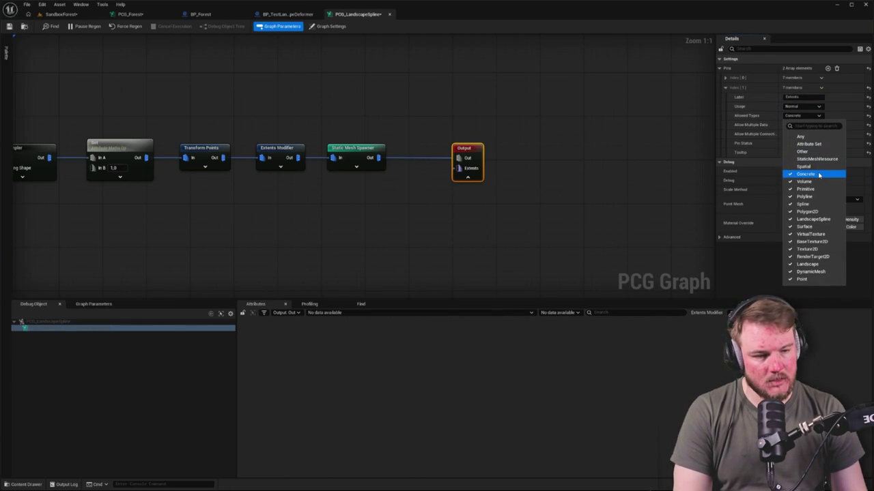
pyautogui.click(716, 147)
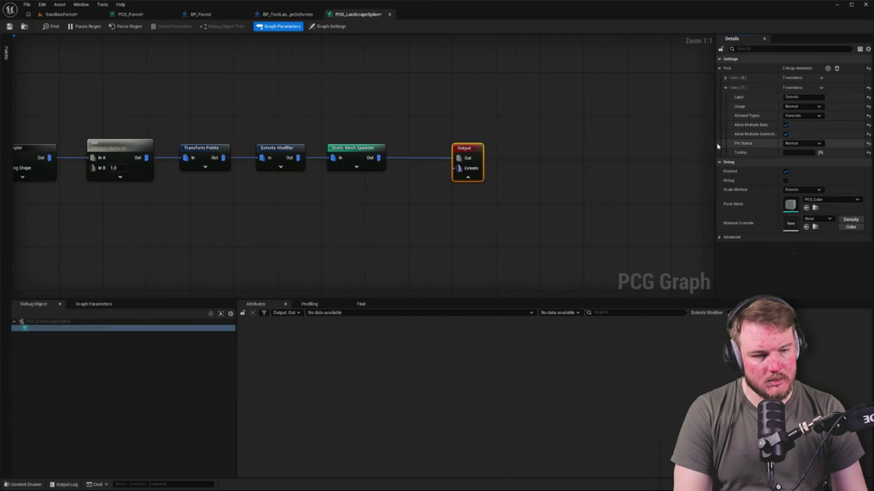
pyautogui.click(802, 143)
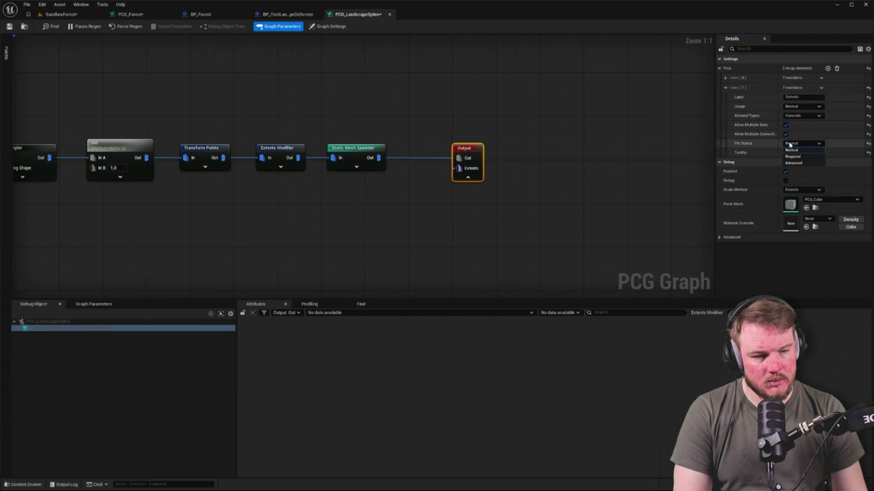
pyautogui.click(768, 147)
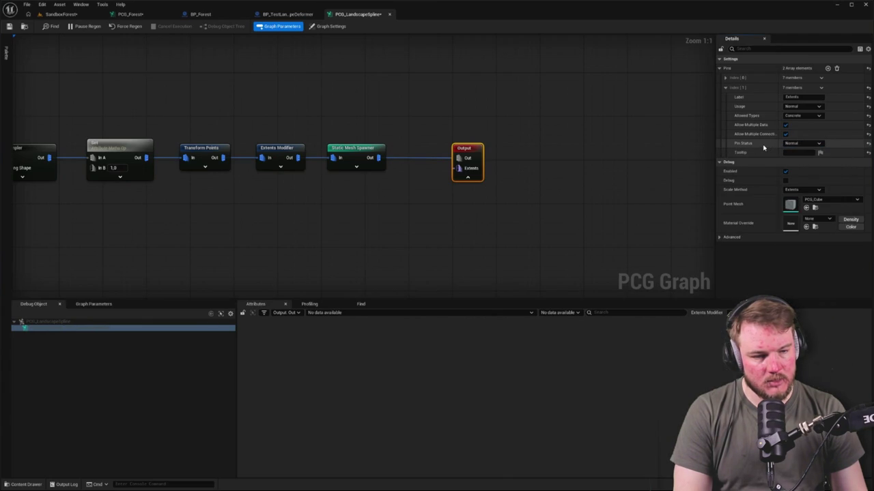
# Restrict the Output node's Out pin to Concrete data as well.
pyautogui.click(486, 130)
pyautogui.rightClick(361, 154)
pyautogui.click(377, 157)
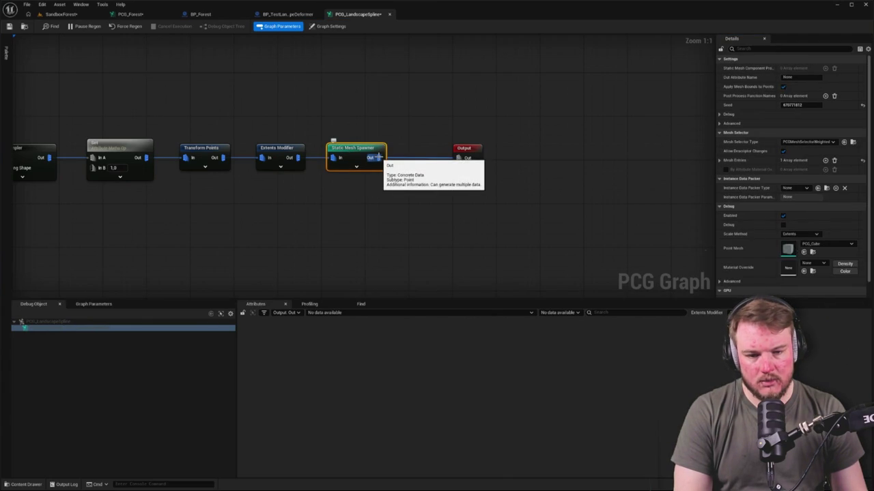
pyautogui.click(467, 160)
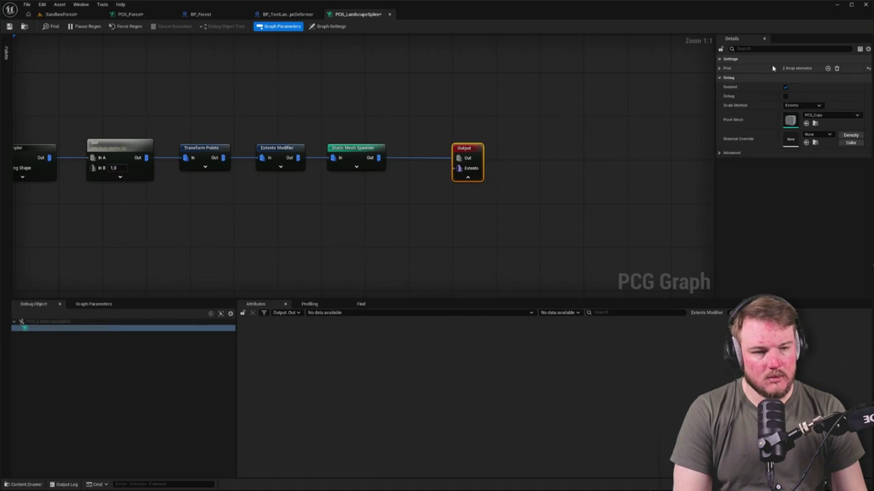
pyautogui.click(719, 69)
pyautogui.click(726, 78)
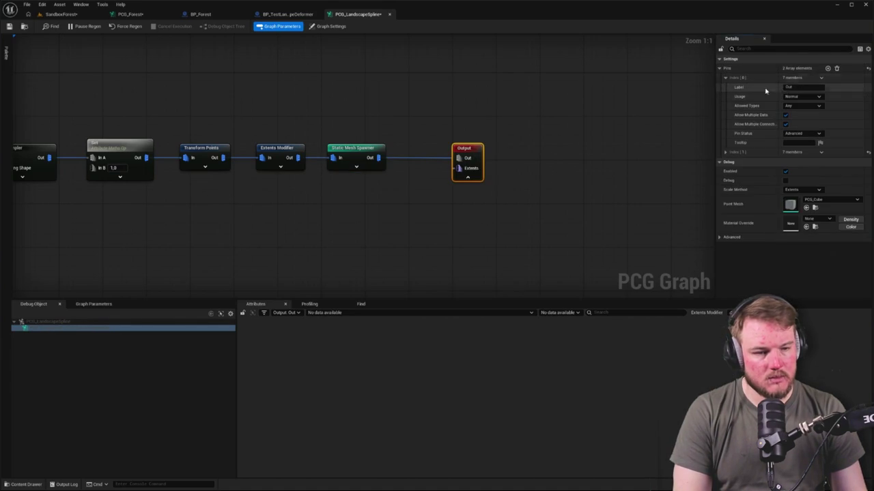
pyautogui.click(806, 106)
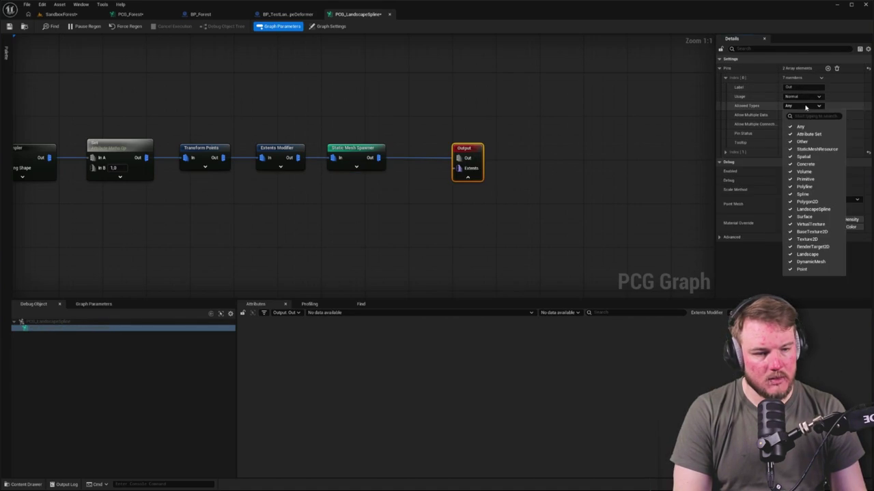
pyautogui.click(805, 164)
pyautogui.click(583, 227)
pyautogui.press('Home')
# Add a new pin to the Input node and go back to the PCG_Forest graph.
pyautogui.click(555, 146)
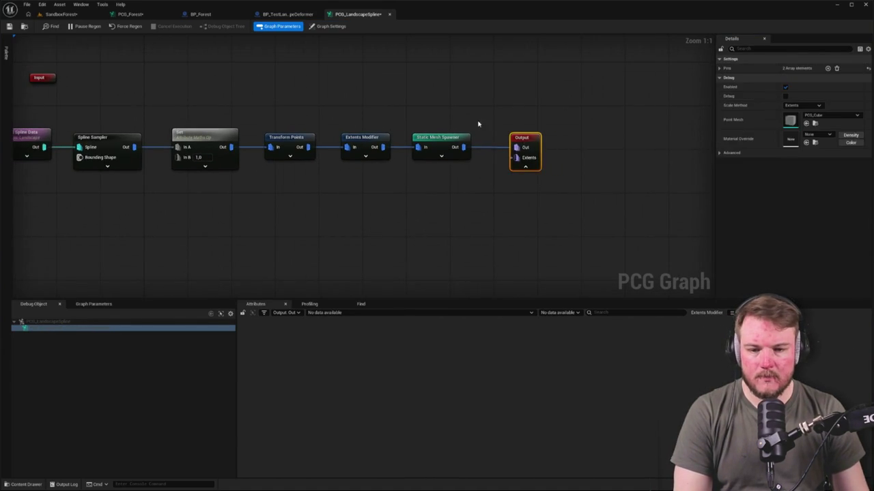
pyautogui.click(481, 92)
pyautogui.press('Home')
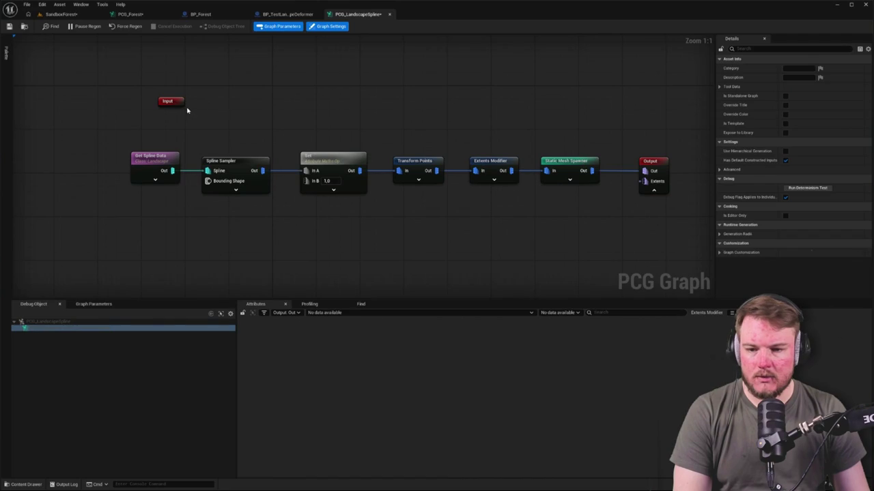
pyautogui.click(174, 102)
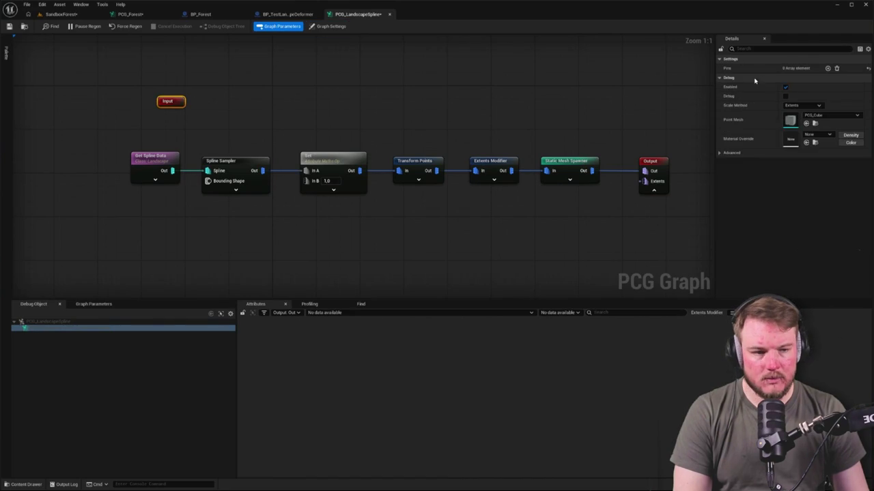
pyautogui.click(827, 69)
pyautogui.click(335, 107)
pyautogui.press('Home')
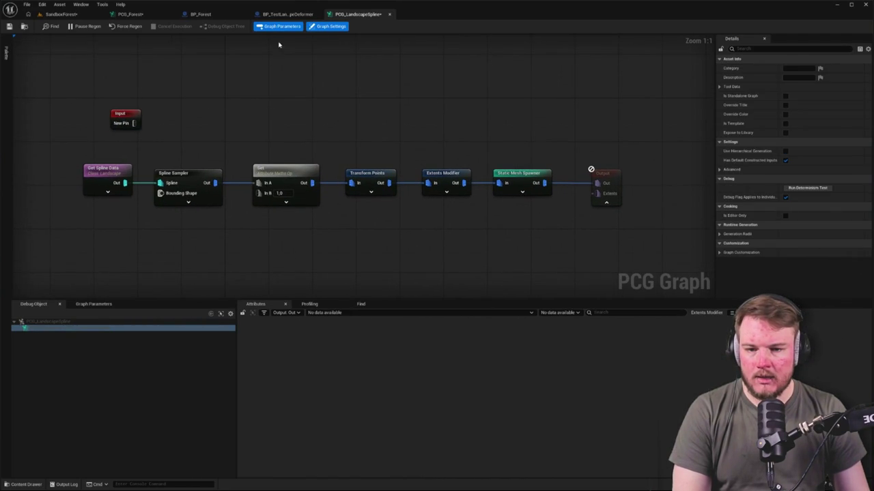
pyautogui.click(130, 14)
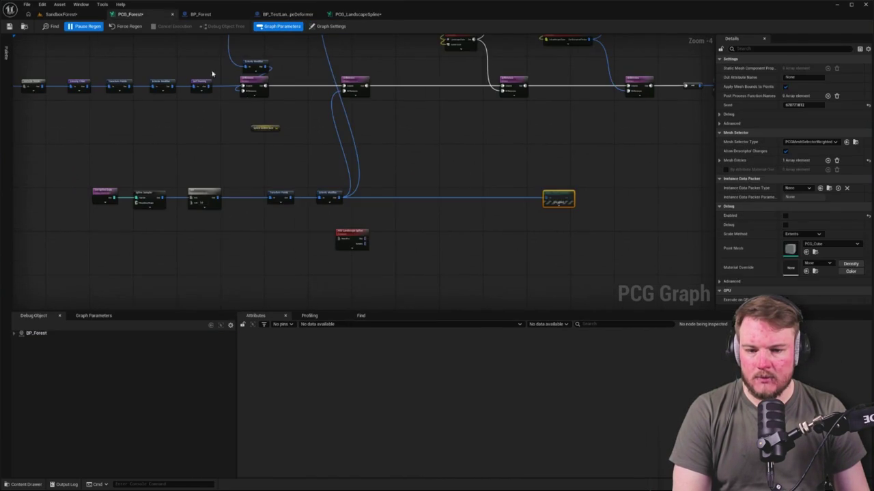
# Wire the PCG Landscape Spline output into a Difference node and move the node up.
pyautogui.click(389, 250)
pyautogui.scroll(2, 392, 247)
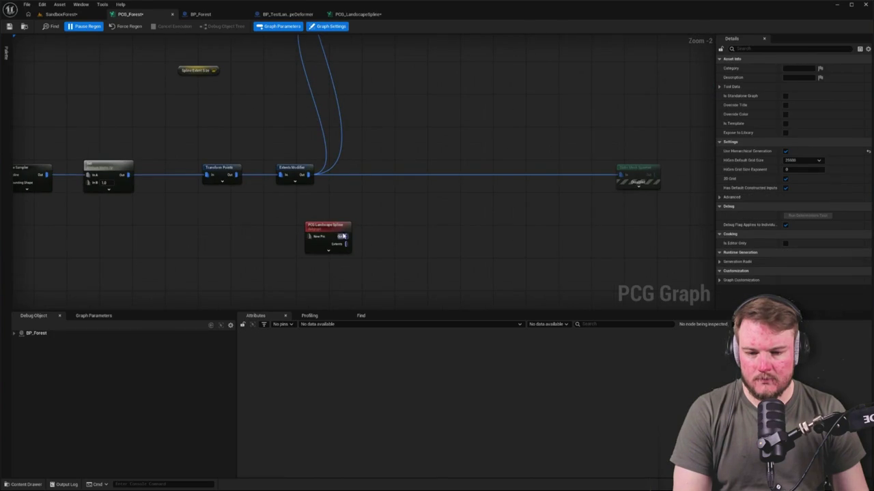
pyautogui.scroll(-2, 342, 241)
pyautogui.moveTo(362, 270); pyautogui.dragTo(348, 118)
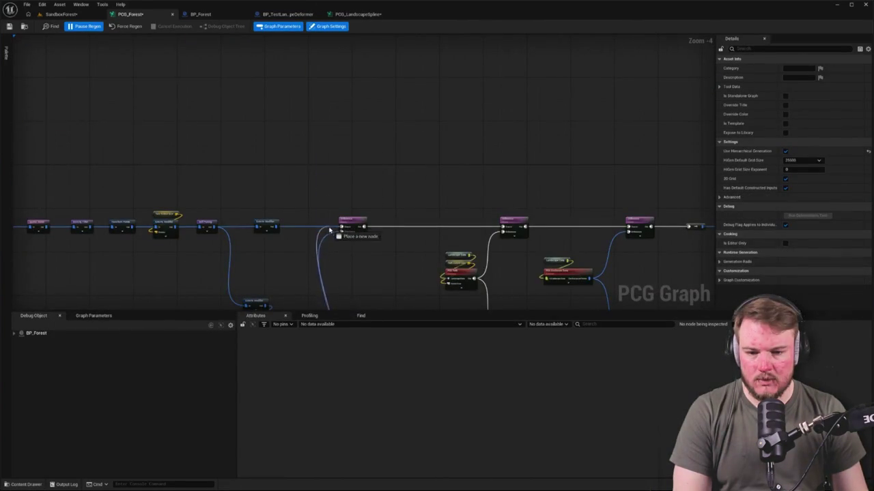
pyautogui.scroll(3, 331, 204)
pyautogui.moveTo(331, 183); pyautogui.dragTo(302, 142)
pyautogui.moveTo(320, 208)
pyautogui.mouseDown()
pyautogui.moveTo(223, 59)
pyautogui.moveTo(212, 71)
pyautogui.mouseUp()
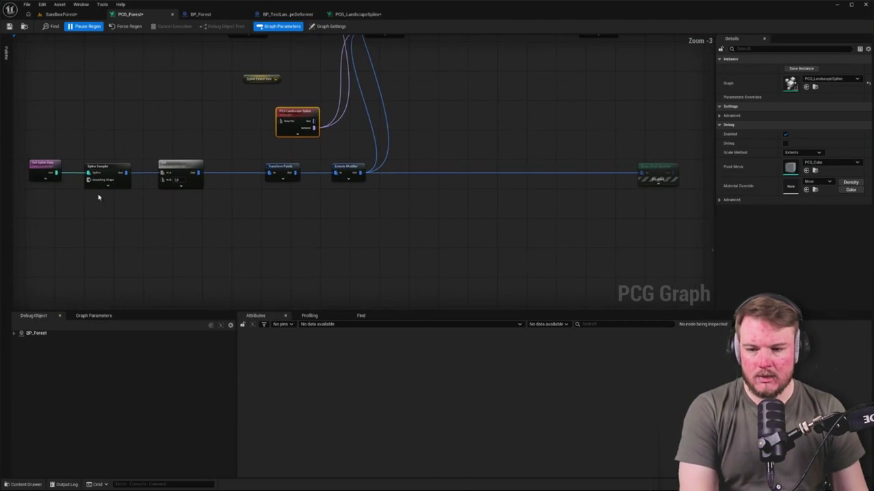
# Delete the old row of spline nodes and reposition the PCG Landscape Spline node.
pyautogui.moveTo(24, 176); pyautogui.dragTo(677, 256)
pyautogui.press('Delete')
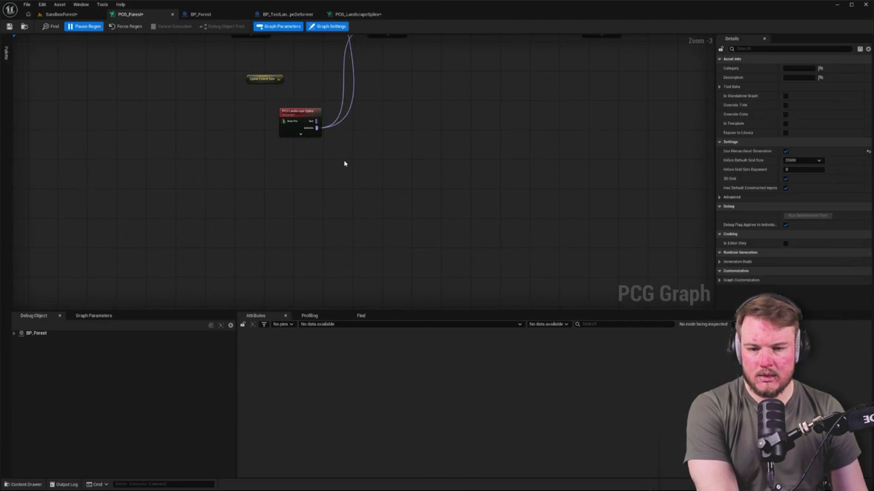
pyautogui.moveTo(344, 164); pyautogui.dragTo(350, 223)
pyautogui.moveTo(314, 175)
pyautogui.mouseDown()
pyautogui.moveTo(208, 207)
pyautogui.moveTo(262, 177)
pyautogui.mouseUp()
pyautogui.moveTo(258, 182); pyautogui.dragTo(257, 144)
# Centre the view on the landscape spline node and select both purple Difference nodes.
pyautogui.scroll(-2, 257, 144)
pyautogui.moveTo(330, 200); pyautogui.dragTo(347, 191)
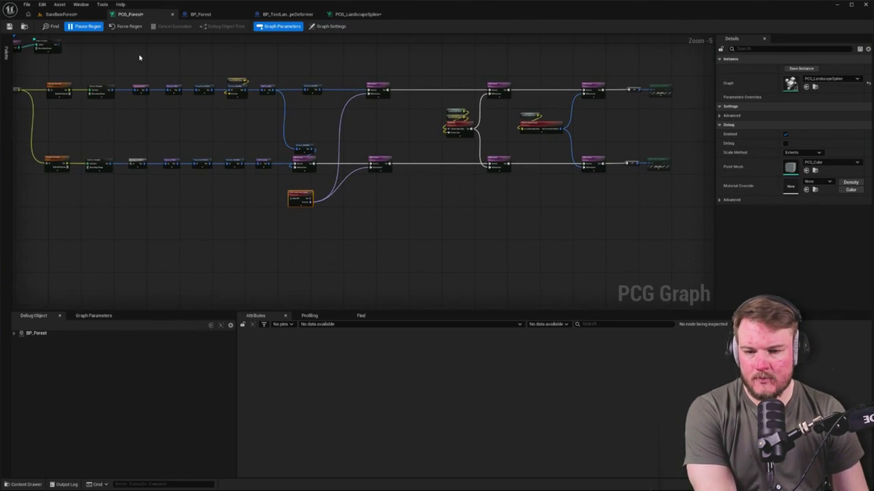
pyautogui.moveTo(135, 65); pyautogui.dragTo(164, 59)
pyautogui.scroll(1, 404, 105)
pyautogui.scroll(1, 404, 105)
pyautogui.moveTo(290, 267); pyautogui.dragTo(290, 230)
pyautogui.scroll(1, 261, 258)
pyautogui.scroll(-2, 269, 260)
pyautogui.moveTo(227, 85)
pyautogui.mouseDown()
pyautogui.moveTo(292, 203)
pyautogui.moveTo(286, 215)
pyautogui.moveTo(312, 215)
pyautogui.mouseUp()
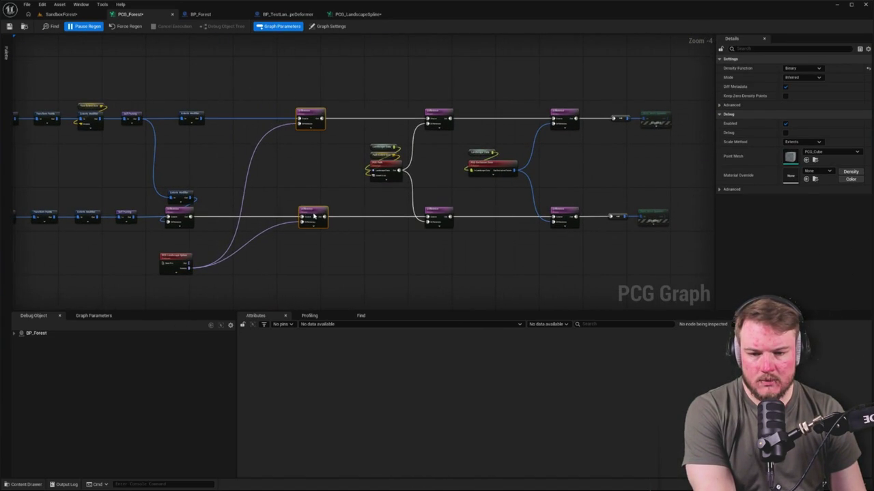
# Move the PCG Landscape Spline node up-right and look over the output-side nodes.
pyautogui.moveTo(181, 260); pyautogui.dragTo(255, 165)
pyautogui.moveTo(551, 74)
pyautogui.mouseDown()
pyautogui.moveTo(587, 164)
pyautogui.moveTo(634, 243)
pyautogui.mouseUp()
pyautogui.click(540, 92)
pyautogui.click(530, 189)
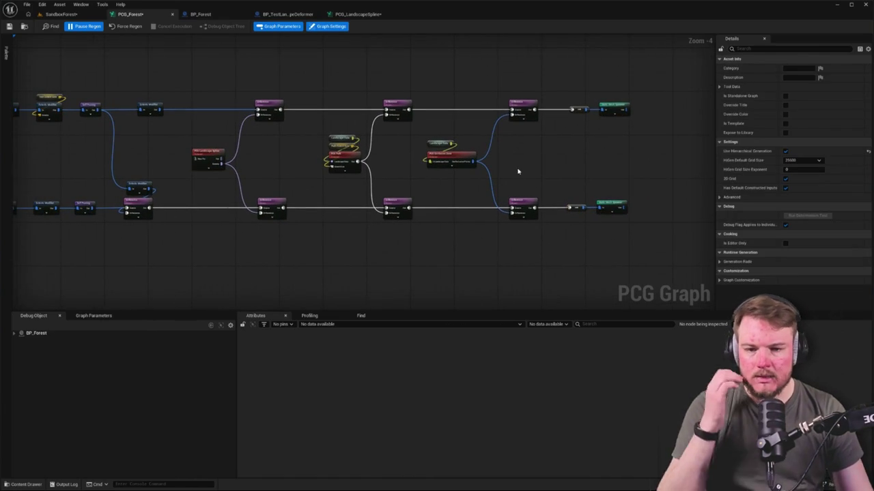
pyautogui.moveTo(610, 93); pyautogui.dragTo(647, 133)
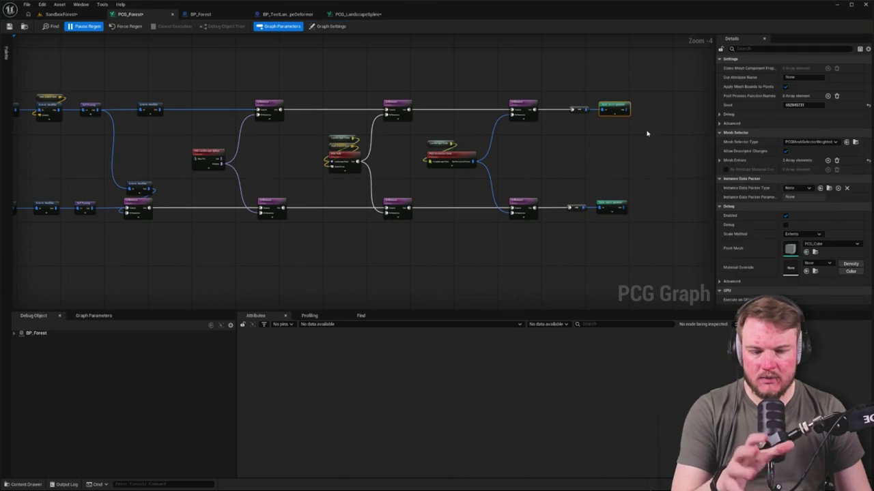
pyautogui.moveTo(543, 156); pyautogui.dragTo(605, 154)
pyautogui.scroll(2, 476, 150)
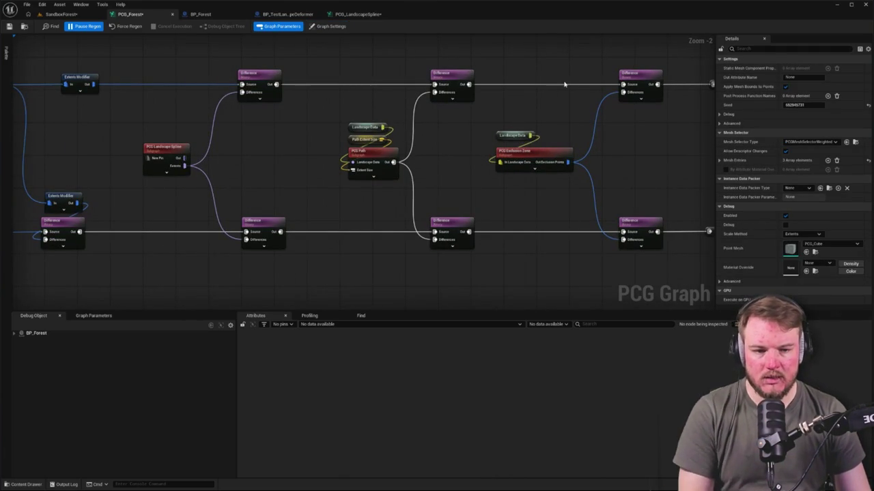
# Inspect the PCG Exclusion Zone and PCG Path subgraphs, then nudge PCG Landscape Spline right.
pyautogui.click(537, 153)
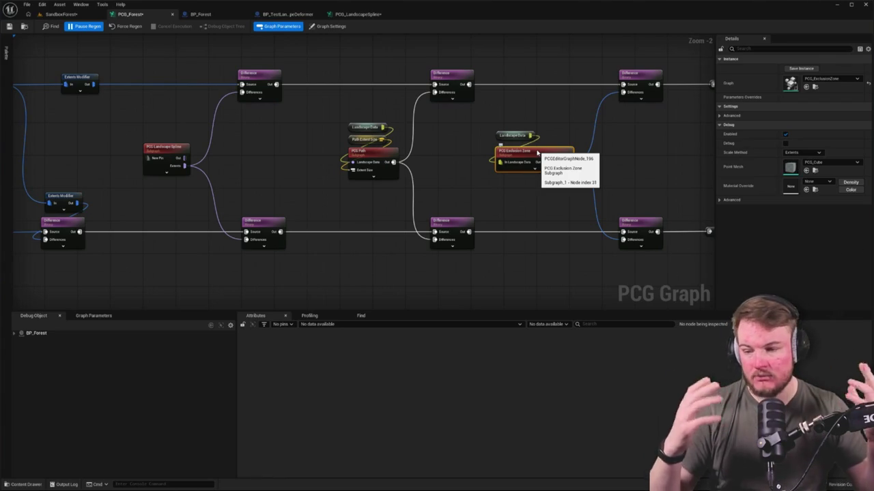
pyautogui.click(360, 156)
pyautogui.moveTo(296, 168); pyautogui.dragTo(327, 167)
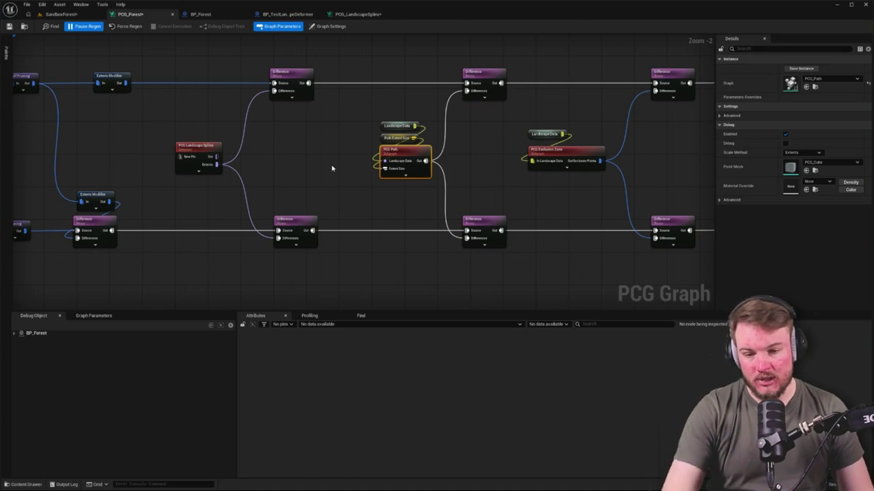
pyautogui.moveTo(331, 169); pyautogui.dragTo(395, 167)
pyautogui.click(254, 149)
pyautogui.rightClick(269, 127)
pyautogui.click(247, 148)
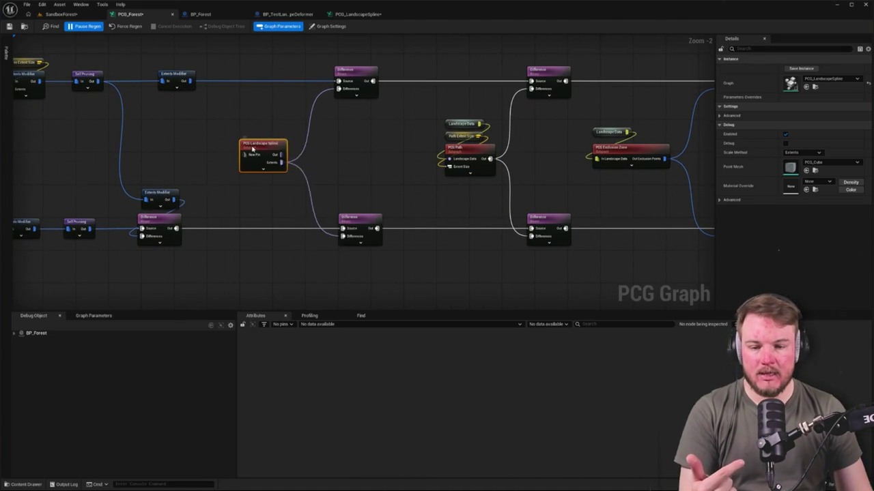
pyautogui.moveTo(248, 148); pyautogui.dragTo(260, 149)
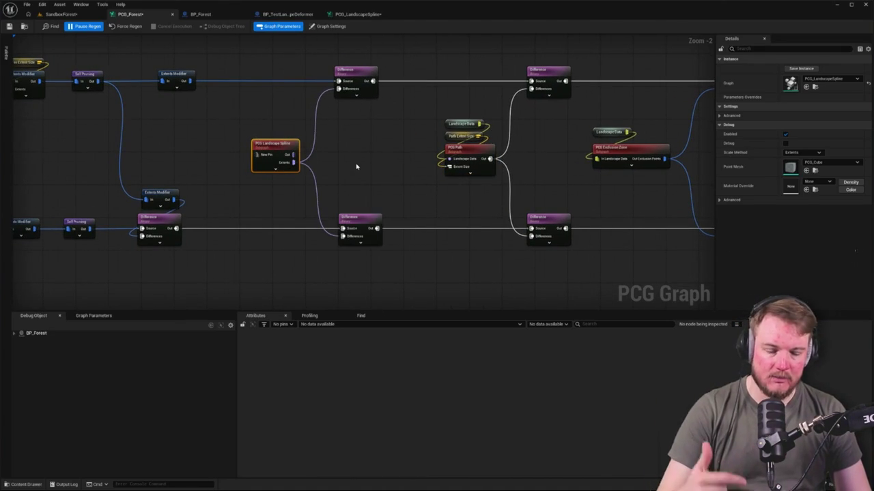
# Move the Get Landscape Data and Landscape Data nodes further down the graph.
pyautogui.moveTo(356, 166); pyautogui.dragTo(368, 171)
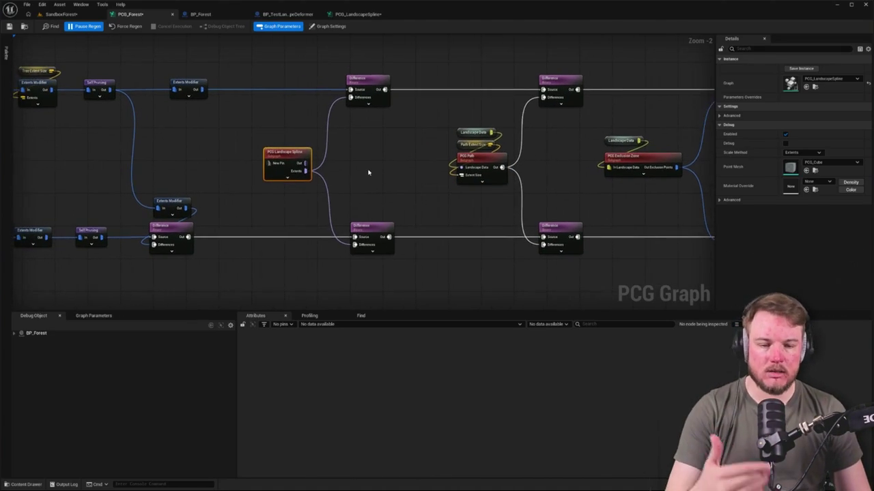
pyautogui.moveTo(184, 150)
pyautogui.mouseDown()
pyautogui.moveTo(665, 156)
pyautogui.moveTo(655, 153)
pyautogui.mouseUp()
pyautogui.moveTo(276, 125); pyautogui.dragTo(437, 142)
pyautogui.moveTo(217, 120)
pyautogui.mouseDown()
pyautogui.moveTo(206, 181)
pyautogui.moveTo(216, 196)
pyautogui.mouseUp()
pyautogui.moveTo(376, 195); pyautogui.dragTo(305, 280)
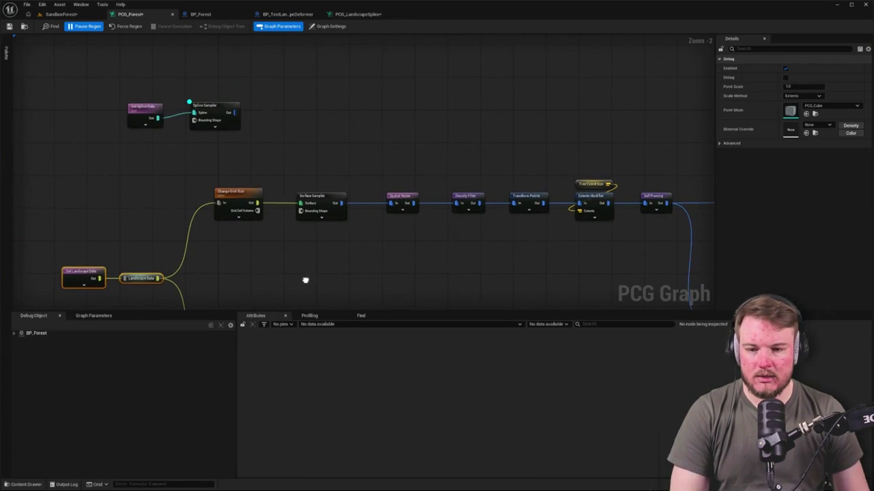
pyautogui.moveTo(97, 82)
pyautogui.mouseDown()
pyautogui.moveTo(414, 152)
pyautogui.moveTo(361, 115)
pyautogui.mouseUp()
pyautogui.click(379, 141)
pyautogui.moveTo(203, 114)
pyautogui.mouseDown()
pyautogui.moveTo(257, 125)
pyautogui.moveTo(252, 95)
pyautogui.mouseUp()
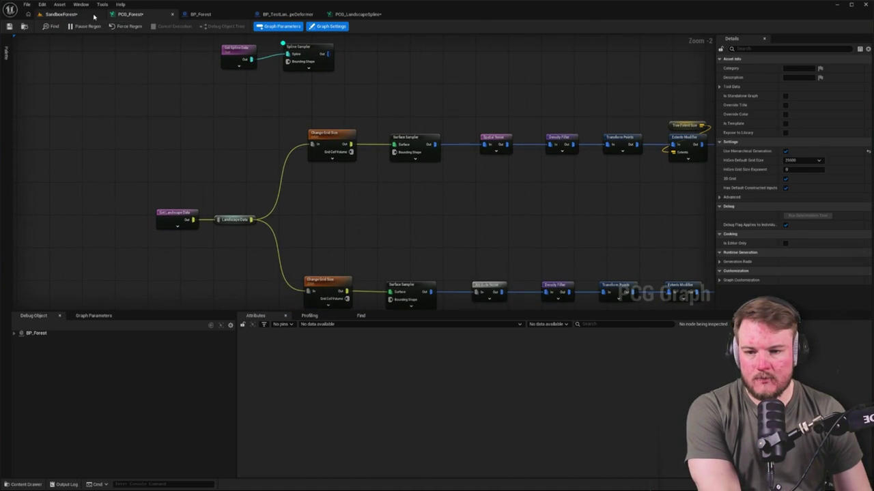
# In the SandboxForest level, select and frame BP_Forest and inspect its PCG component settings.
pyautogui.click(88, 14)
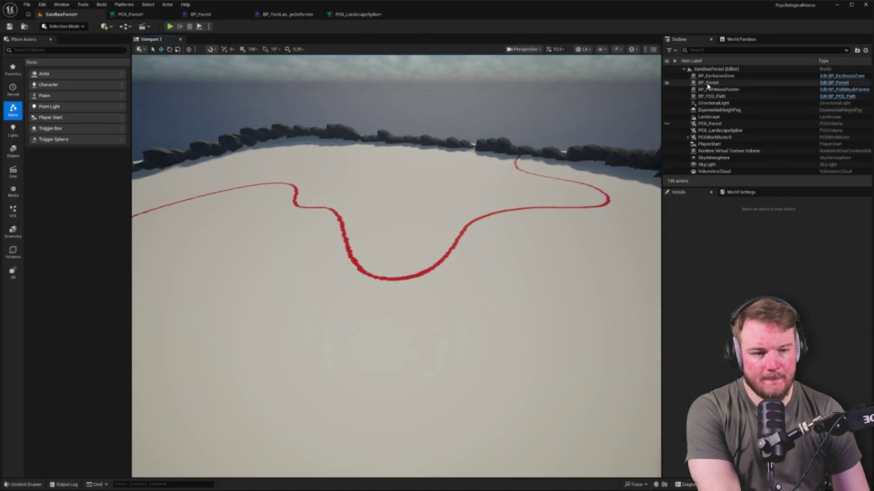
pyautogui.click(708, 84)
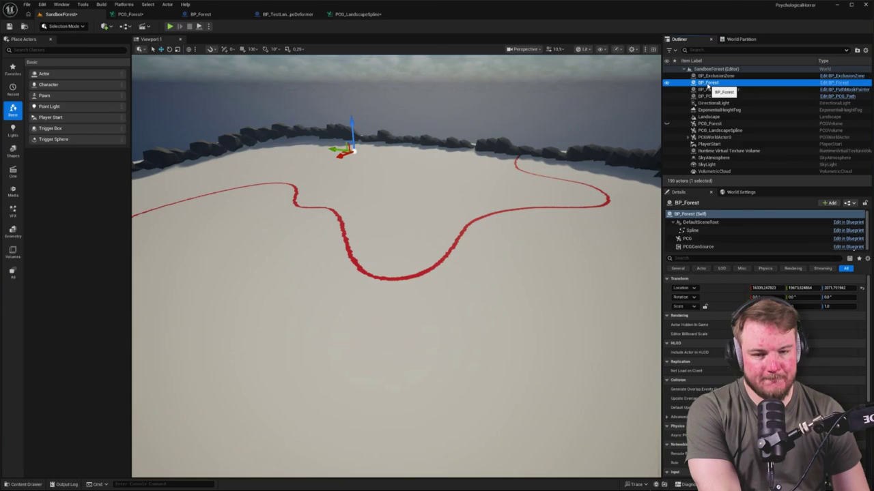
pyautogui.doubleClick(708, 83)
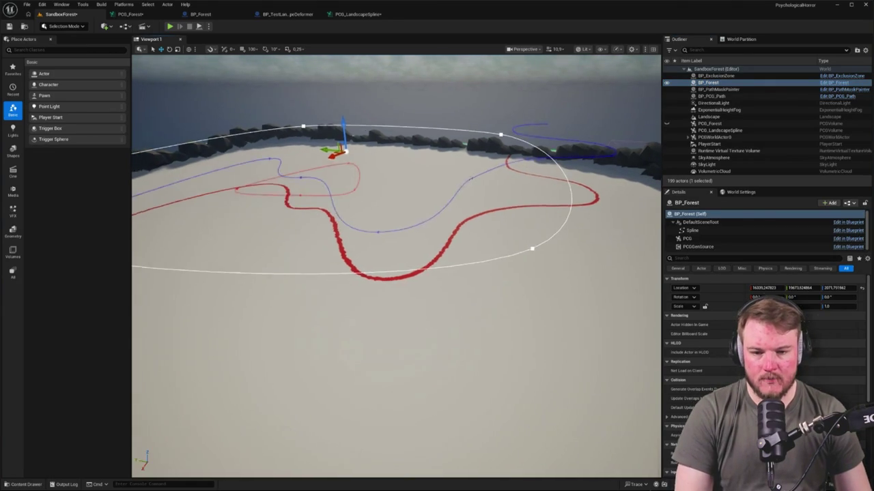
pyautogui.scroll(-10, 477, 177)
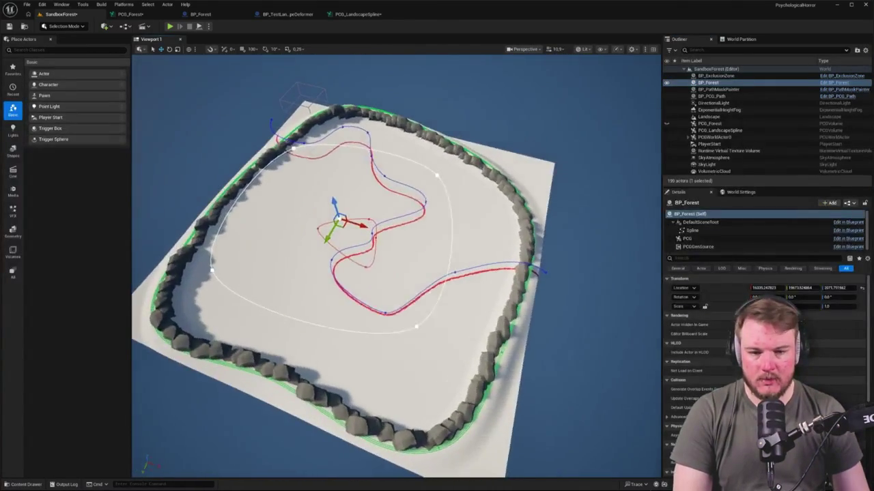
pyautogui.click(686, 238)
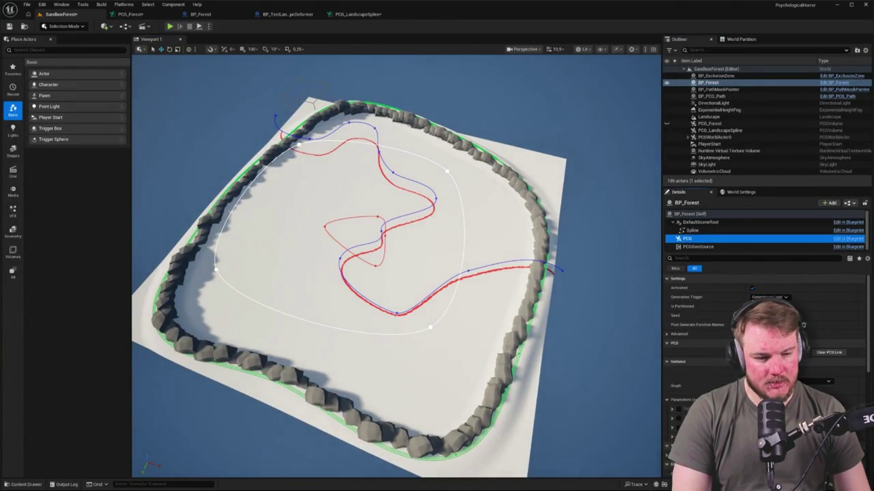
pyautogui.scroll(5, 395, 266)
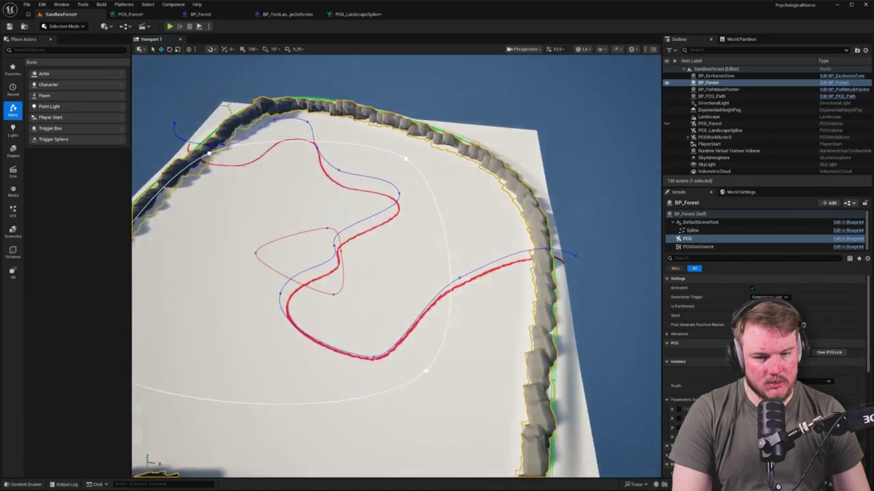
pyautogui.scroll(-2, 396, 266)
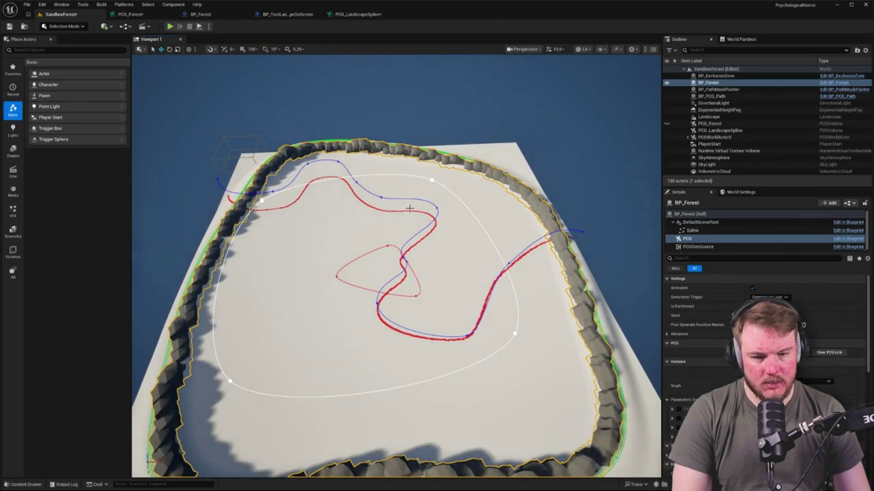
pyautogui.scroll(-3, 409, 208)
# Move BP_Forest slightly along X so its rocks regenerate, then return to PCG_Forest.
pyautogui.moveTo(391, 227); pyautogui.dragTo(531, 150)
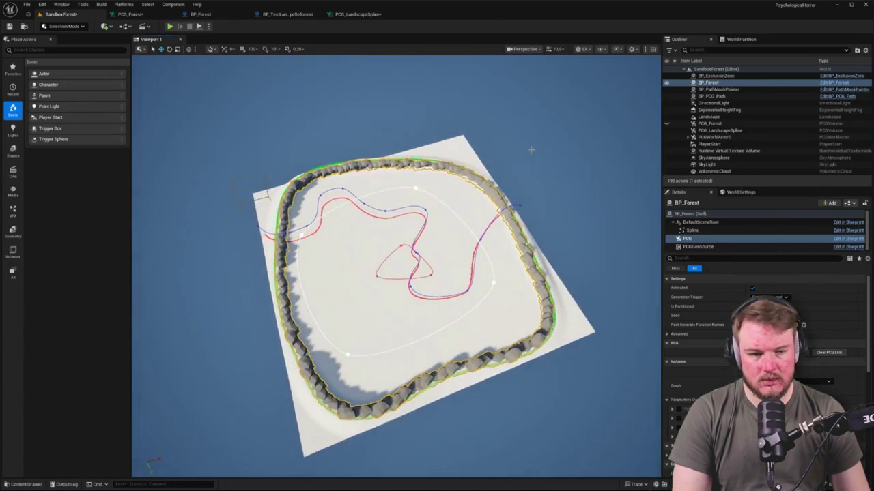
pyautogui.click(714, 83)
pyautogui.scroll(3, 395, 263)
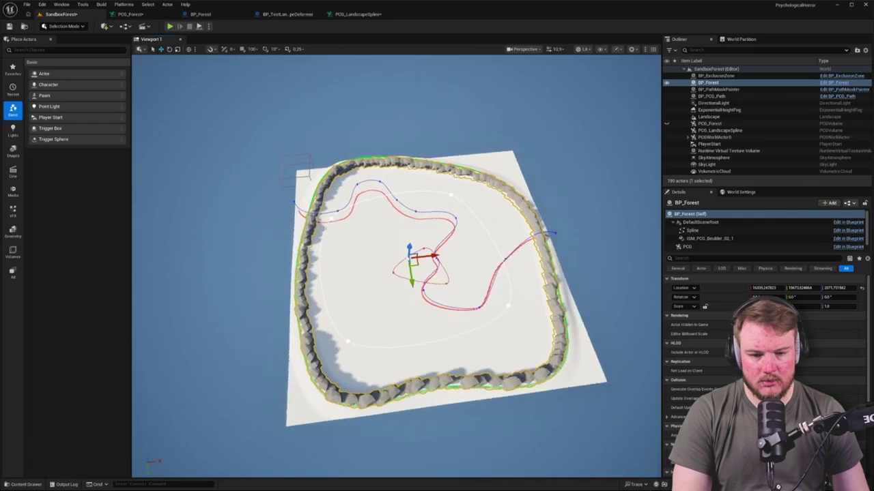
pyautogui.moveTo(395, 261); pyautogui.dragTo(410, 263)
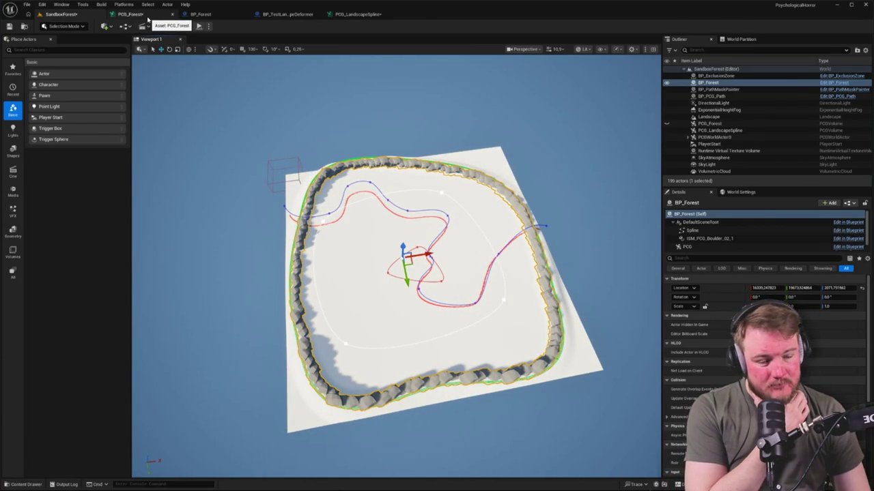
pyautogui.click(146, 15)
pyautogui.scroll(-6, 458, 191)
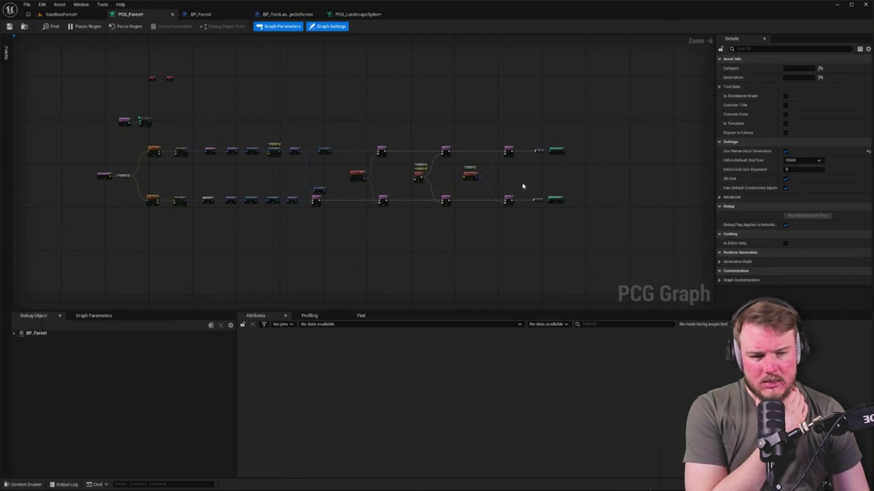
# Review the Static Mesh Spawner's three tree entries, component class and instance data packer choices.
pyautogui.scroll(4, 604, 175)
pyautogui.click(466, 104)
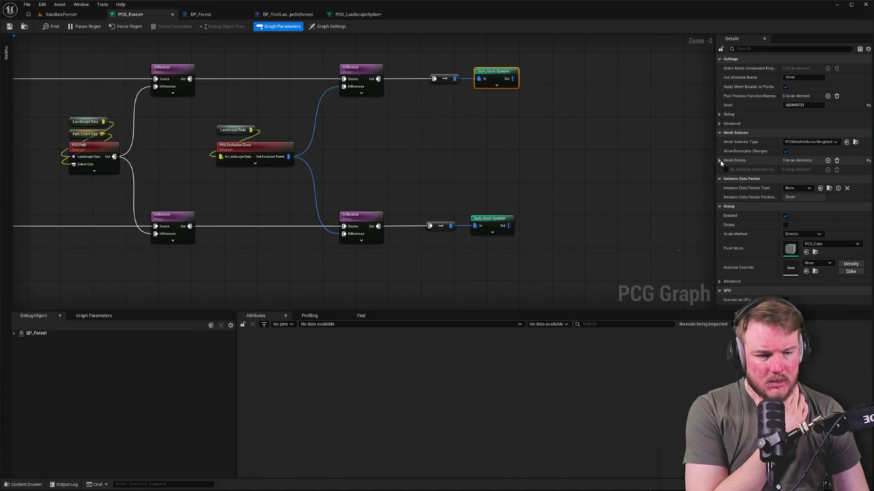
pyautogui.click(720, 161)
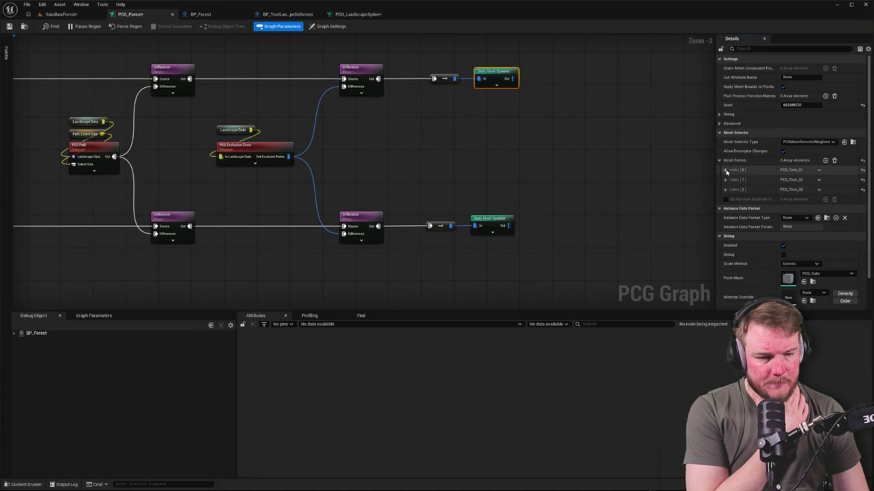
pyautogui.click(725, 170)
pyautogui.click(729, 179)
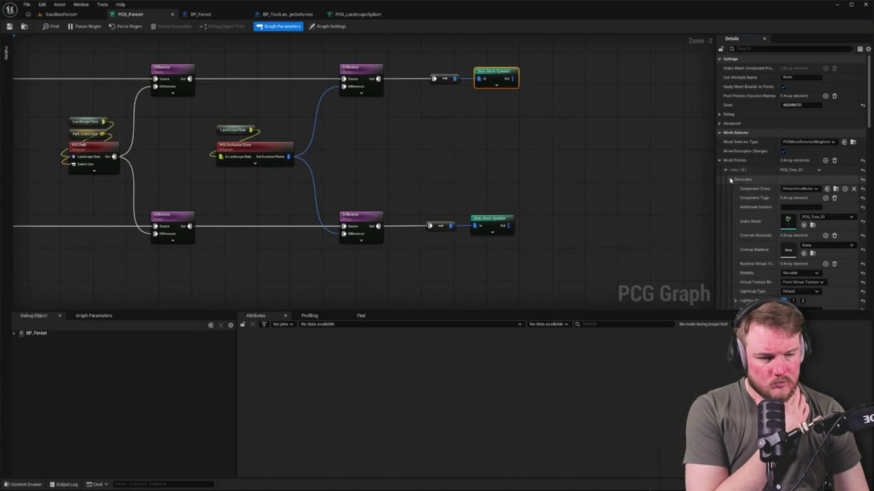
pyautogui.click(798, 188)
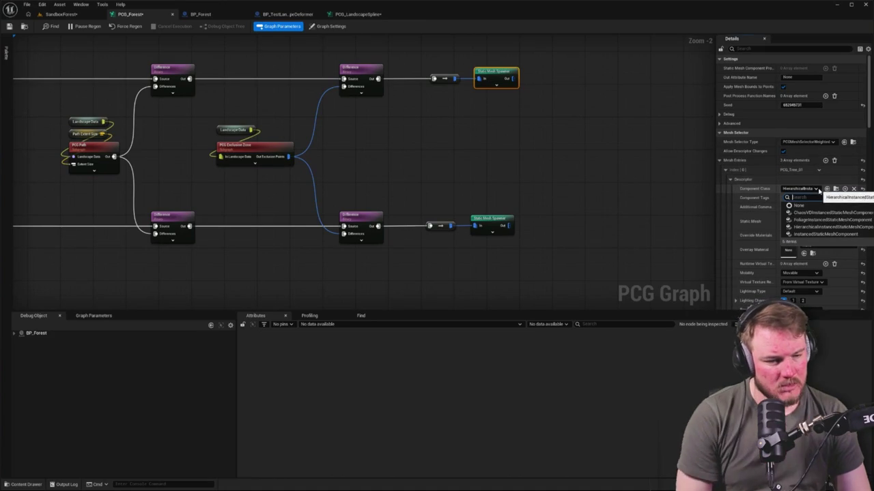
pyautogui.click(823, 226)
pyautogui.click(729, 180)
pyautogui.click(724, 170)
pyautogui.click(719, 160)
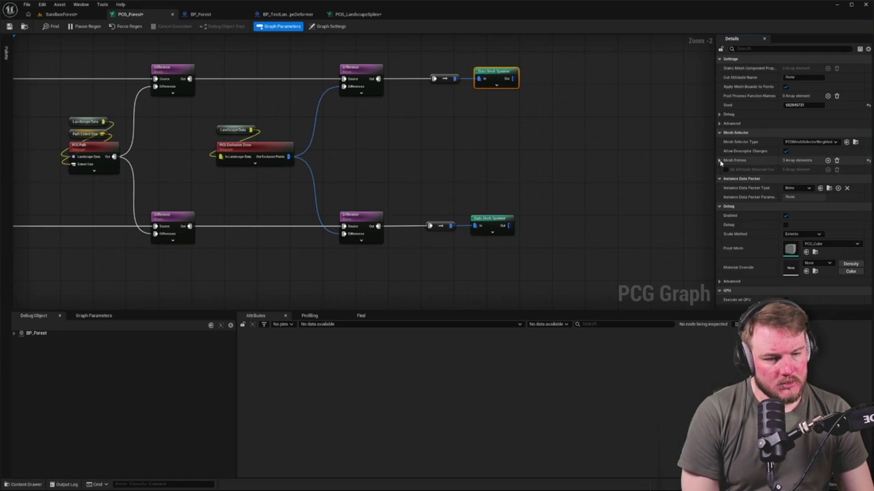
pyautogui.click(800, 188)
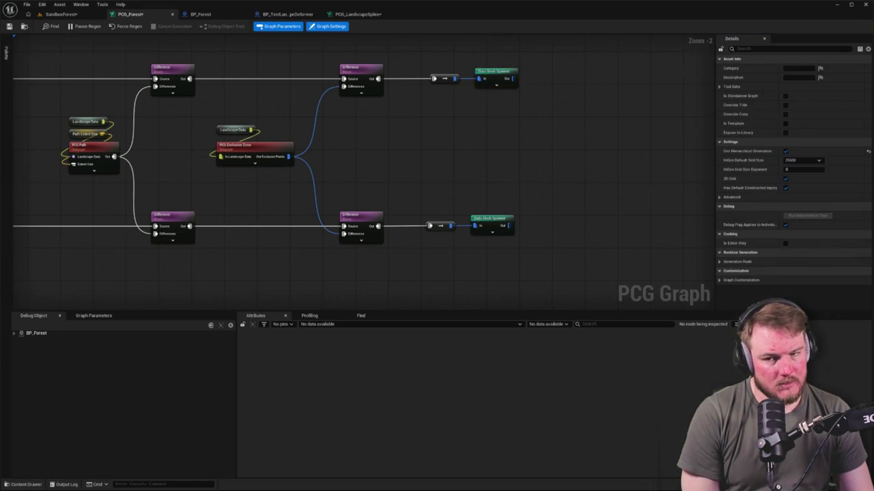
pyautogui.click(61, 14)
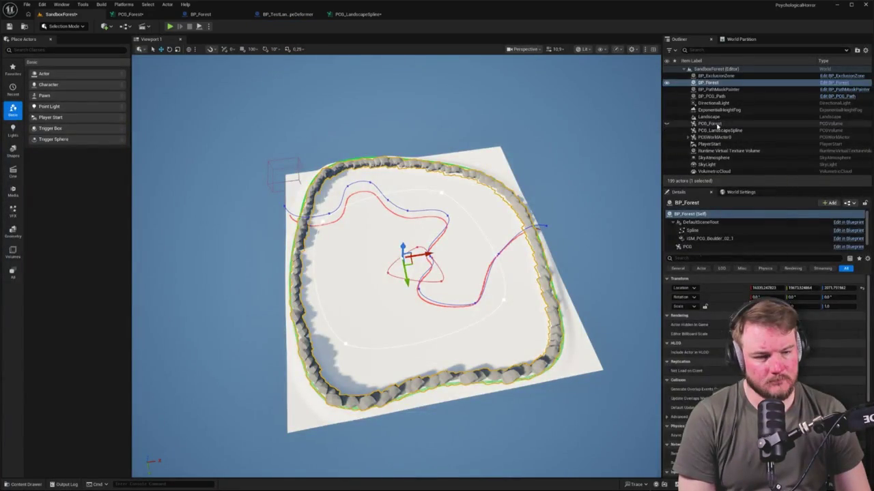
# Delete the PCG_Forest volume from the SandboxForest level.
pyautogui.click(717, 123)
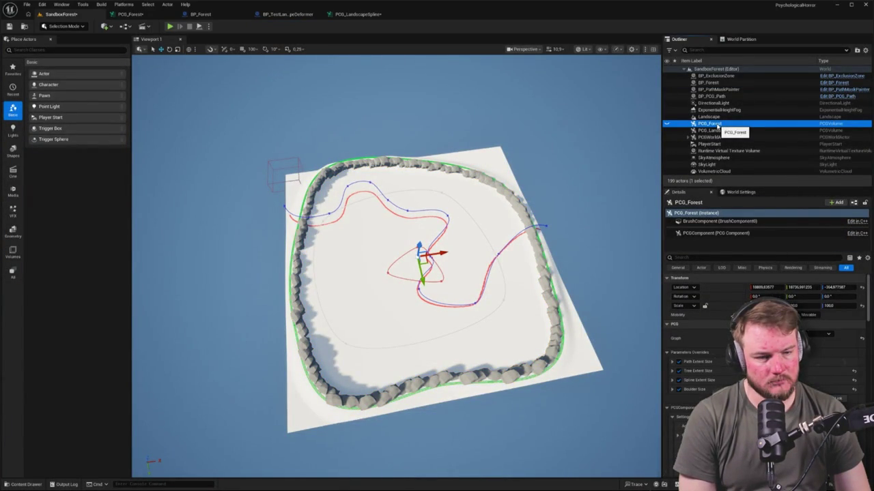
pyautogui.click(711, 83)
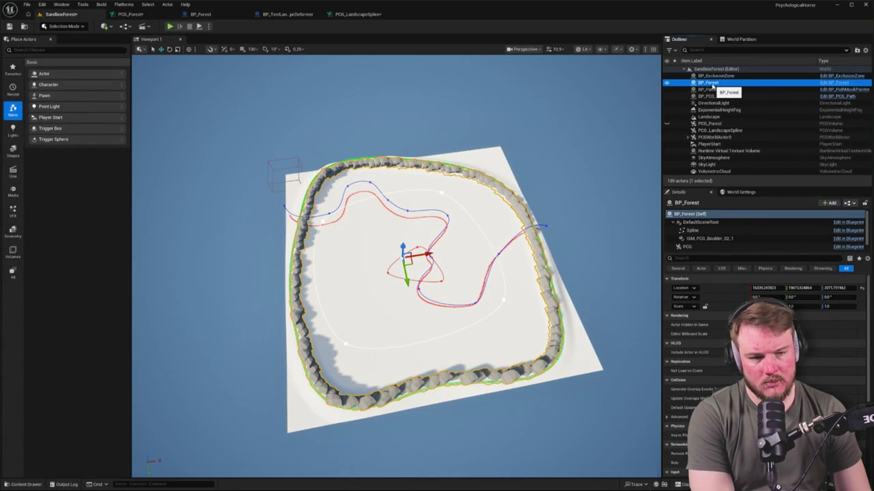
pyautogui.click(709, 124)
pyautogui.press('Delete')
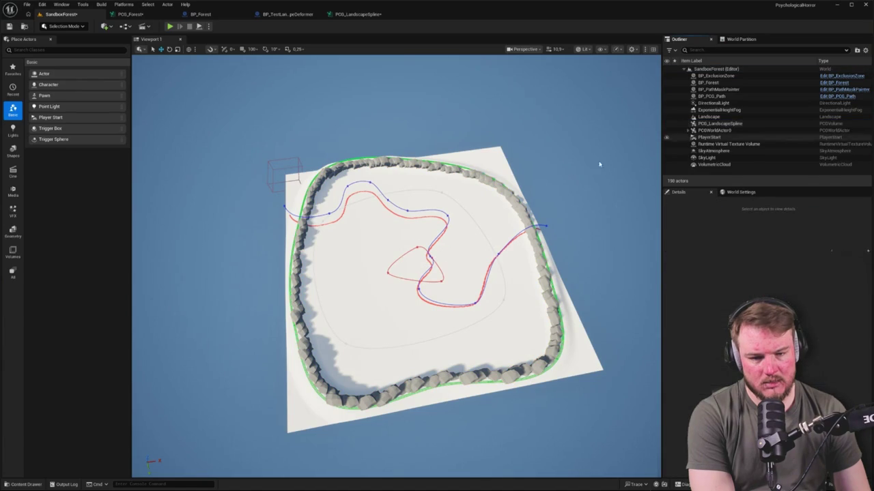
# Move BP_Forest, undo the move, check its PCG component, and reopen the PCG_Forest graph.
pyautogui.click(708, 82)
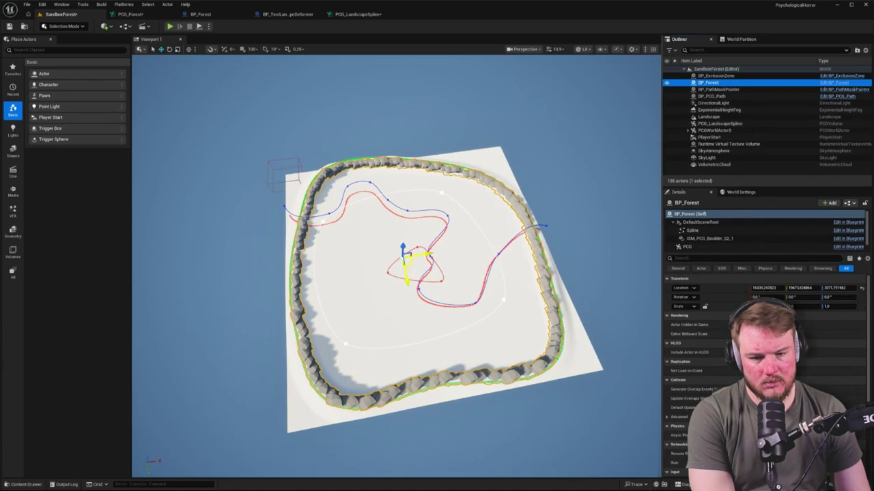
pyautogui.moveTo(408, 264); pyautogui.dragTo(334, 247)
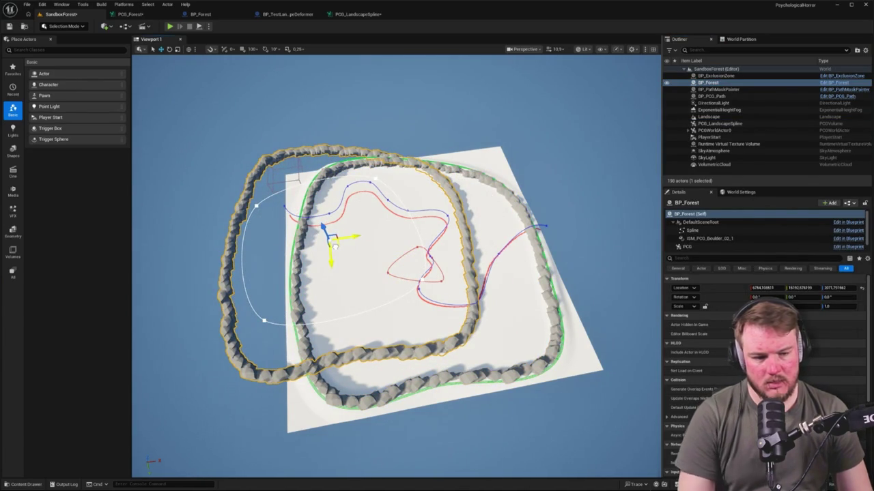
pyautogui.hotkey('ctrl', 'z')
pyautogui.click(686, 247)
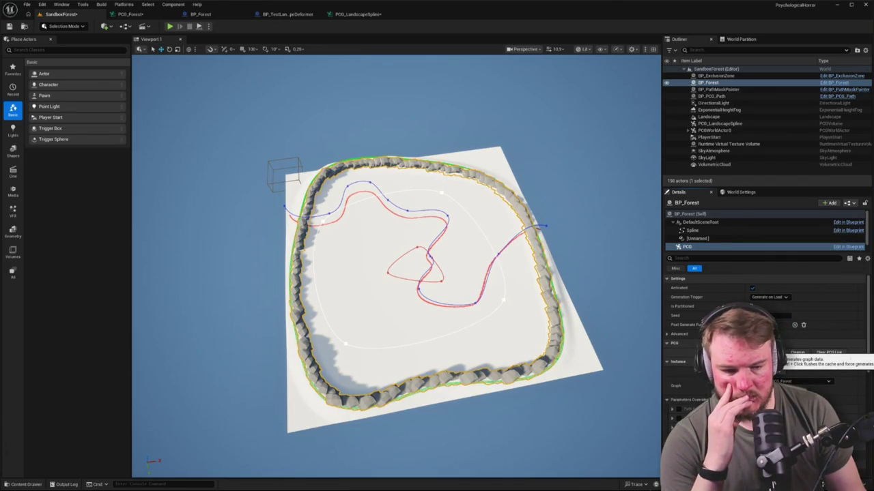
pyautogui.click(145, 17)
pyautogui.scroll(-5, 403, 185)
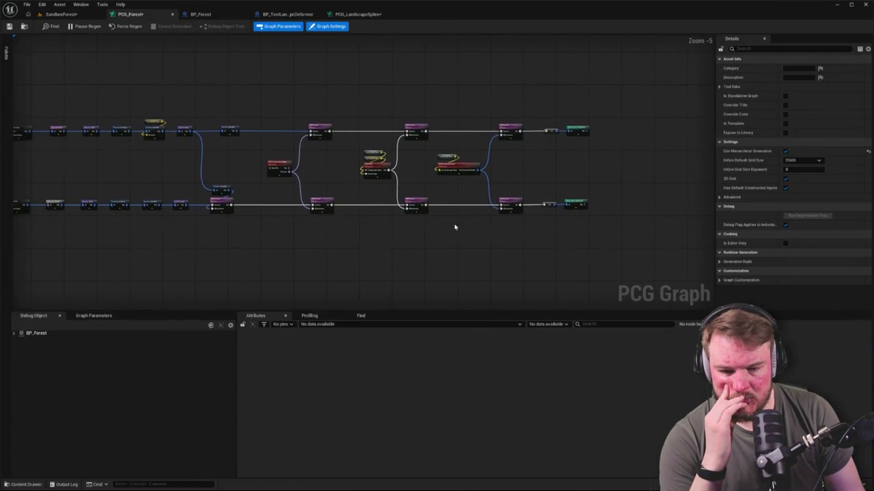
# Copy the five nodes from Get Spline Data to Extents Modifier out of PCG Landscape Spline and paste them into PCG_Forest.
pyautogui.scroll(6, 292, 174)
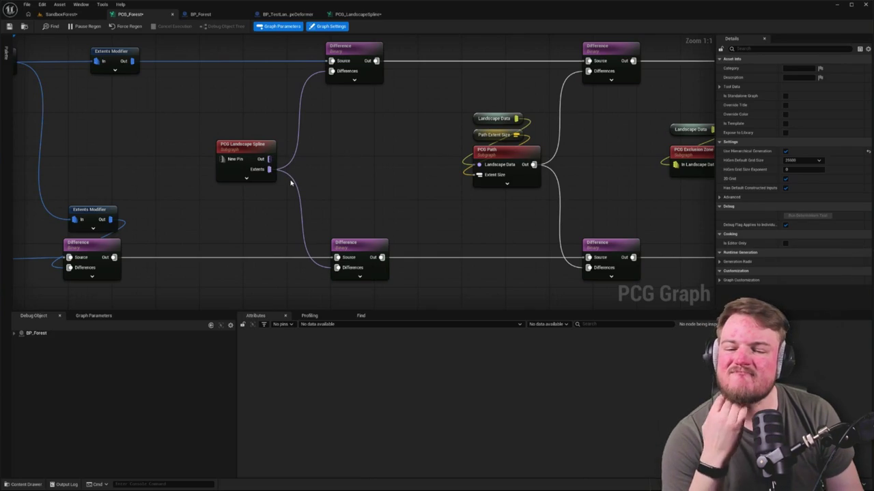
pyautogui.scroll(-3, 292, 181)
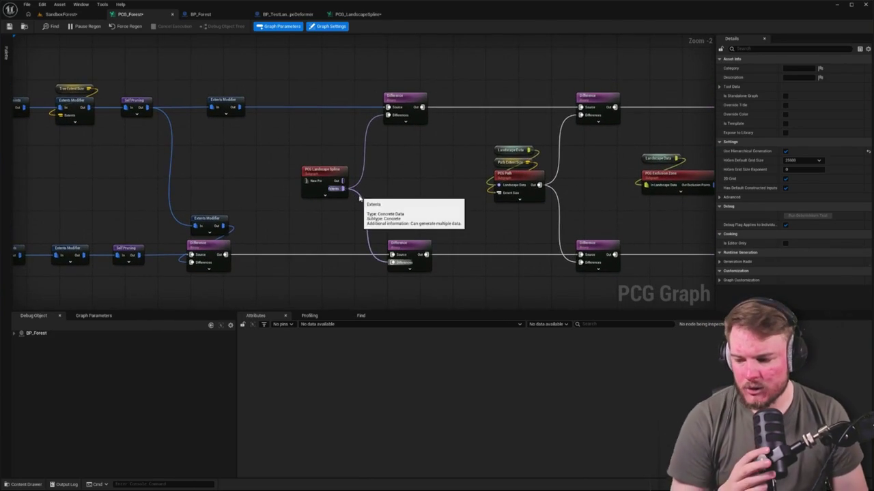
pyautogui.doubleClick(327, 164)
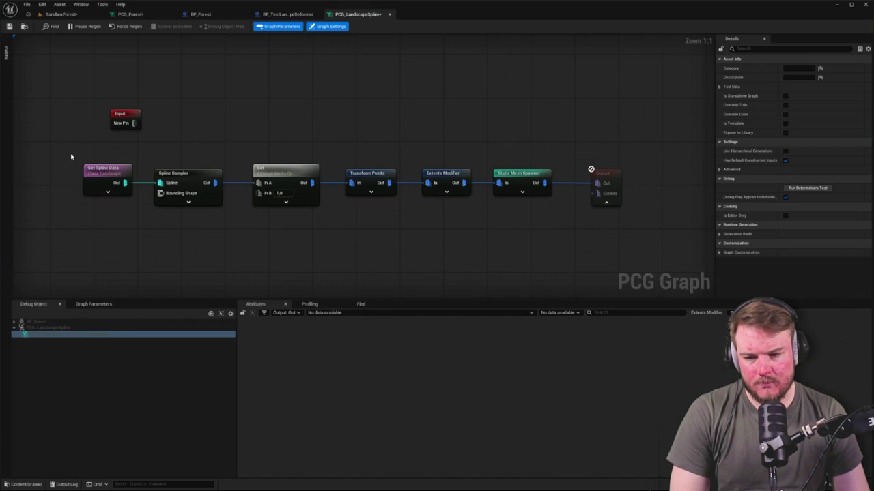
pyautogui.moveTo(71, 157)
pyautogui.mouseDown()
pyautogui.moveTo(224, 207)
pyautogui.moveTo(444, 222)
pyautogui.mouseUp()
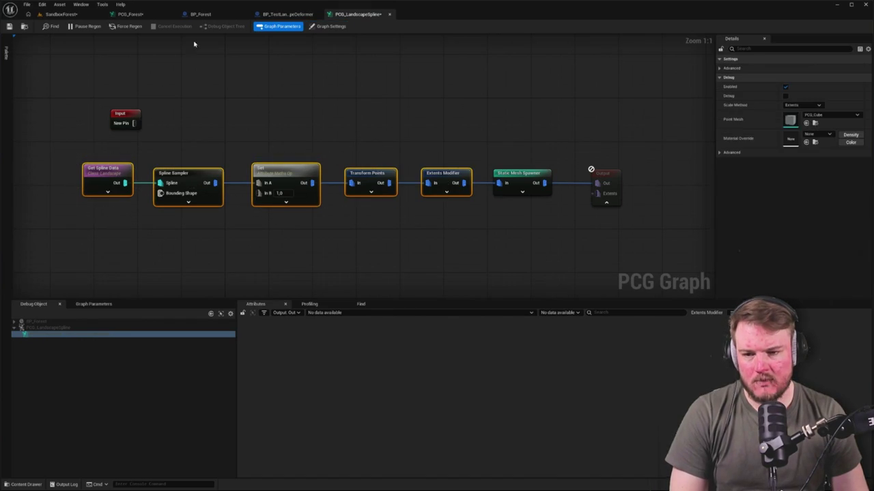
pyautogui.click(129, 14)
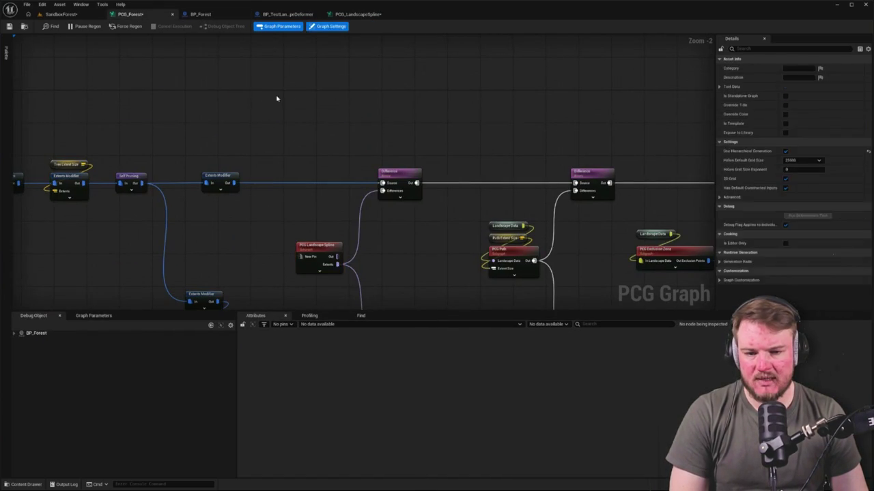
pyautogui.hotkey('ctrl', 'v')
# Wire the pasted Extents Modifier into both Difference nodes and disable the PCG Landscape Spline node.
pyautogui.moveTo(406, 105)
pyautogui.mouseDown()
pyautogui.moveTo(376, 180)
pyautogui.moveTo(382, 190)
pyautogui.mouseUp()
pyautogui.moveTo(404, 51)
pyautogui.mouseDown()
pyautogui.moveTo(392, 292)
pyautogui.moveTo(383, 284)
pyautogui.mouseUp()
pyautogui.click(318, 193)
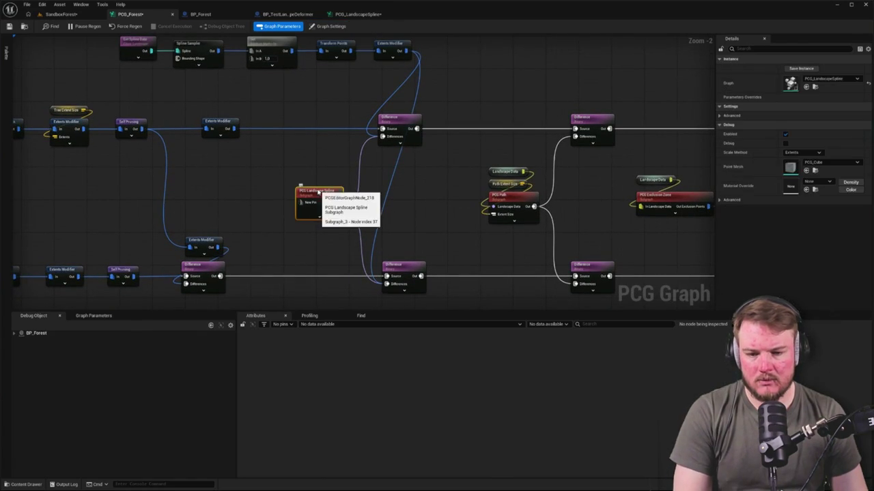
pyautogui.press('e')
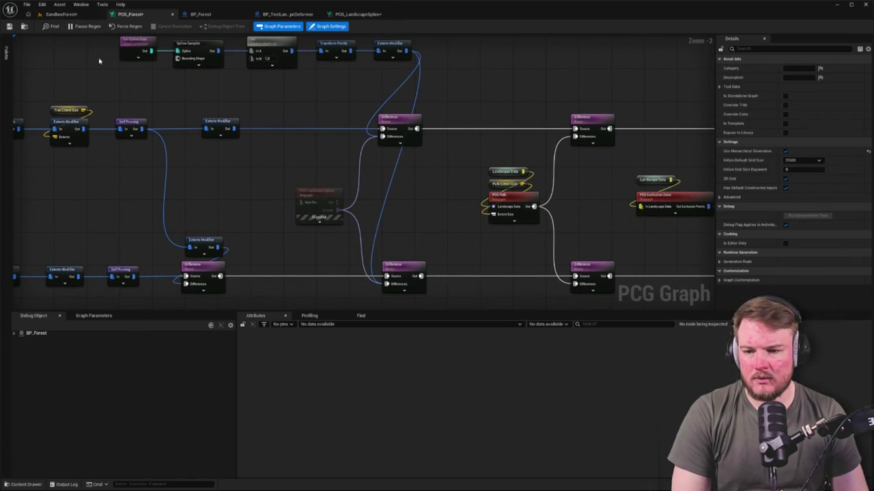
pyautogui.click(71, 14)
pyautogui.moveTo(368, 159); pyautogui.dragTo(397, 167)
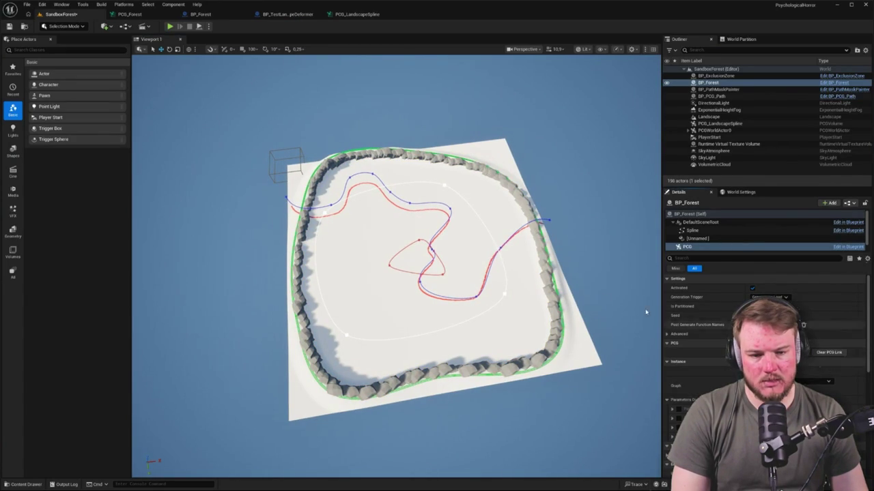
# Nudge BP_Forest left and back with the move gizmo, then return to the PCG_Forest graph.
pyautogui.click(708, 83)
pyautogui.moveTo(404, 261)
pyautogui.mouseDown()
pyautogui.moveTo(289, 255)
pyautogui.moveTo(448, 268)
pyautogui.moveTo(430, 258)
pyautogui.mouseUp()
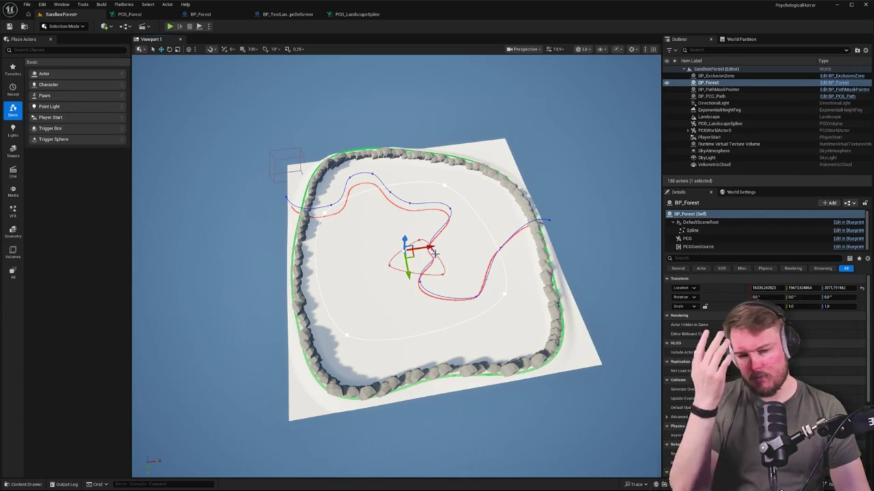
pyautogui.click(136, 18)
pyautogui.rightClick(335, 172)
pyautogui.press('Escape')
pyautogui.scroll(-1, 598, 152)
# Reposition Get Spline Data and Spline Sampler, then inspect the sampler output and actor filter settings.
pyautogui.moveTo(202, 99); pyautogui.dragTo(448, 109)
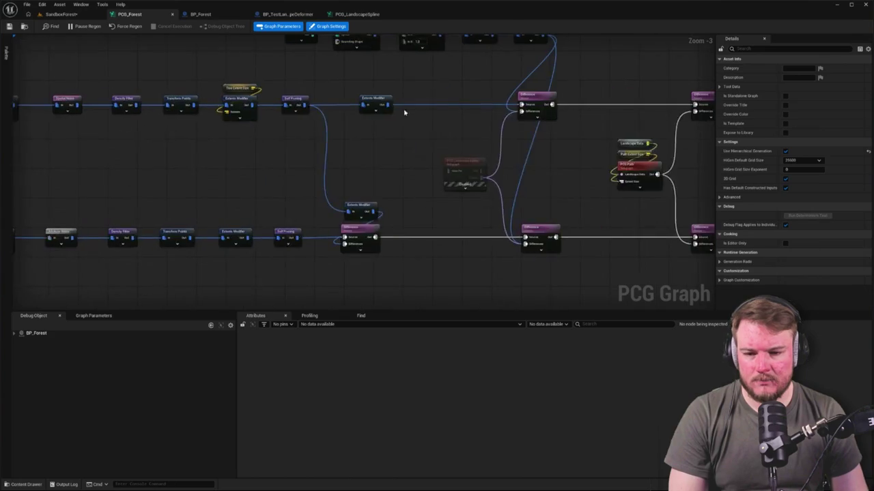
pyautogui.moveTo(197, 148)
pyautogui.mouseDown()
pyautogui.moveTo(242, 227)
pyautogui.moveTo(386, 173)
pyautogui.moveTo(390, 180)
pyautogui.mouseUp()
pyautogui.moveTo(206, 56)
pyautogui.mouseDown()
pyautogui.moveTo(362, 81)
pyautogui.moveTo(212, 99)
pyautogui.moveTo(229, 120)
pyautogui.mouseUp()
pyautogui.click(228, 120)
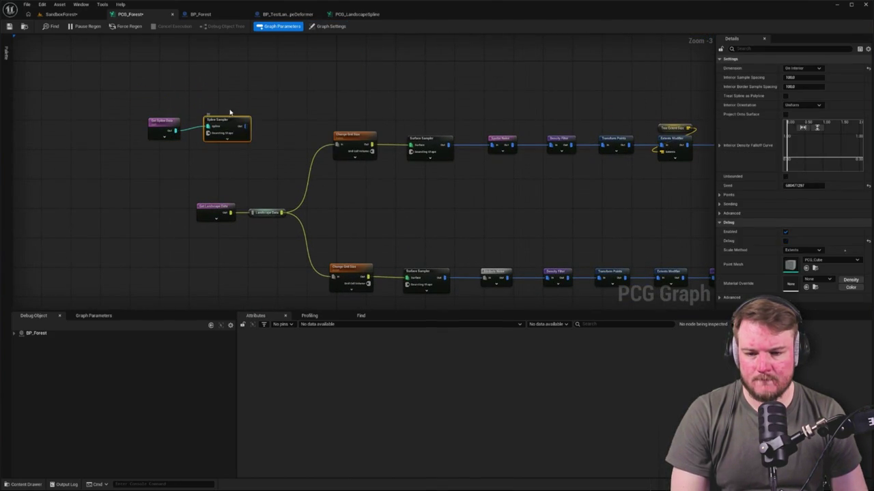
pyautogui.click(231, 109)
pyautogui.click(230, 128)
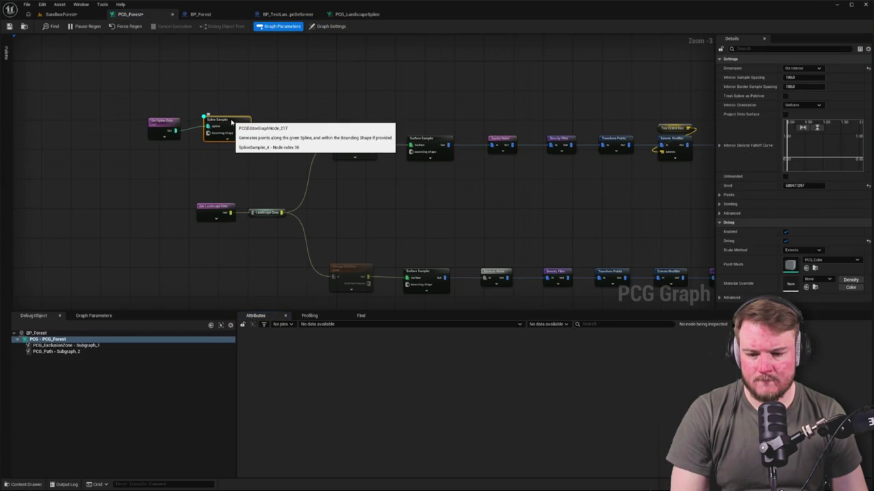
pyautogui.press('a')
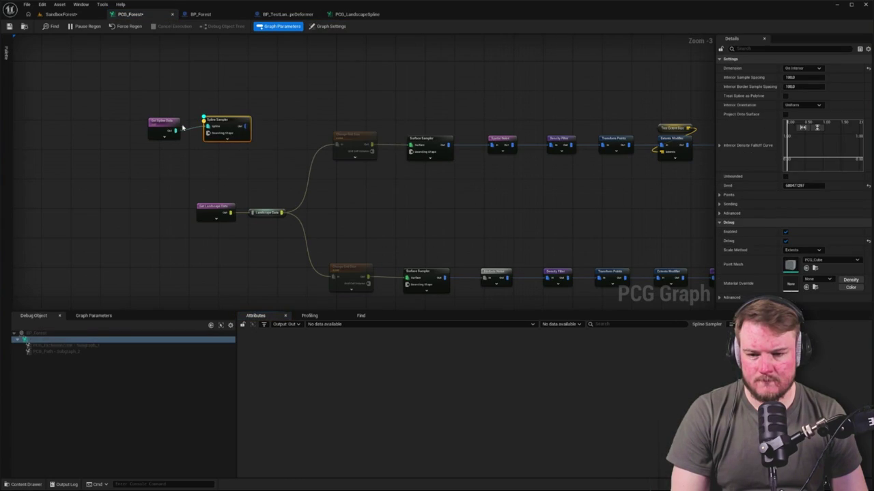
pyautogui.click(162, 123)
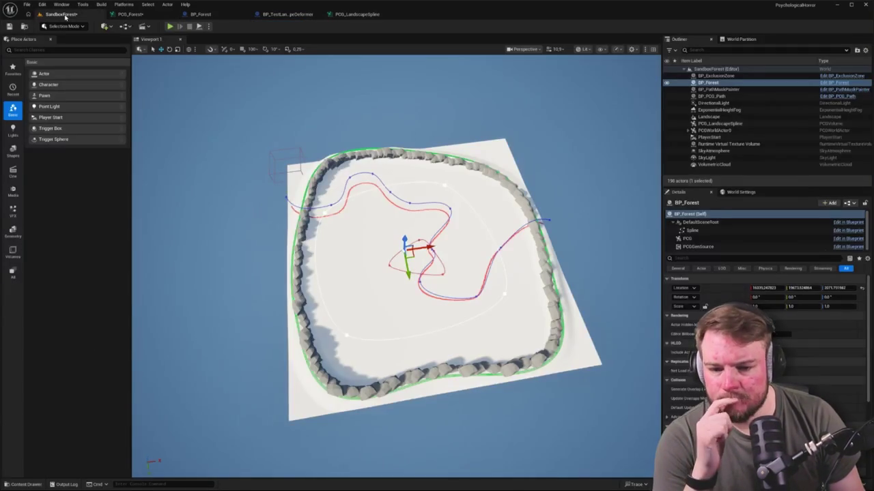
# Set Get Spline Data's Actor Selection Tag to SplineForest and check the Spline Sampler settings.
pyautogui.click(63, 14)
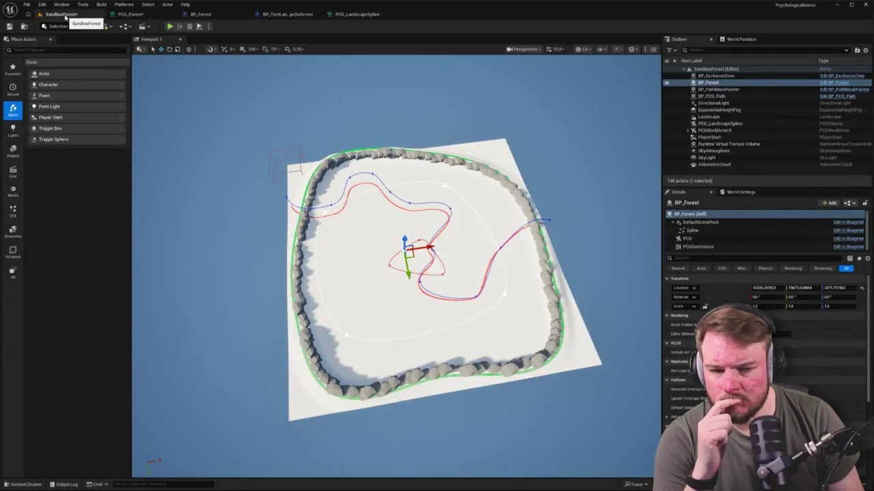
pyautogui.click(713, 84)
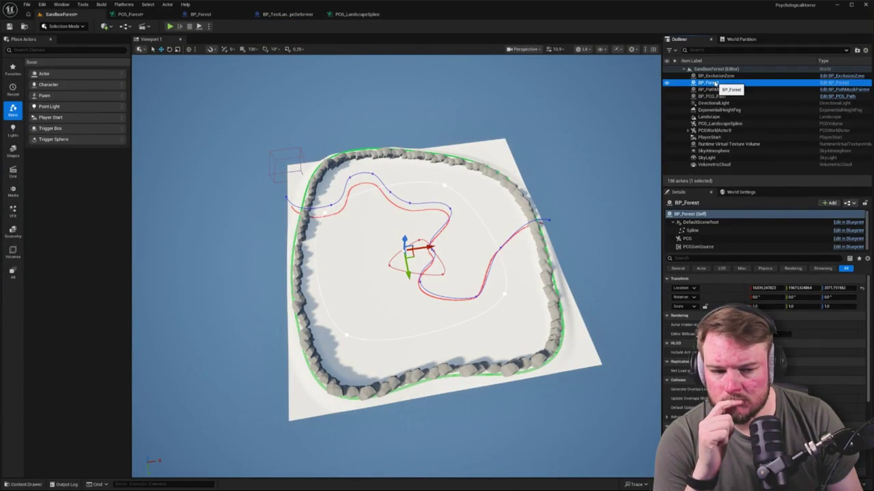
pyautogui.click(129, 13)
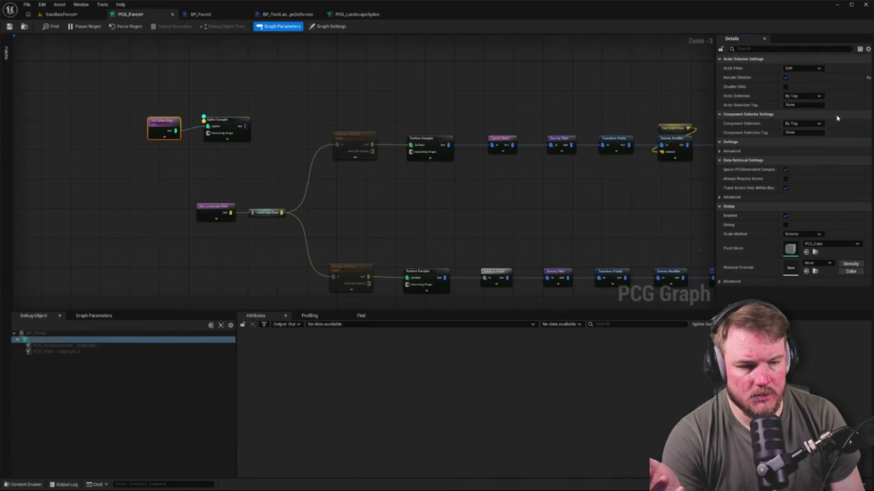
pyautogui.click(816, 106)
pyautogui.write('Spli')
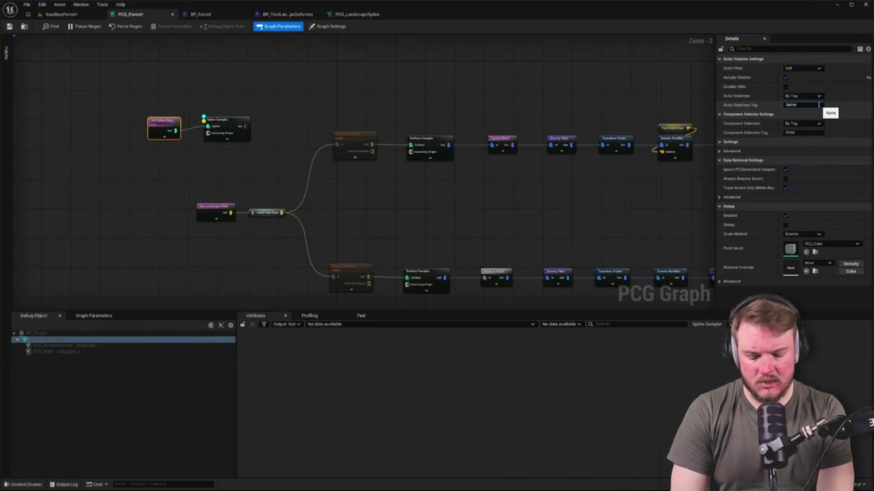
pyautogui.write('Forest')
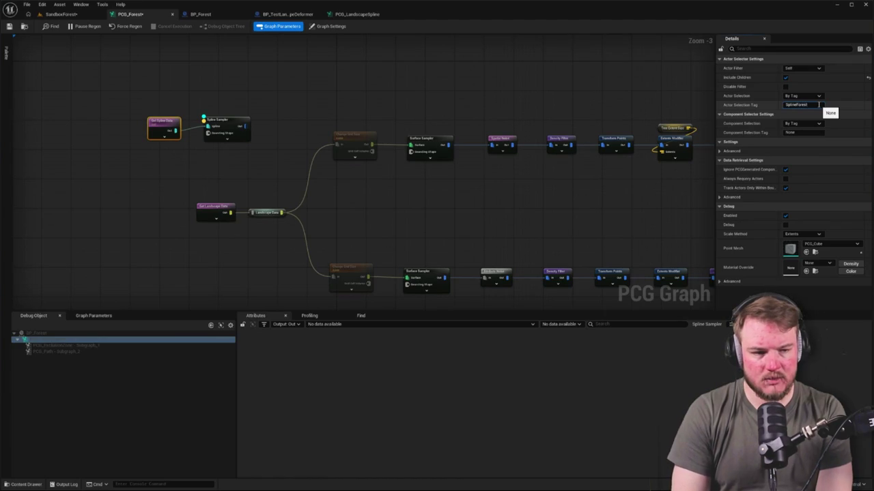
pyautogui.click(229, 71)
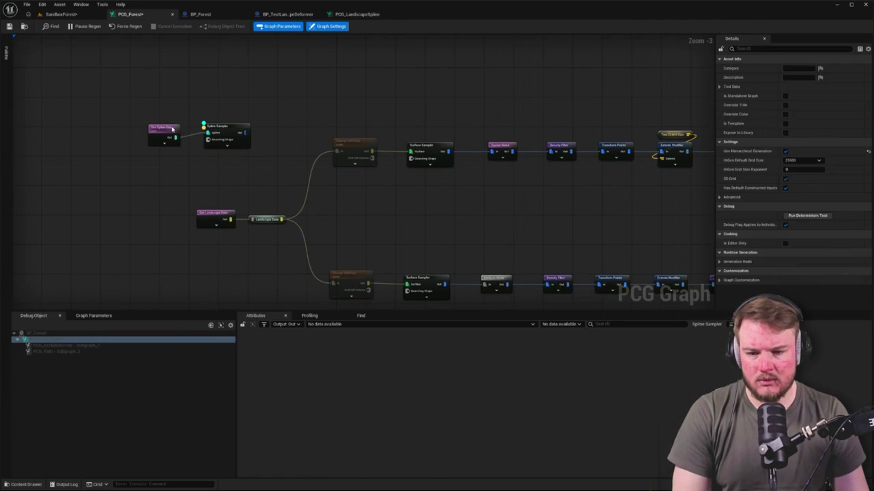
pyautogui.click(217, 128)
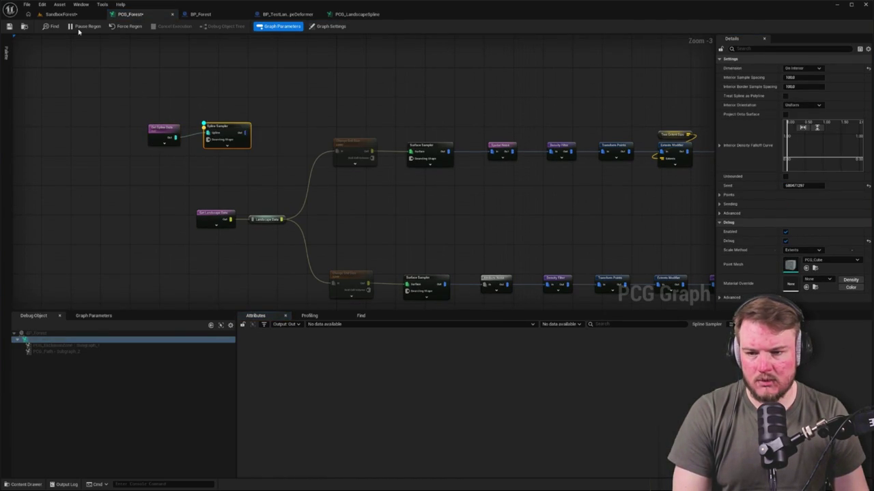
pyautogui.click(200, 13)
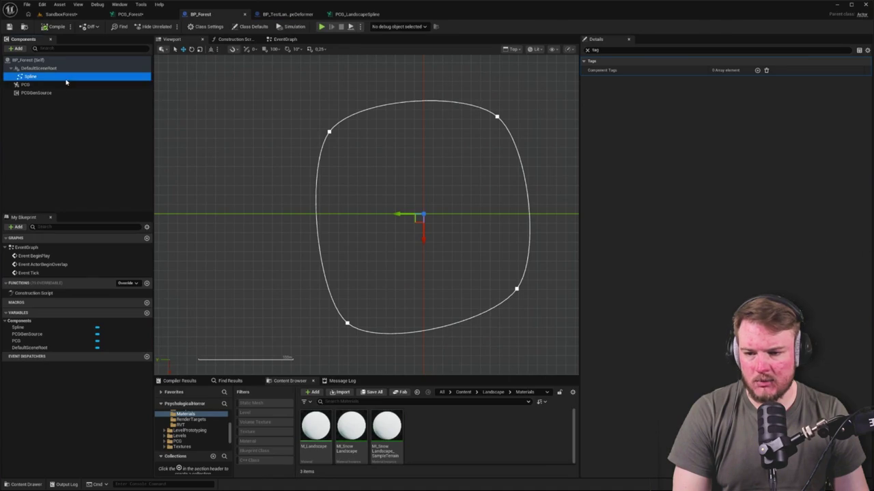
# Remove the ForestSpline component tag from BP_Forest's PCG component.
pyautogui.click(87, 63)
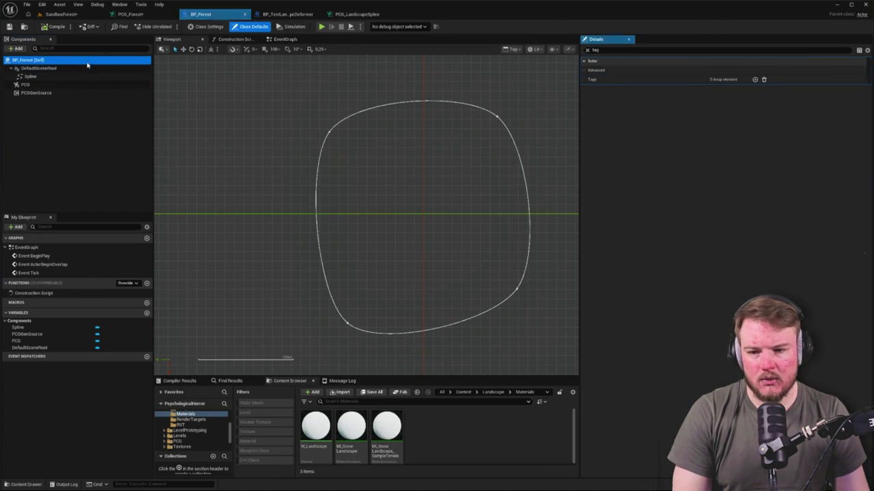
pyautogui.click(86, 69)
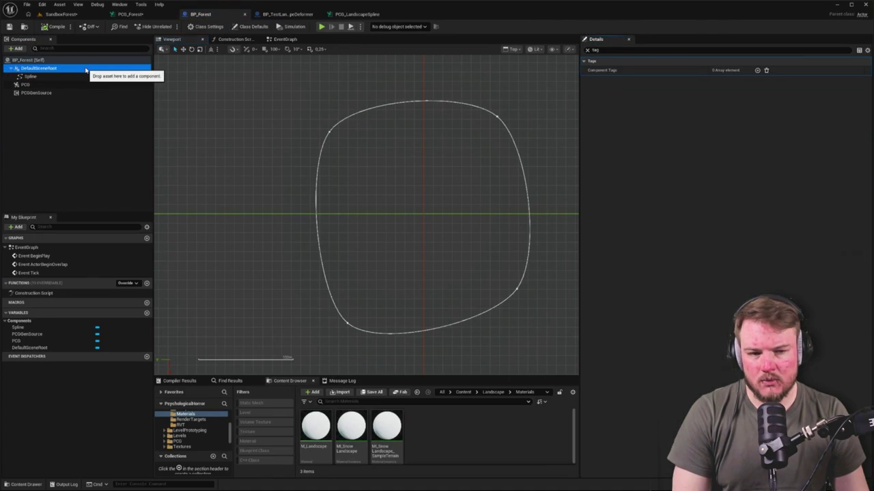
pyautogui.click(82, 76)
pyautogui.click(81, 85)
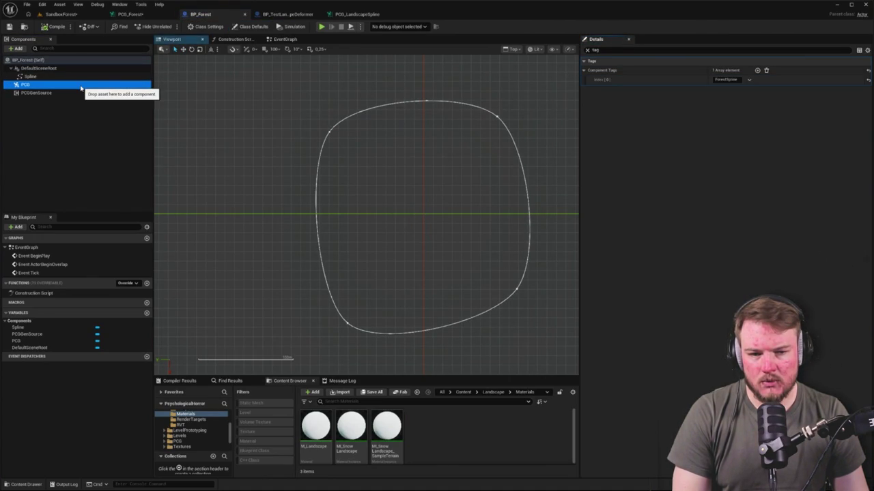
pyautogui.click(724, 80)
pyautogui.click(765, 71)
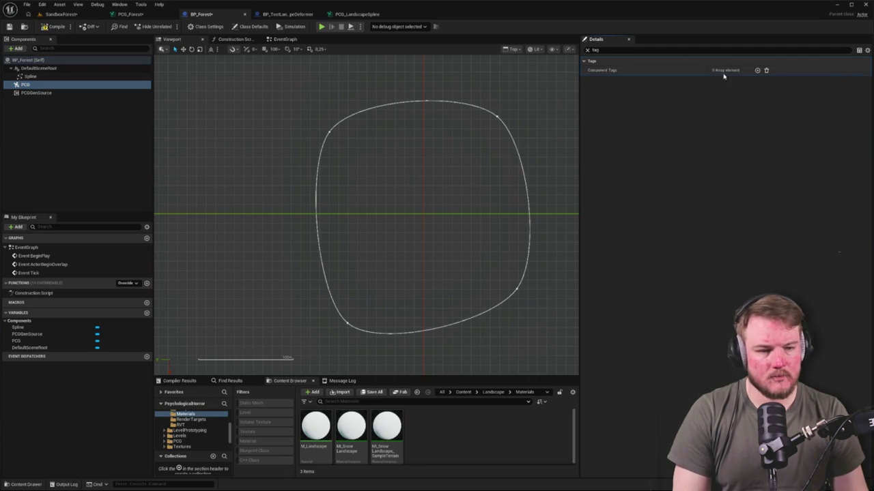
# Add a new Component Tags entry on the Spline component and edit its value.
pyautogui.click(30, 76)
pyautogui.click(754, 70)
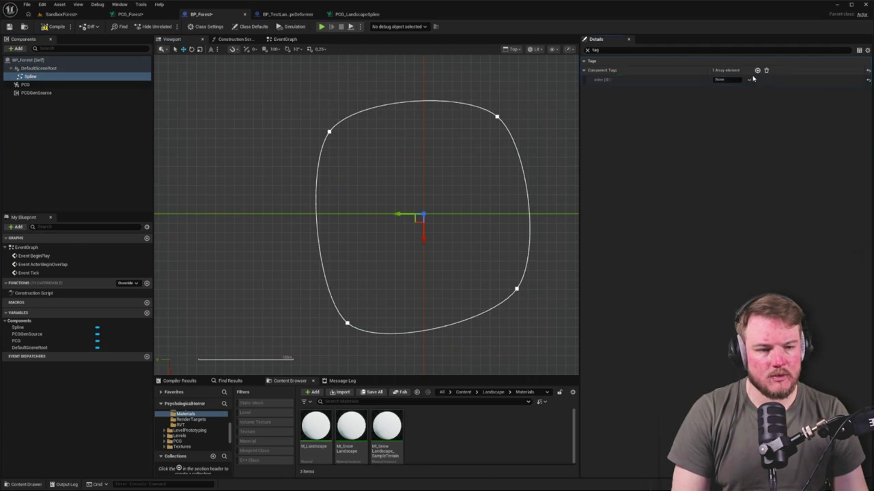
pyautogui.click(726, 80)
pyautogui.click(51, 115)
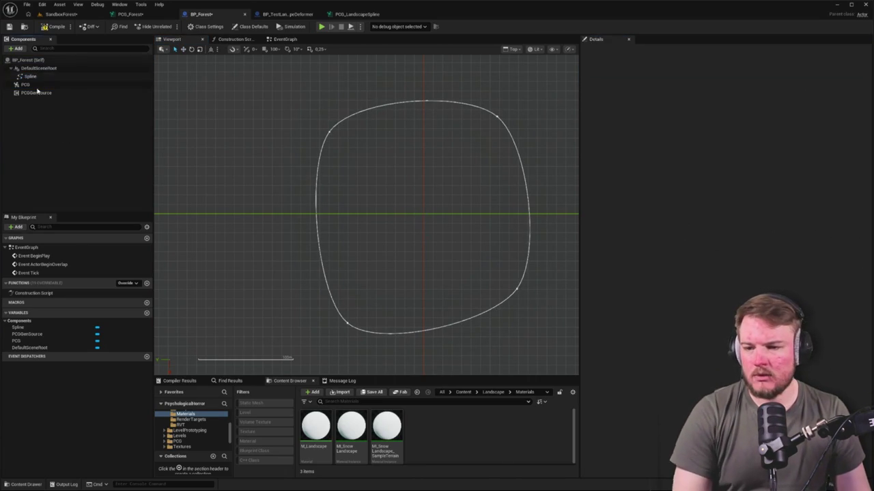
pyautogui.click(142, 15)
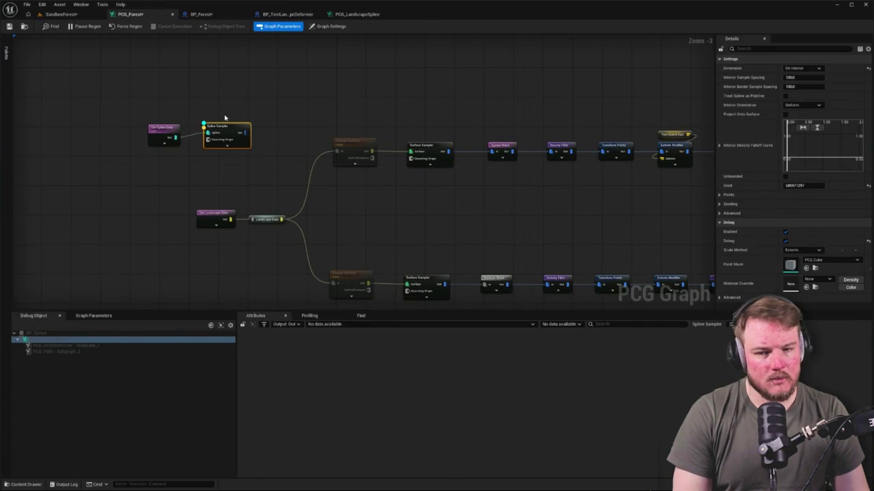
# Set Get Spline Data's Component Selection Tag to ForestSpline and turn off Include Children.
pyautogui.click(177, 128)
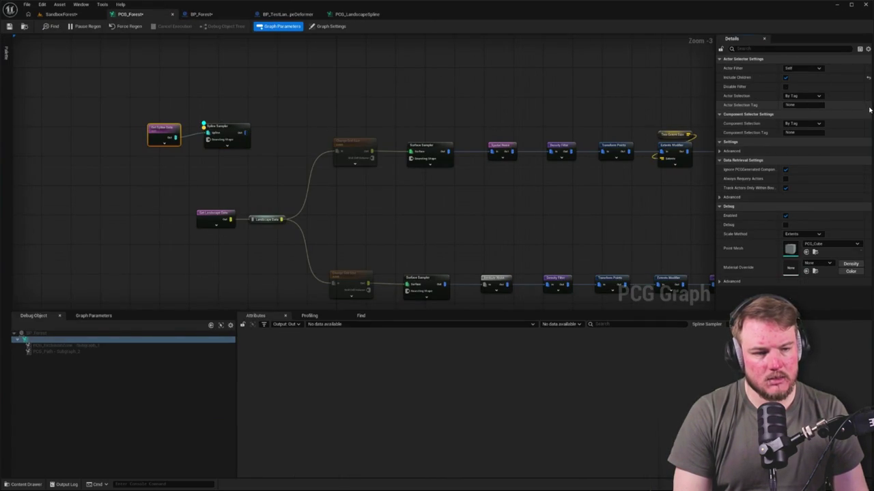
pyautogui.click(804, 133)
pyautogui.write('ForestSpline')
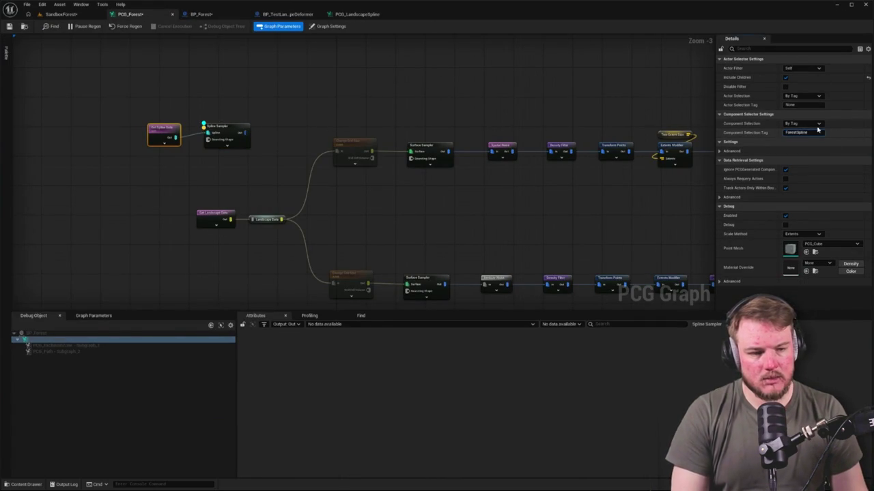
pyautogui.click(387, 109)
pyautogui.click(164, 128)
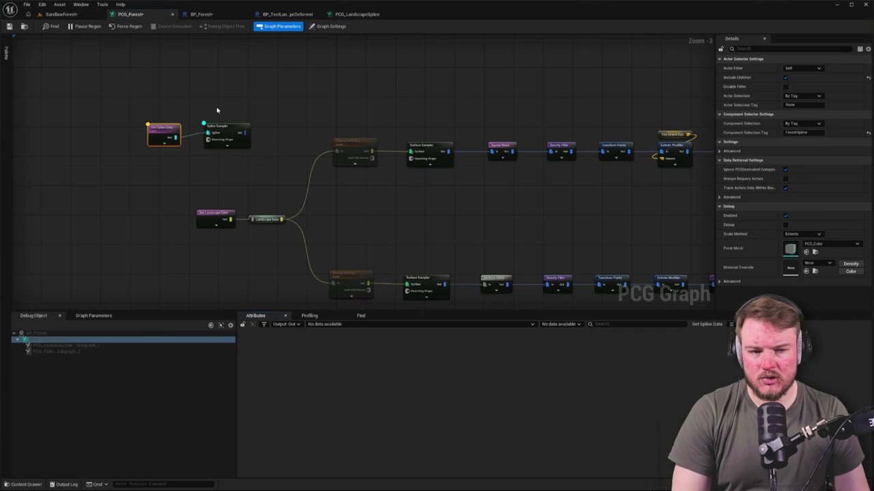
pyautogui.click(785, 77)
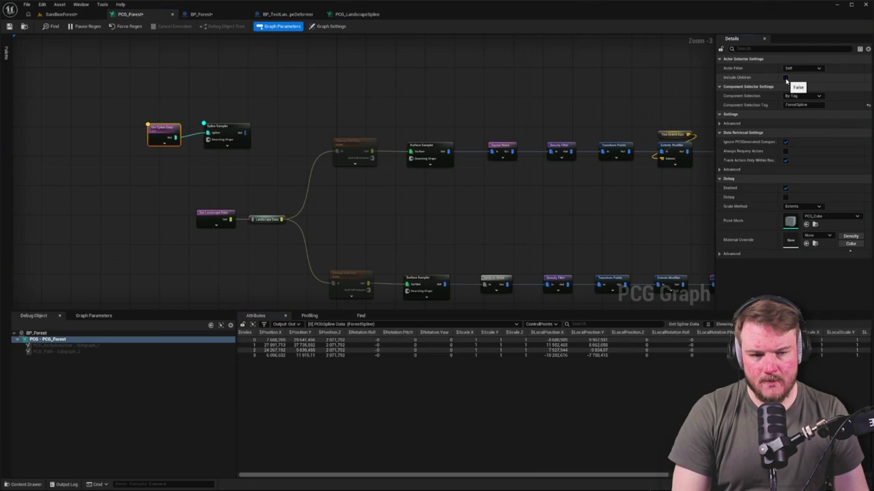
pyautogui.click(250, 108)
pyautogui.click(164, 128)
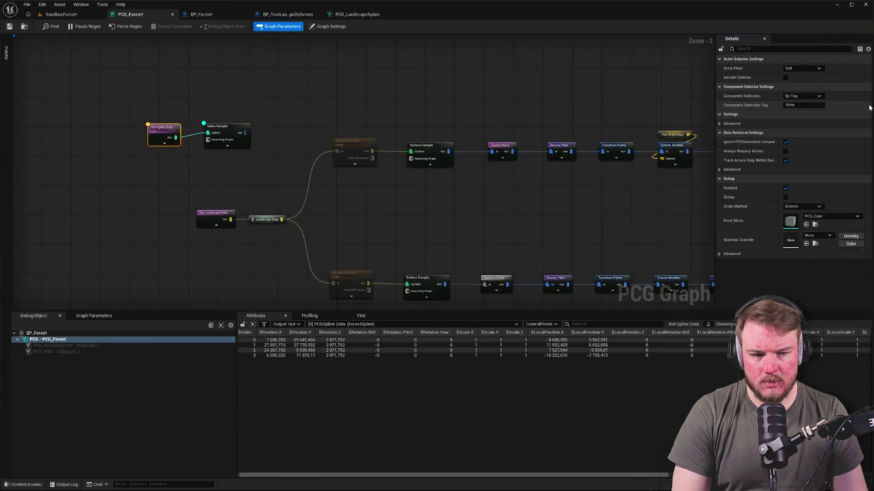
# Remove the ForestSpline tag from BP_Forest's Spline component and compile the blueprint.
pyautogui.click(225, 17)
pyautogui.click(89, 76)
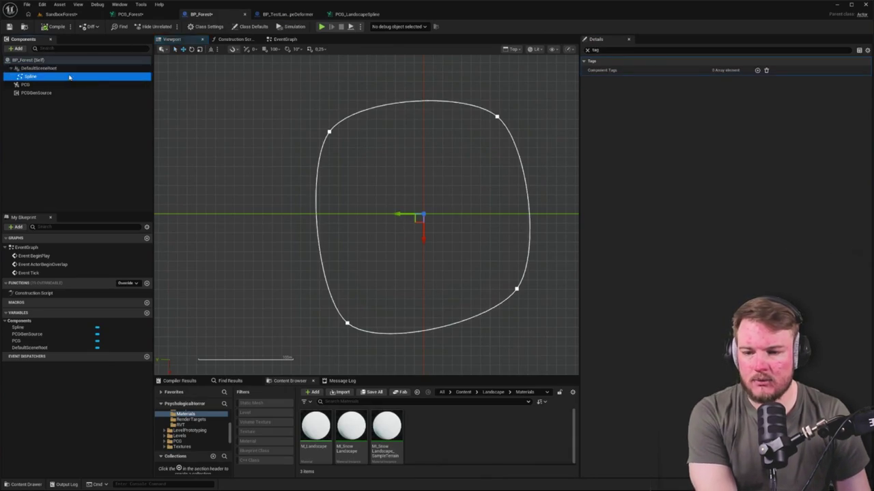
pyautogui.click(766, 70)
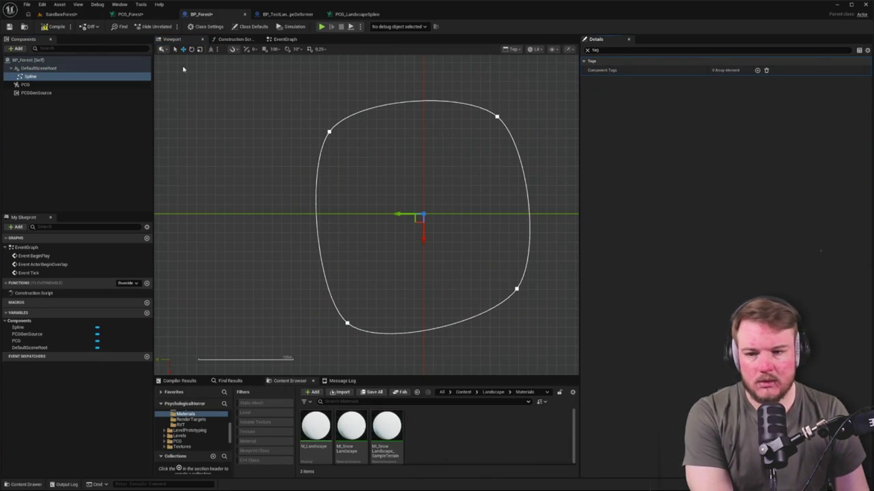
pyautogui.click(53, 28)
pyautogui.click(130, 14)
# Inspect the Get Spline Data and Spline Sampler nodes, briefly checking the BP_Forest blueprint.
pyautogui.click(160, 131)
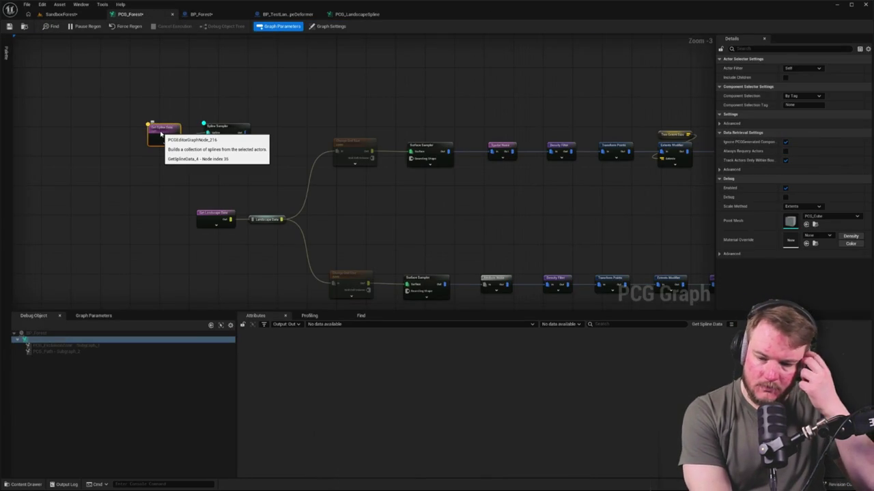
pyautogui.click(218, 132)
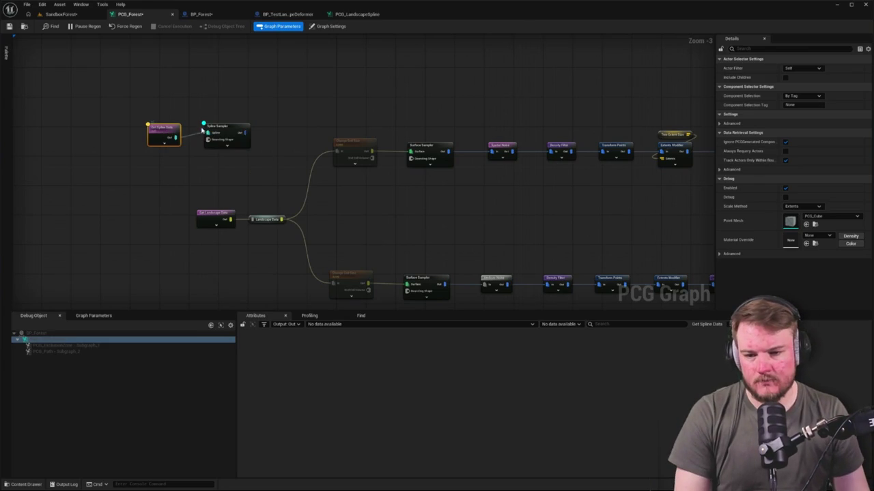
pyautogui.click(162, 131)
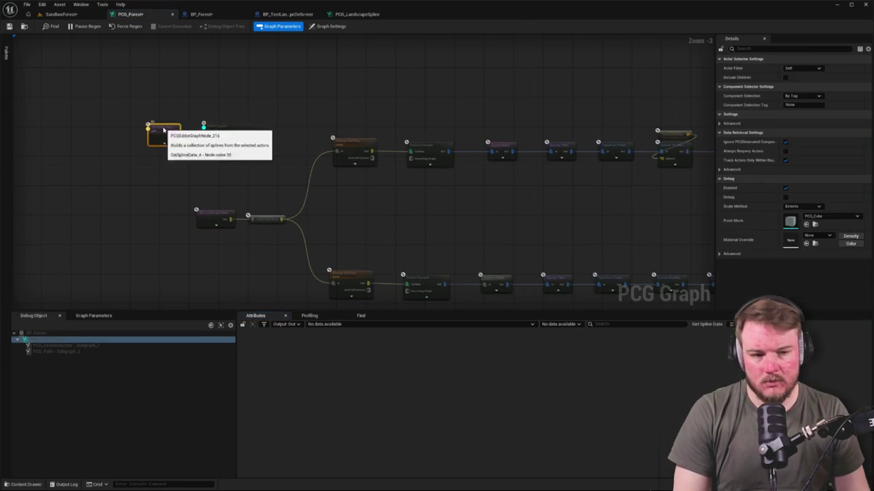
pyautogui.click(182, 112)
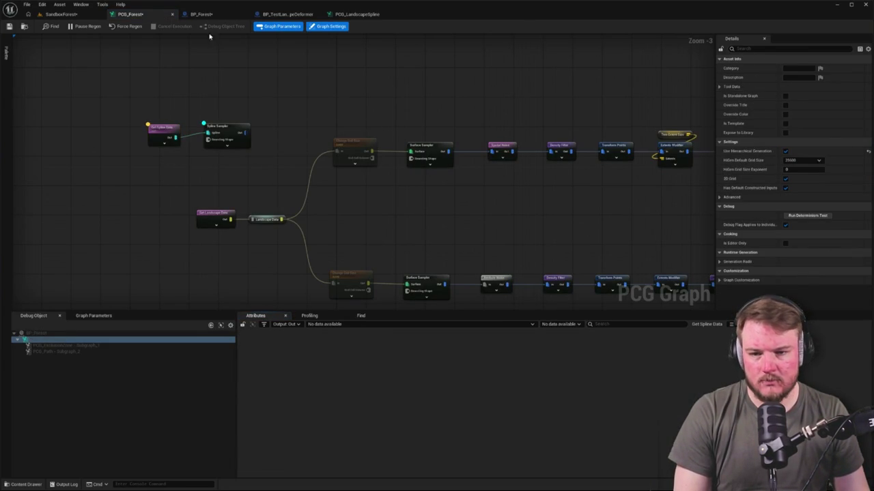
pyautogui.click(204, 13)
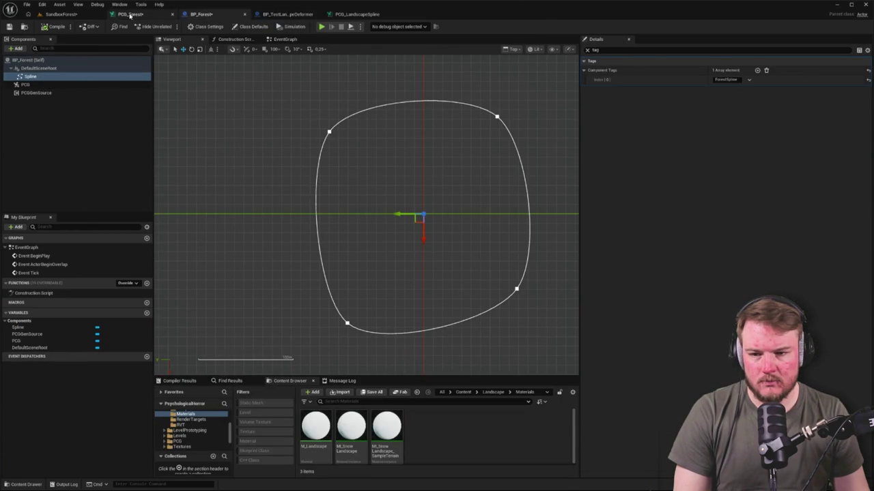
pyautogui.click(127, 14)
# Turn off Include Children, set Component Selection Tag to ForestSpline, and inspect both nodes' output points.
pyautogui.click(170, 132)
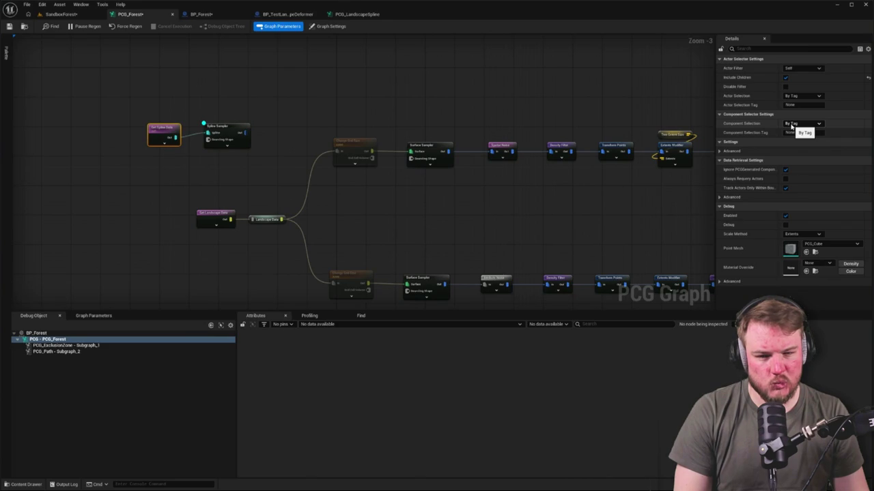
pyautogui.click(785, 77)
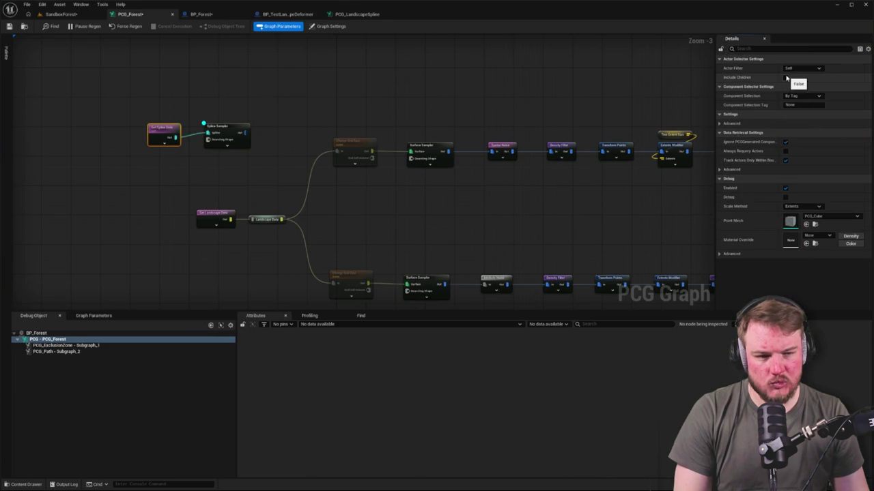
pyautogui.click(803, 104)
pyautogui.write('ForestSpline')
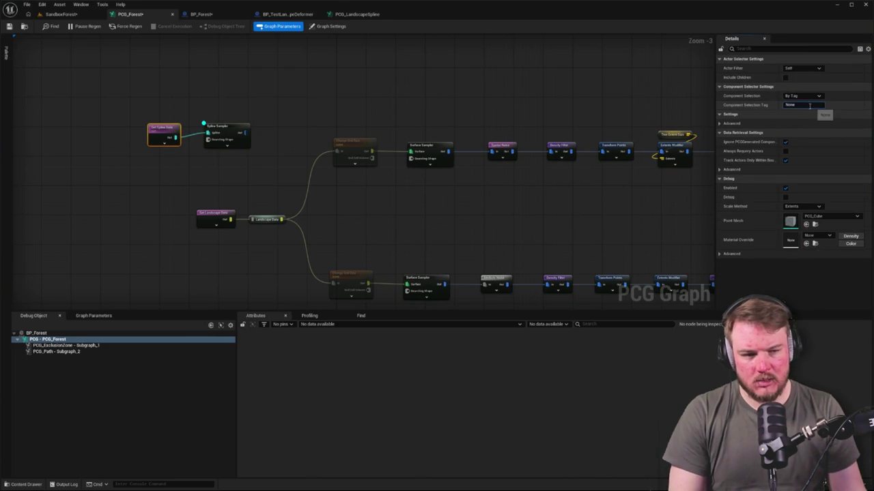
pyautogui.press('Return')
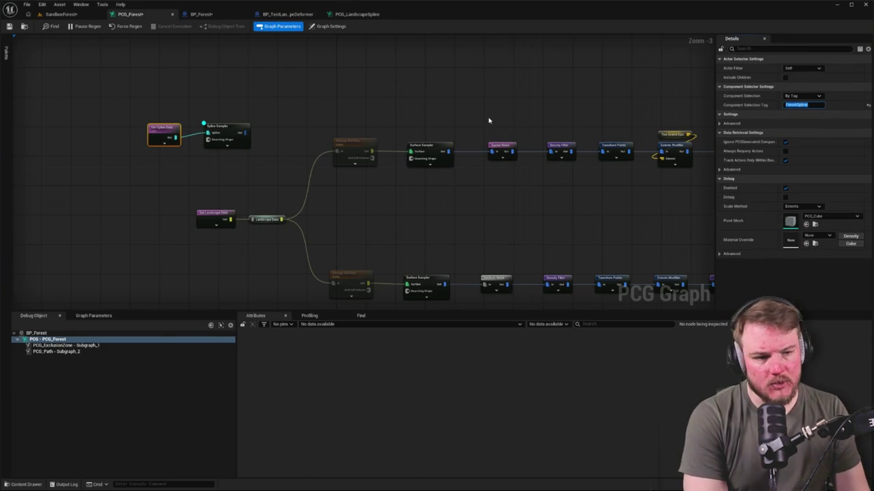
pyautogui.press('a')
pyautogui.click(225, 130)
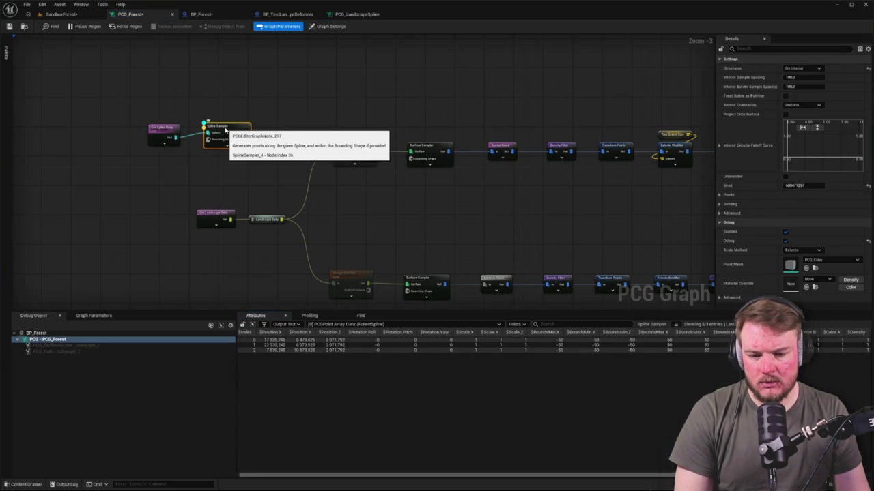
# Select BP_Forest's PCG component and view the splines from a low angle, then reopen PCG_Forest.
pyautogui.click(61, 14)
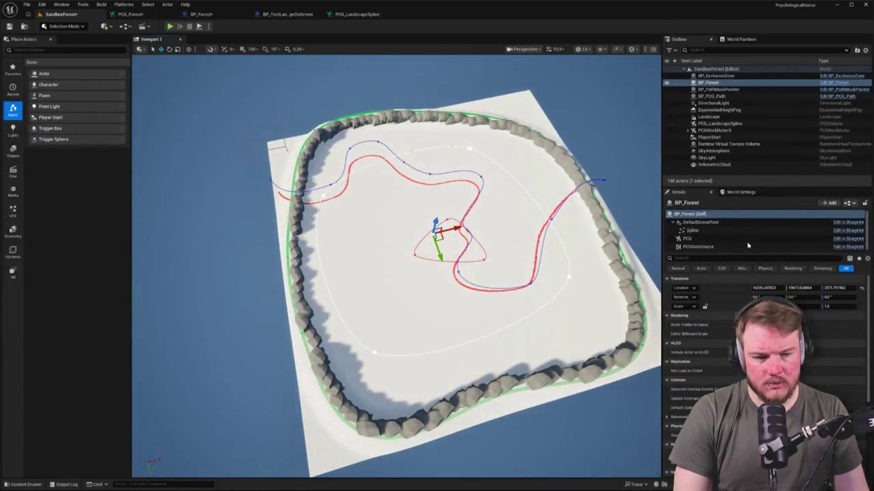
pyautogui.click(687, 238)
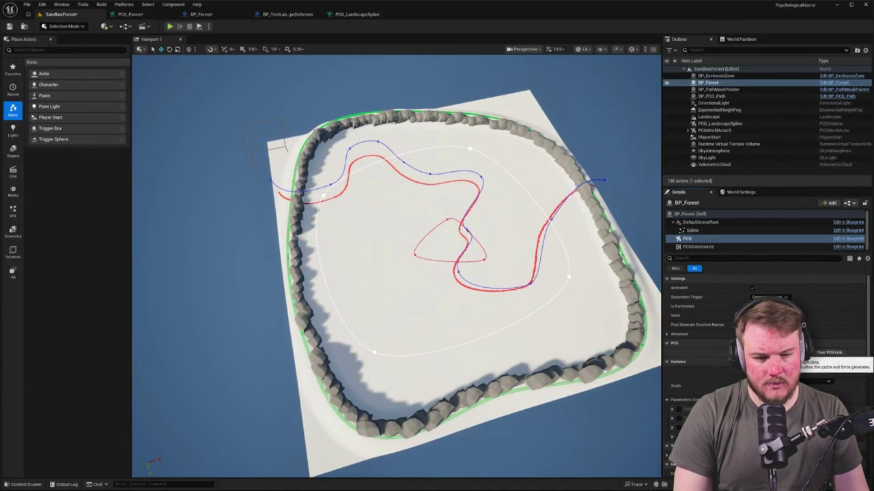
pyautogui.scroll(5, 396, 266)
pyautogui.moveTo(396, 266); pyautogui.dragTo(396, 164)
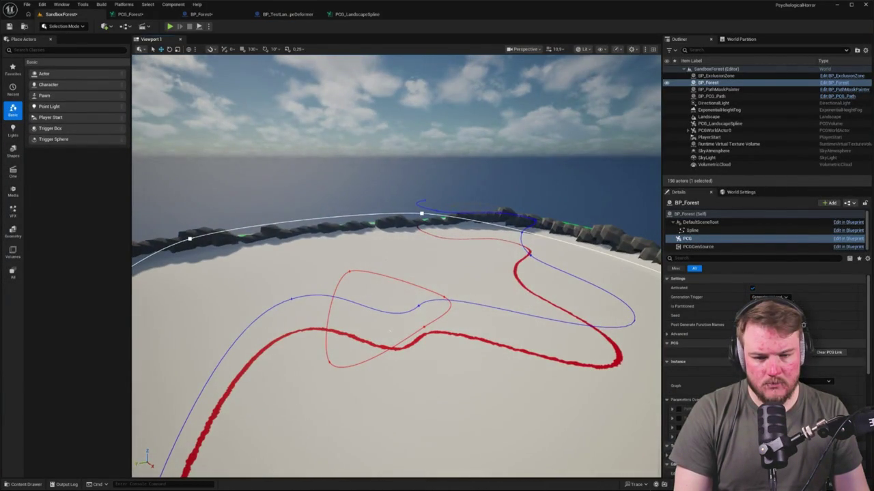
pyautogui.moveTo(389, 330)
pyautogui.mouseDown()
pyautogui.moveTo(398, 211)
pyautogui.moveTo(351, 139)
pyautogui.mouseUp()
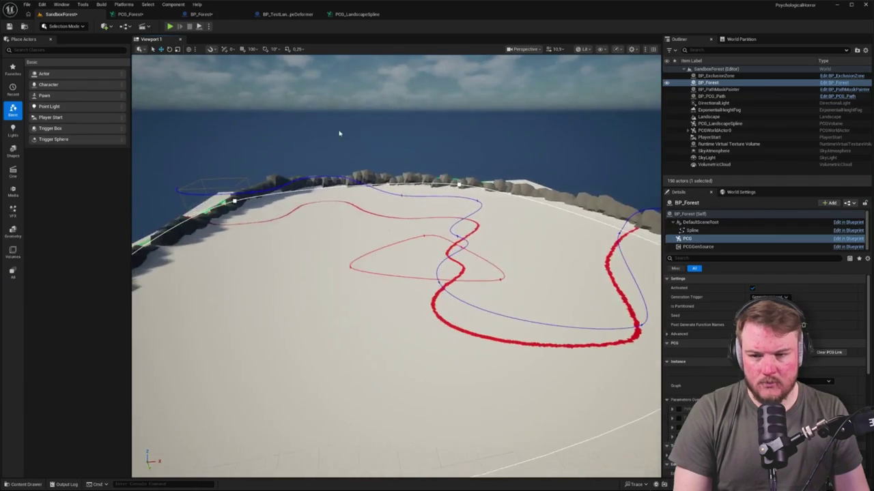
pyautogui.click(133, 14)
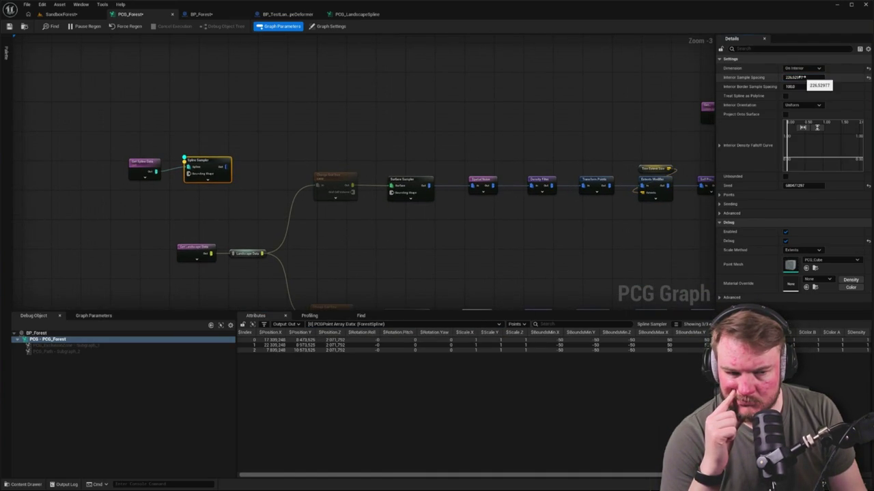
# Set the Spline Sampler's Interior Sample Spacing and Interior Border Sample Spacing to 1.0.
pyautogui.click(803, 78)
pyautogui.write('05')
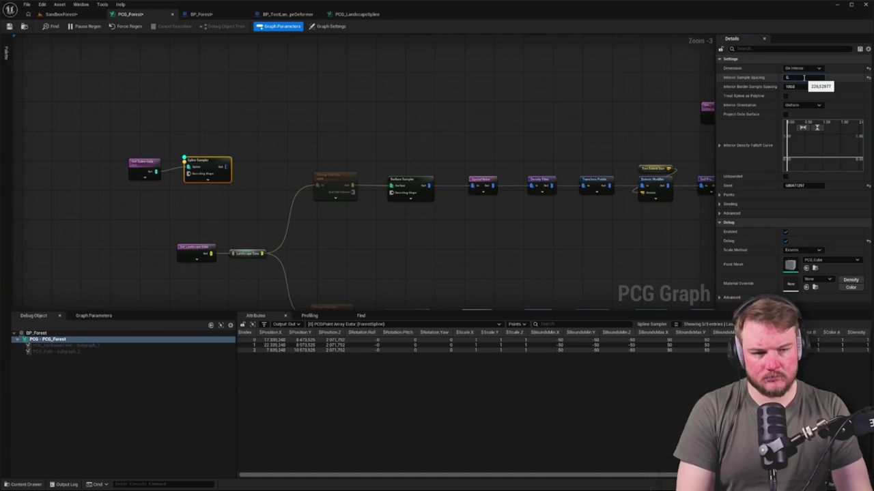
pyautogui.press('Return')
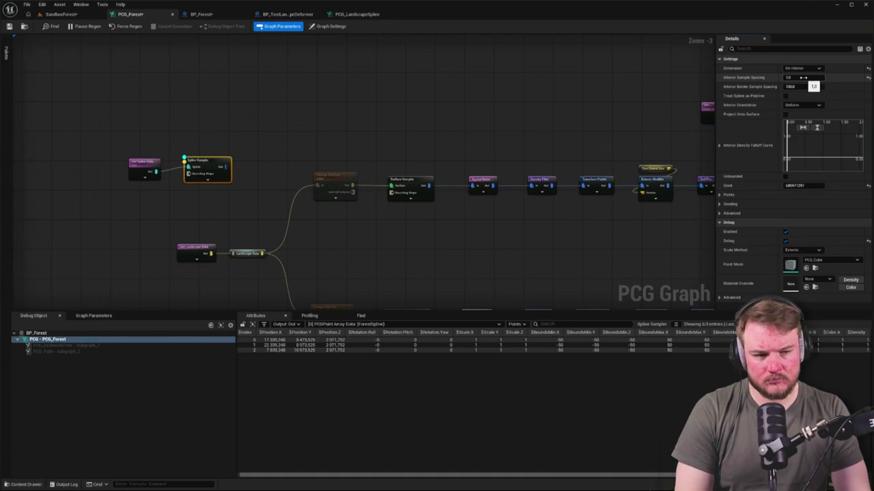
pyautogui.click(808, 87)
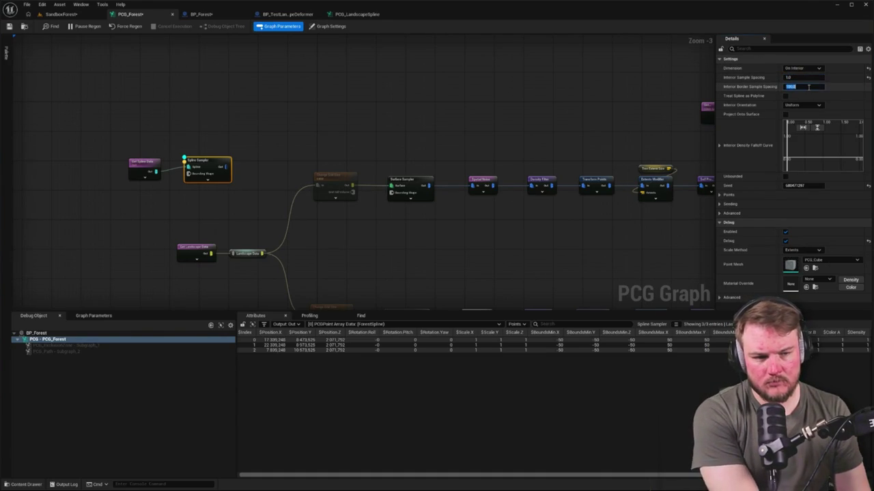
pyautogui.write('1')
pyautogui.click(565, 106)
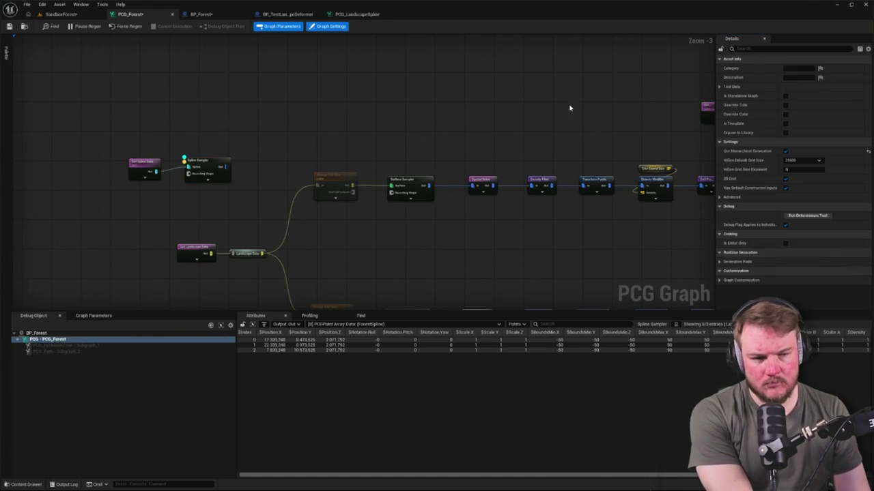
pyautogui.click(213, 165)
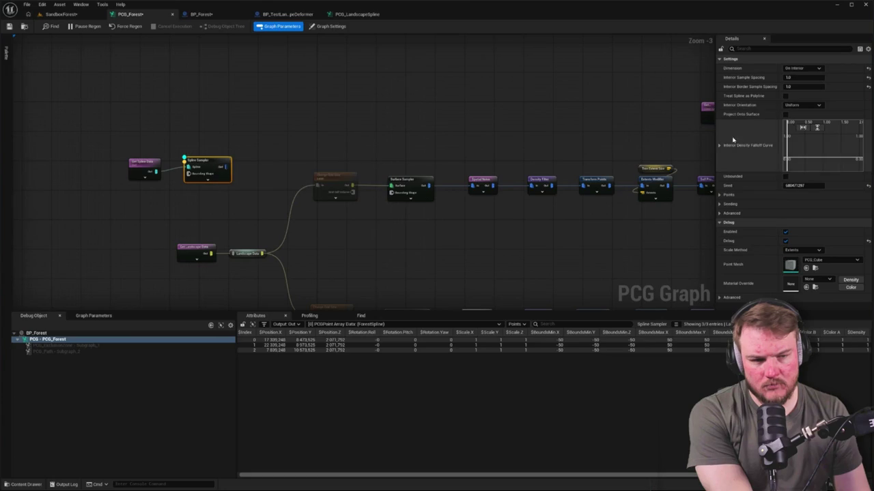
# Keep Interior Orientation on Uniform after trying Follow Curvature, and move the spline nodes up-right.
pyautogui.click(811, 106)
pyautogui.click(809, 118)
pyautogui.click(812, 106)
pyautogui.click(814, 111)
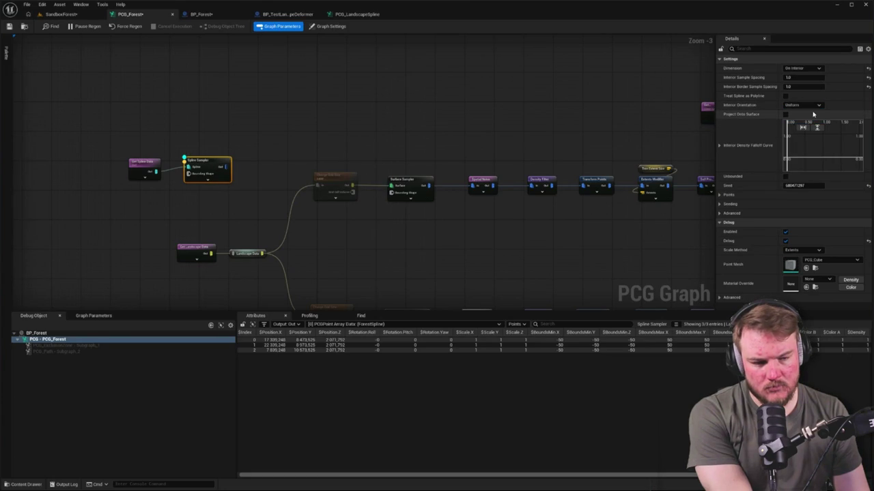
pyautogui.moveTo(129, 117)
pyautogui.mouseDown()
pyautogui.moveTo(243, 177)
pyautogui.moveTo(323, 114)
pyautogui.mouseUp()
pyautogui.click(162, 152)
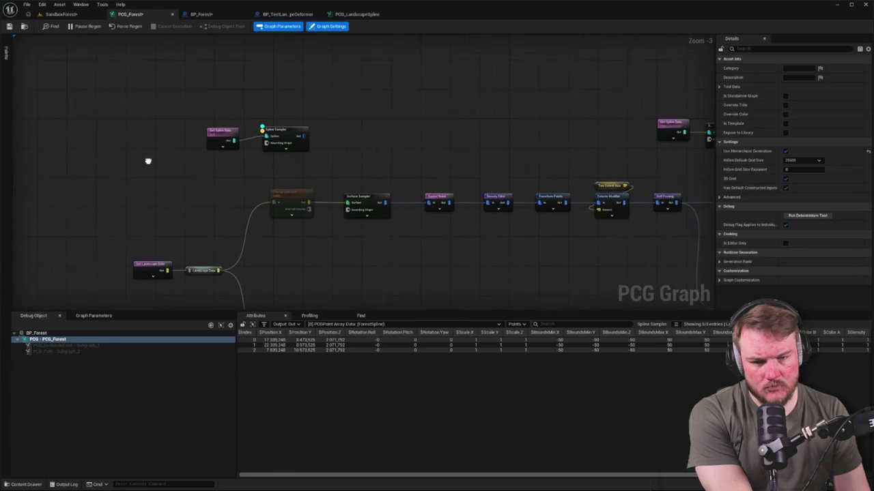
pyautogui.click(69, 14)
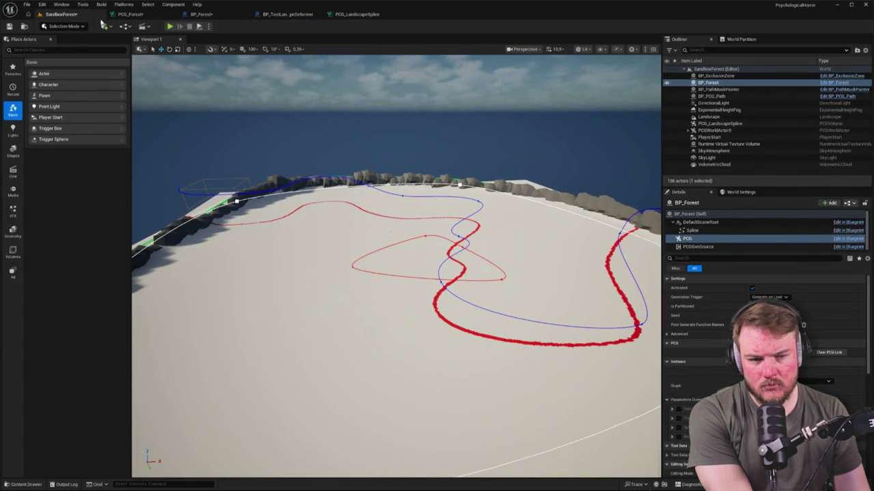
pyautogui.click(700, 232)
pyautogui.click(701, 238)
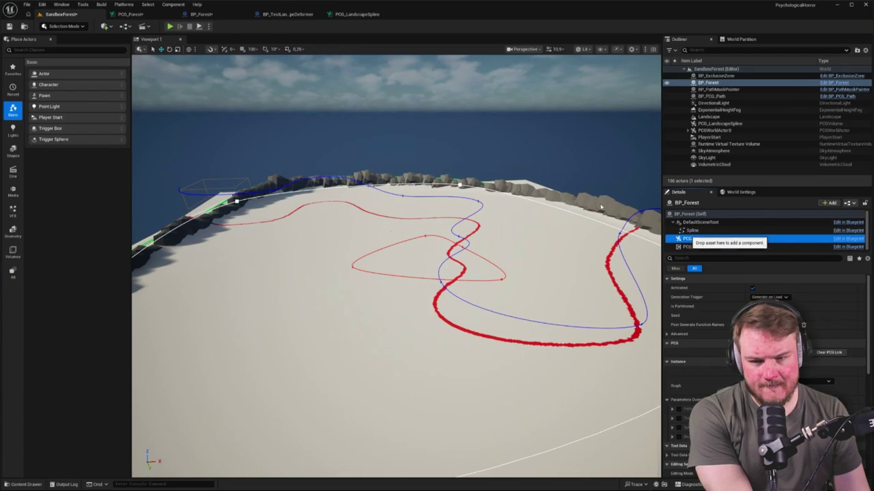
pyautogui.click(130, 14)
pyautogui.scroll(5, 234, 129)
pyautogui.moveTo(125, 109); pyautogui.dragTo(256, 156)
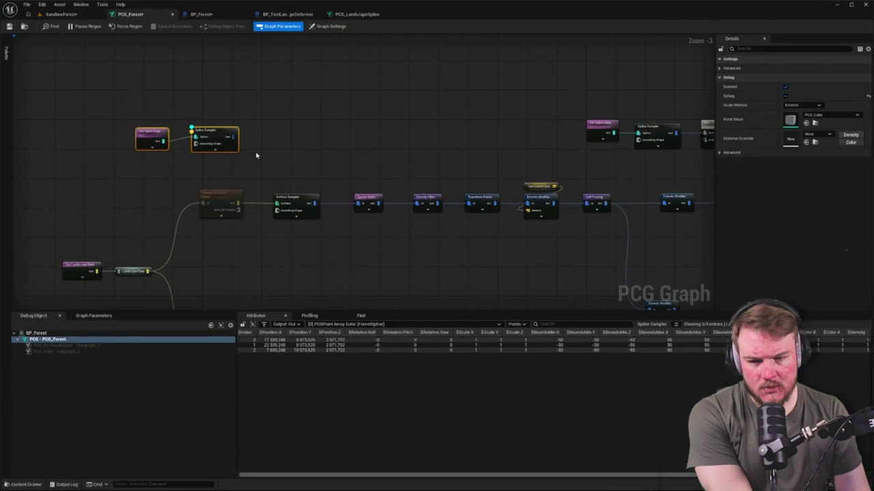
pyautogui.scroll(3, 150, 144)
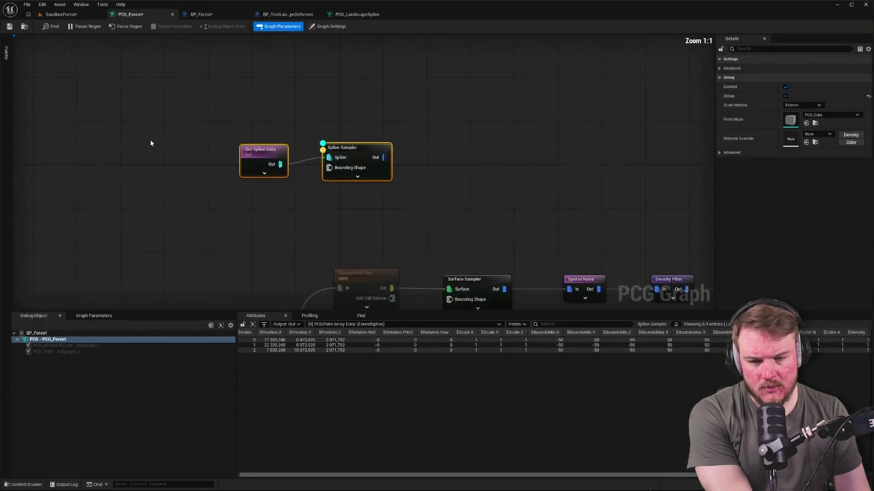
# Toggle Get Spline Data's Include Children on and back off, then check BP_Forest's Spline tags.
pyautogui.click(252, 151)
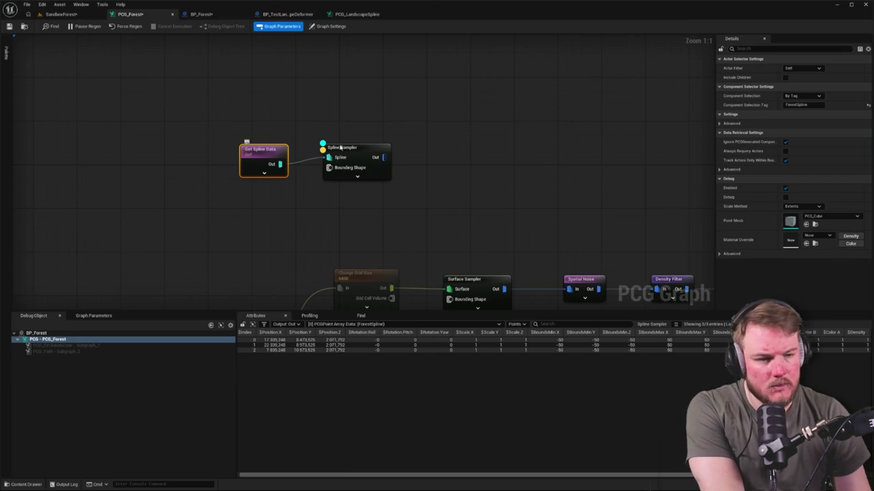
pyautogui.click(786, 78)
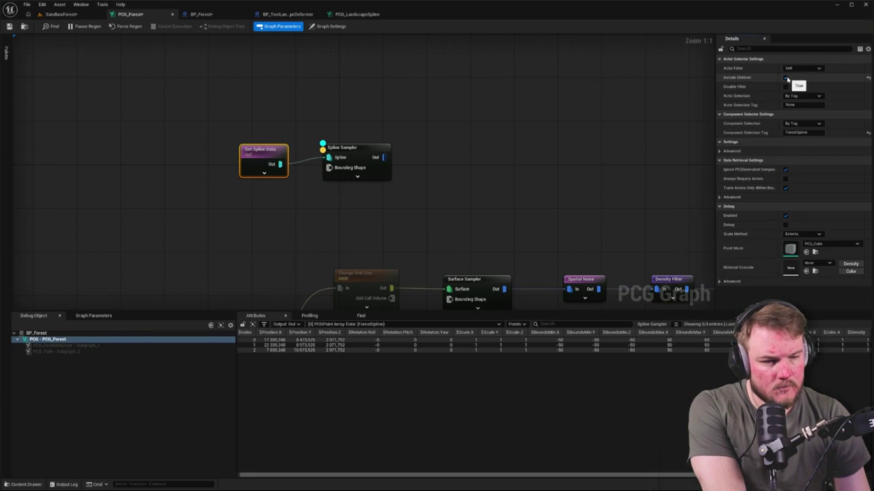
pyautogui.click(785, 78)
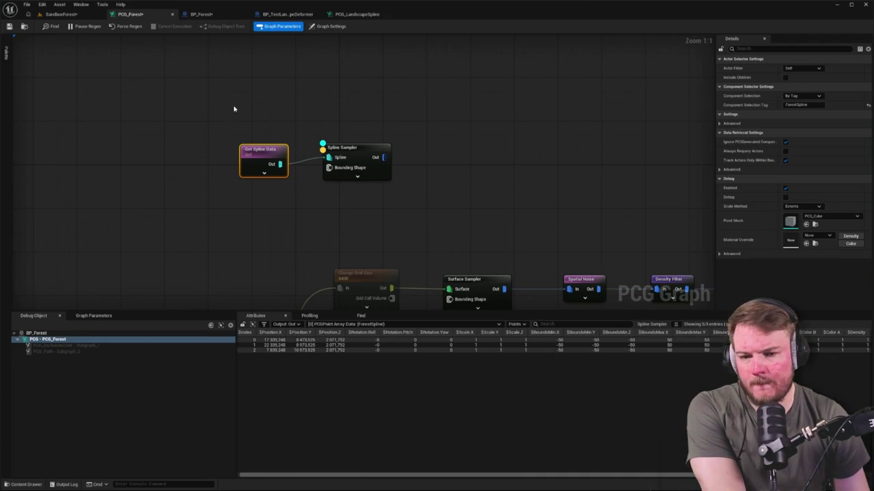
pyautogui.click(210, 14)
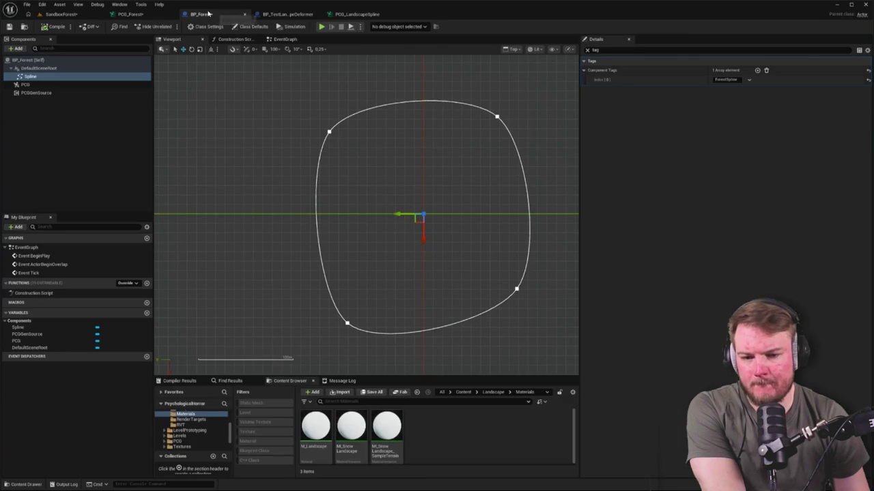
# Clear the Details filter to review all Spline properties, then return to the SandboxForest level.
pyautogui.moveTo(291, 142); pyautogui.dragTo(211, 135)
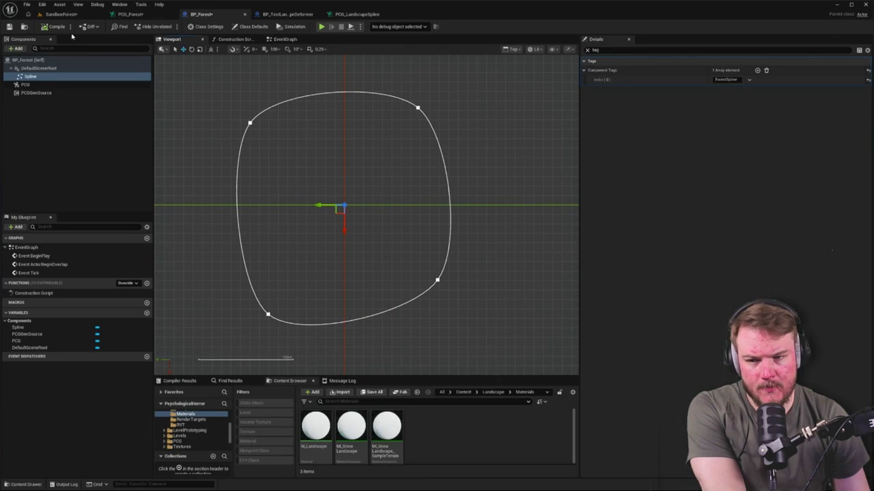
pyautogui.click(587, 50)
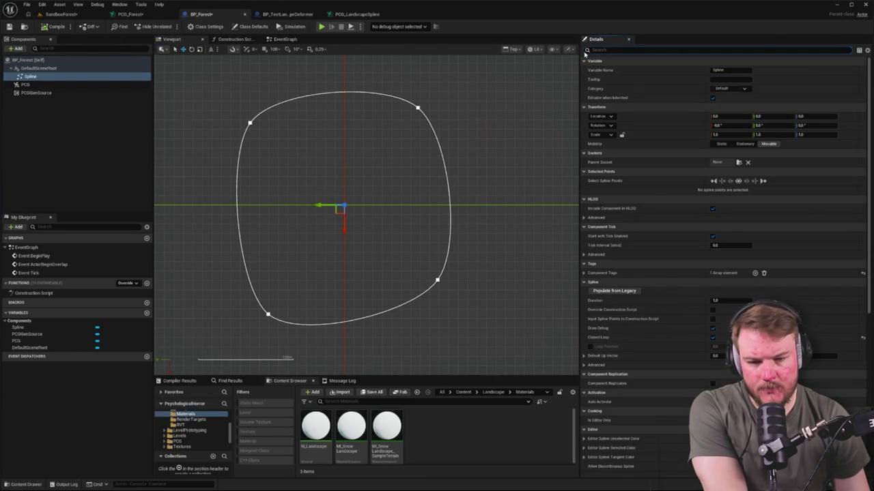
pyautogui.click(63, 15)
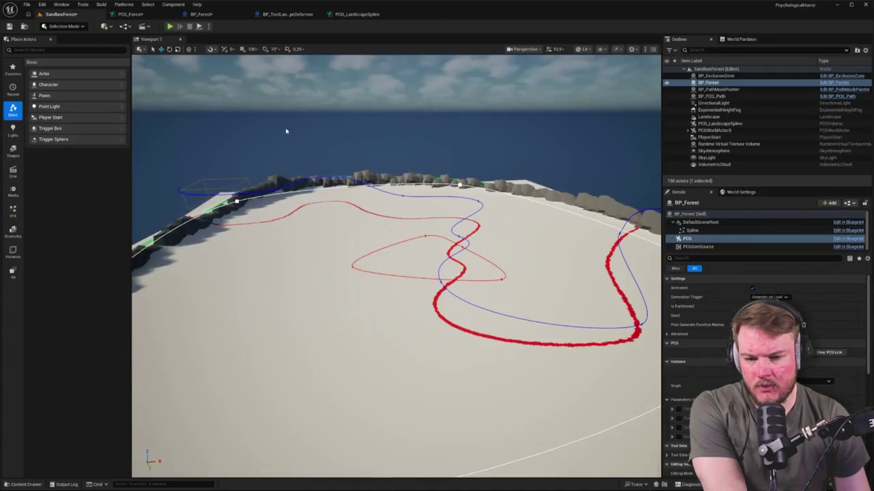
# In top wireframe view, move the white spline's top-left point out toward the top edge.
pyautogui.hotkey('alt', 'j')
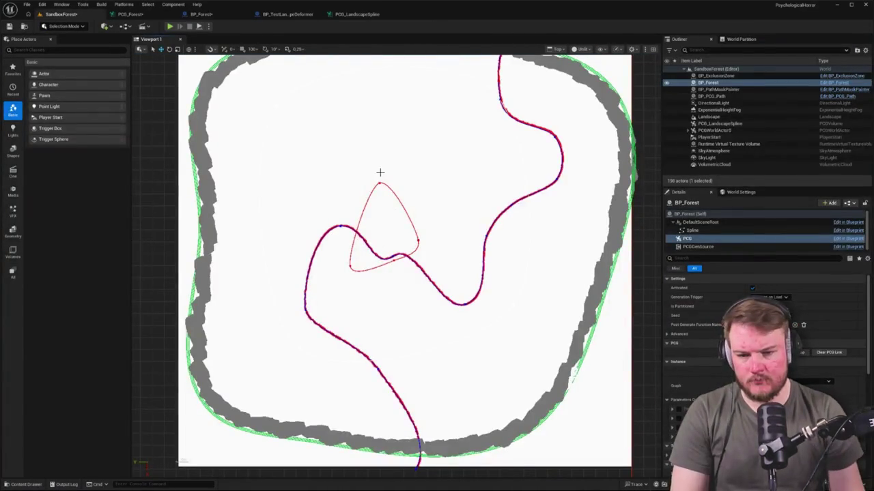
pyautogui.hotkey('alt', '2')
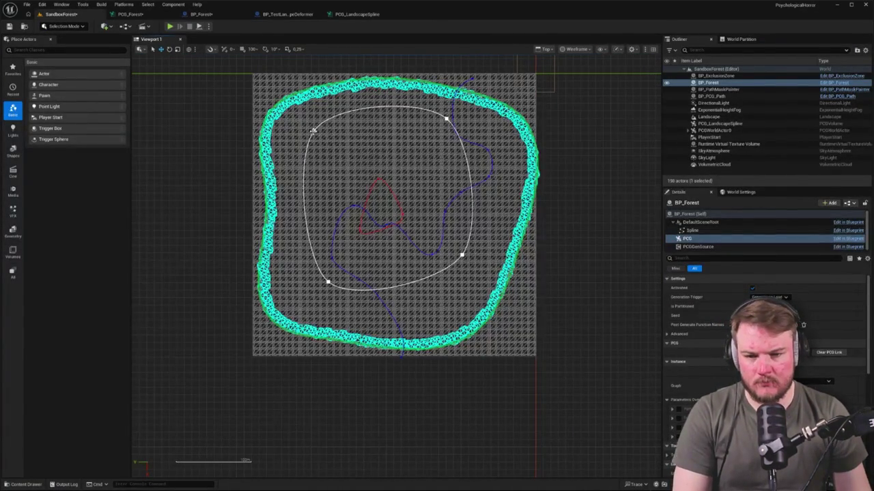
pyautogui.click(313, 132)
pyautogui.moveTo(312, 137)
pyautogui.mouseDown()
pyautogui.moveTo(274, 131)
pyautogui.moveTo(376, 106)
pyautogui.mouseUp()
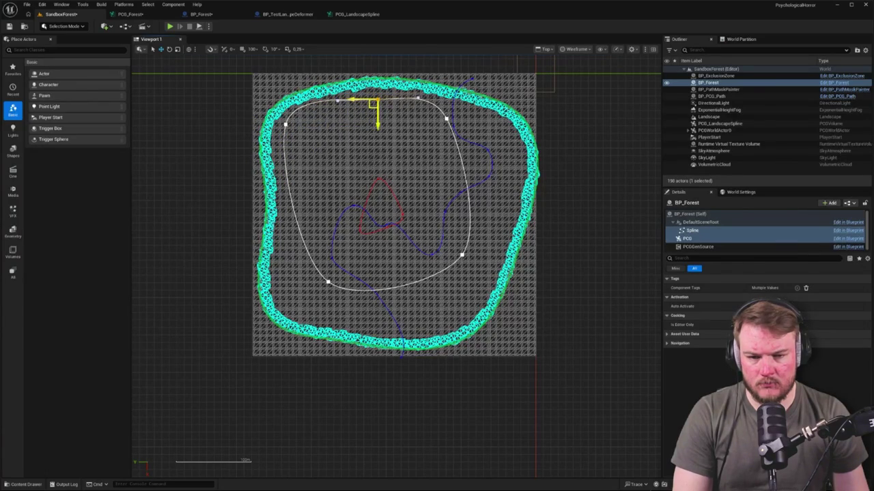
pyautogui.click(286, 125)
pyautogui.moveTo(284, 129)
pyautogui.mouseDown()
pyautogui.moveTo(273, 134)
pyautogui.moveTo(280, 129)
pyautogui.mouseUp()
# Pull the spline's top-right and bottom-right points out toward the rocks.
pyautogui.click(461, 255)
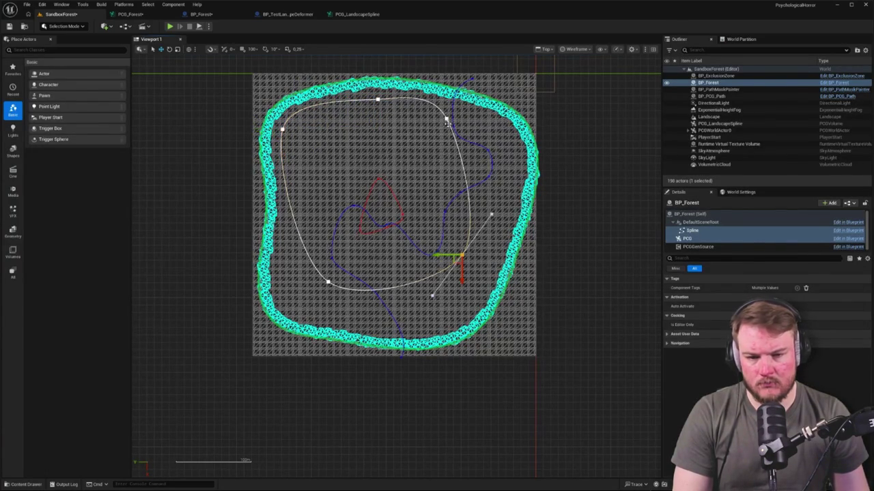
pyautogui.click(447, 119)
pyautogui.moveTo(447, 119)
pyautogui.mouseDown()
pyautogui.moveTo(480, 136)
pyautogui.moveTo(507, 132)
pyautogui.mouseUp()
pyautogui.click(462, 256)
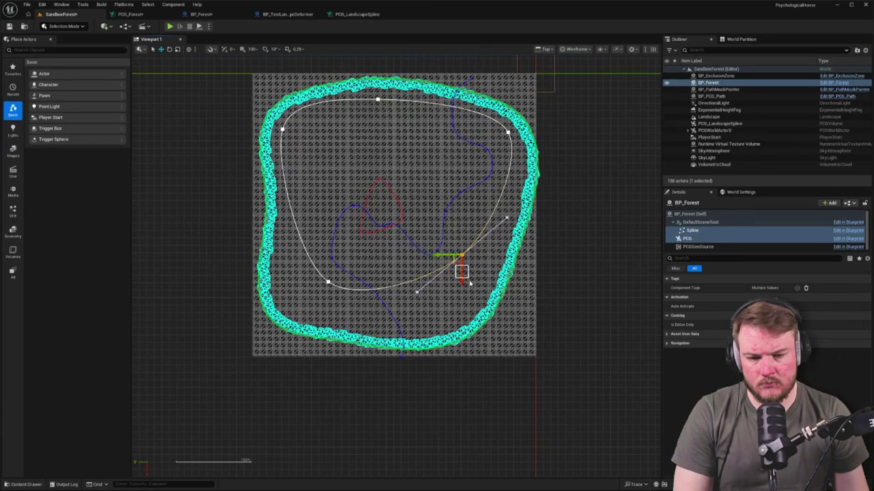
pyautogui.moveTo(460, 264)
pyautogui.mouseDown()
pyautogui.moveTo(489, 265)
pyautogui.moveTo(504, 282)
pyautogui.moveTo(495, 274)
pyautogui.moveTo(439, 312)
pyautogui.moveTo(440, 330)
pyautogui.mouseUp()
pyautogui.press('e')
pyautogui.press('w')
# Push the left, lower-left, bottom and right spline points toward the rock wall, then save.
pyautogui.click(328, 282)
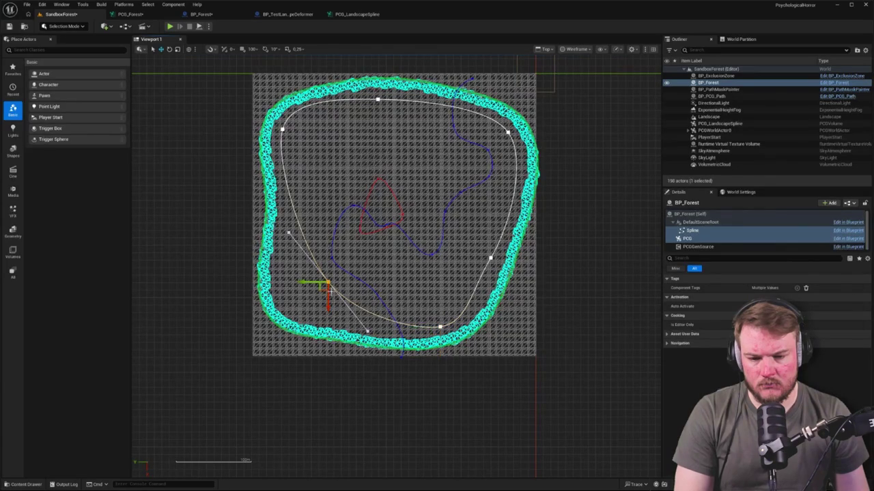
pyautogui.moveTo(323, 288)
pyautogui.mouseDown()
pyautogui.moveTo(274, 306)
pyautogui.moveTo(283, 308)
pyautogui.moveTo(290, 222)
pyautogui.mouseUp()
pyautogui.moveTo(328, 281); pyautogui.dragTo(287, 307)
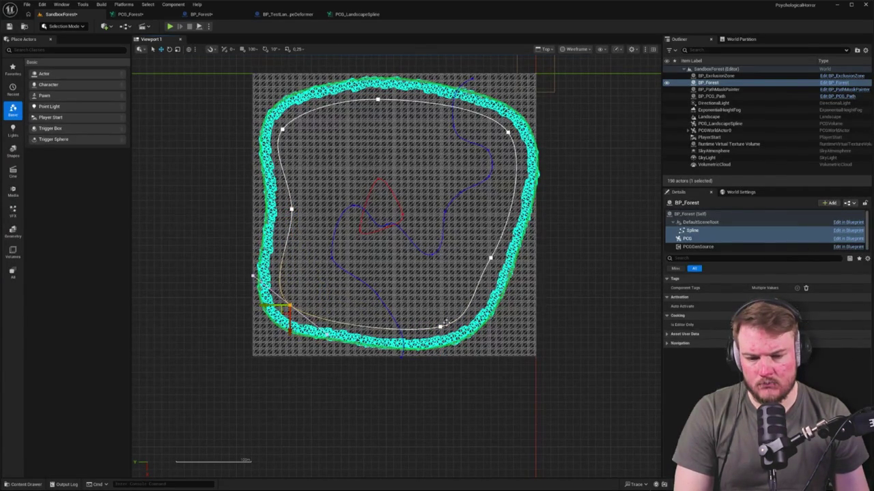
pyautogui.moveTo(440, 328); pyautogui.dragTo(447, 331)
pyautogui.click(490, 259)
pyautogui.moveTo(490, 259)
pyautogui.mouseDown()
pyautogui.moveTo(527, 241)
pyautogui.moveTo(521, 227)
pyautogui.mouseUp()
pyautogui.press('e')
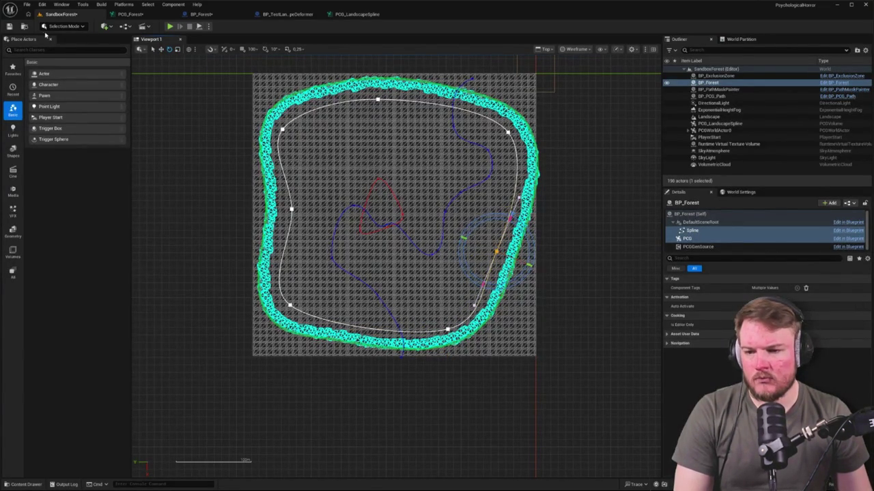
pyautogui.click(10, 26)
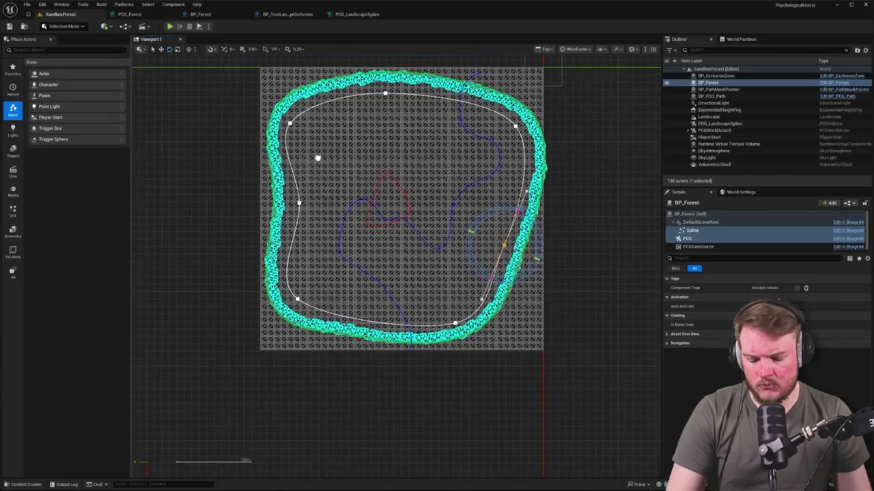
# Switch to lit perspective view and orbit the camera across the landscape.
pyautogui.hotkey('alt', 'g')
pyautogui.moveTo(396, 266); pyautogui.dragTo(450, 271)
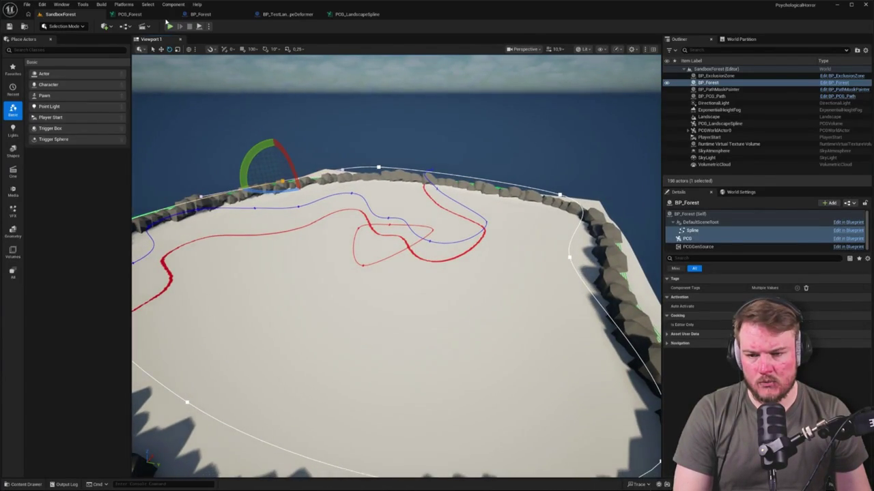
pyautogui.click(130, 14)
# Set the Spline Sampler's debug scale method to Absolute with Point Scale 5.
pyautogui.scroll(-2, 237, 220)
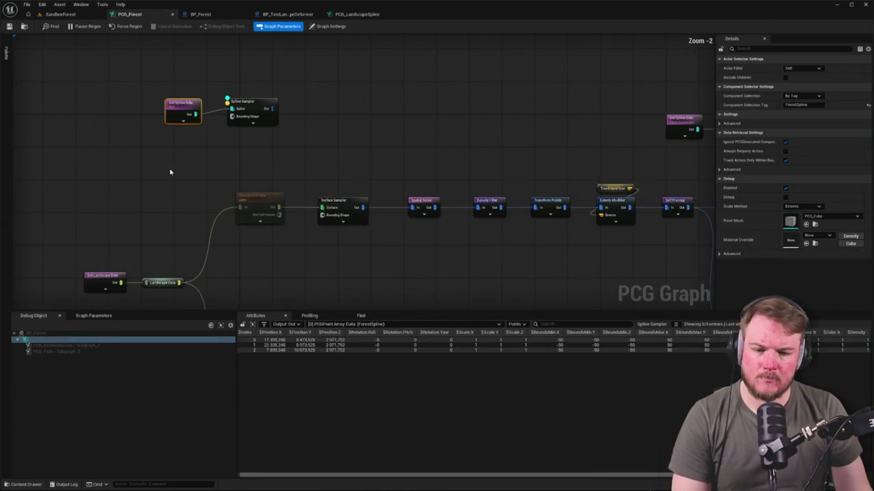
pyautogui.moveTo(336, 138); pyautogui.dragTo(303, 135)
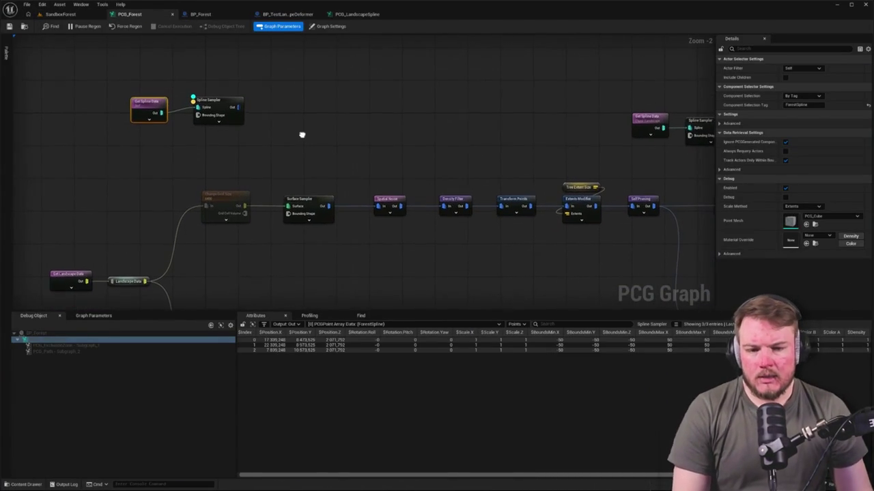
pyautogui.click(220, 99)
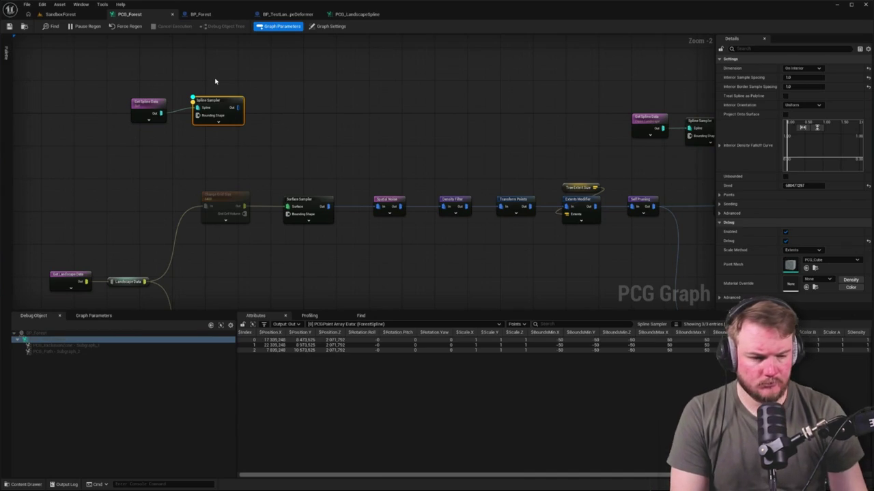
pyautogui.click(809, 251)
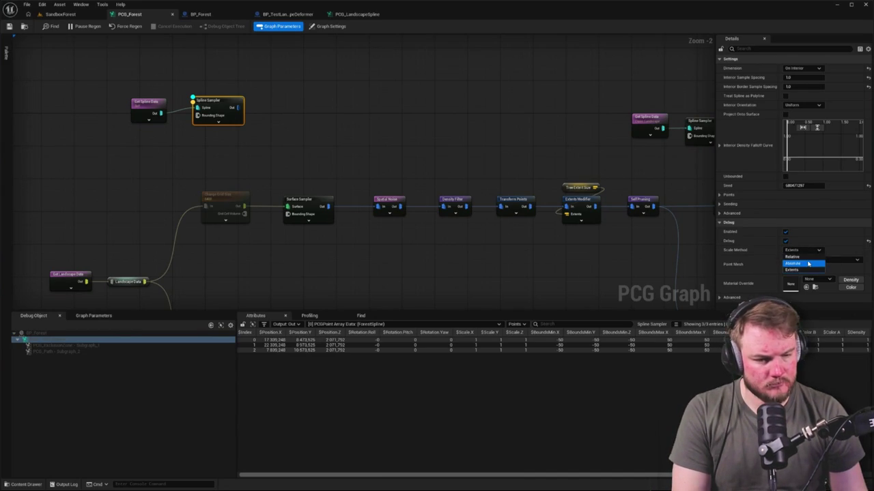
pyautogui.click(808, 260)
pyautogui.click(807, 249)
pyautogui.write('50')
pyautogui.press('Return')
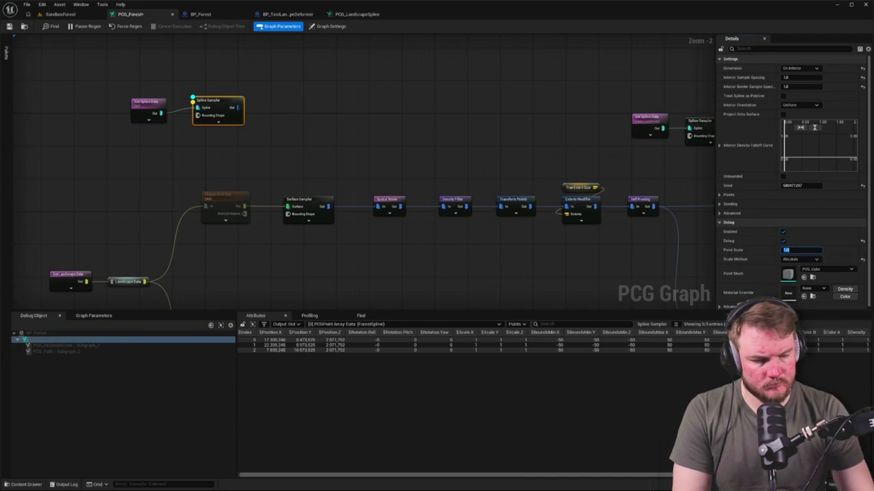
pyautogui.click(798, 250)
pyautogui.write('5')
pyautogui.press('Return')
# Save the PCG_Forest graph and return to the SandboxForest level.
pyautogui.click(593, 175)
pyautogui.hotkey('ctrl', 's')
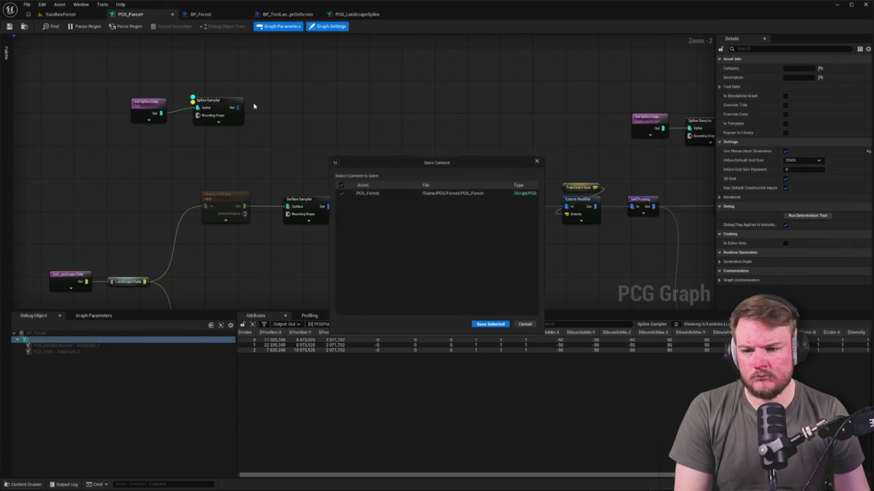
pyautogui.click(538, 161)
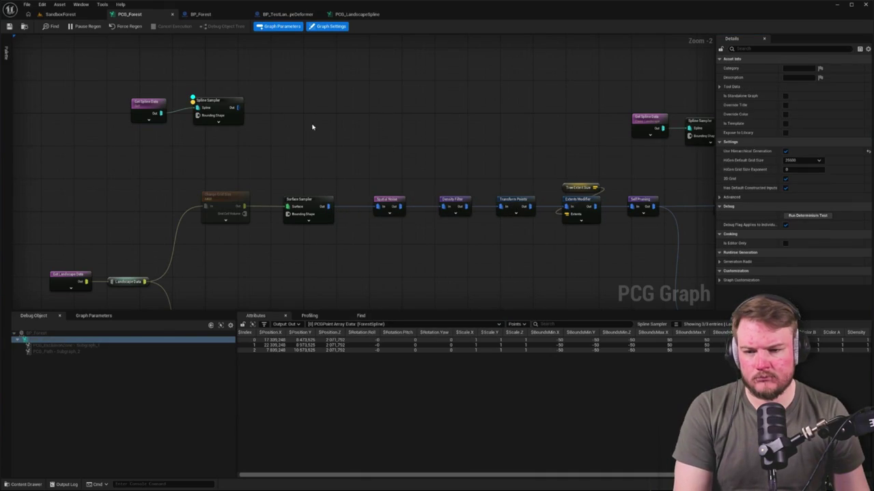
pyautogui.click(87, 15)
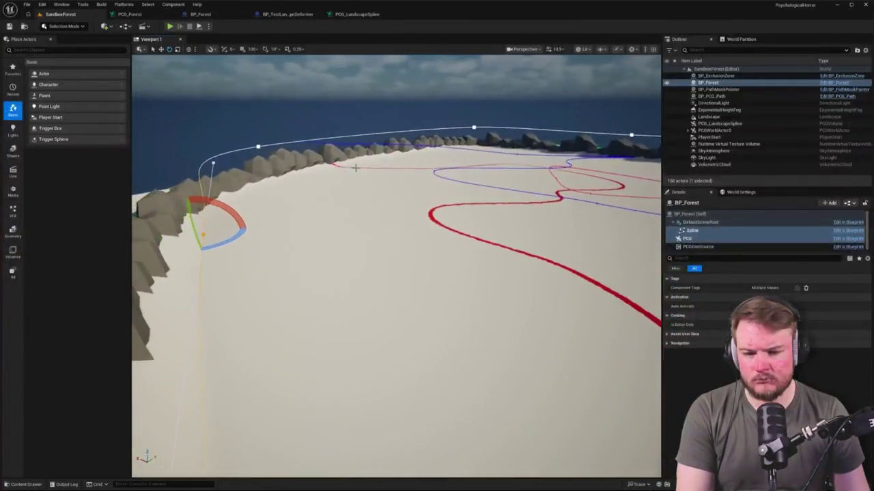
# Lower BP_Forest along its Z axis and select its PCG component.
pyautogui.press('Escape')
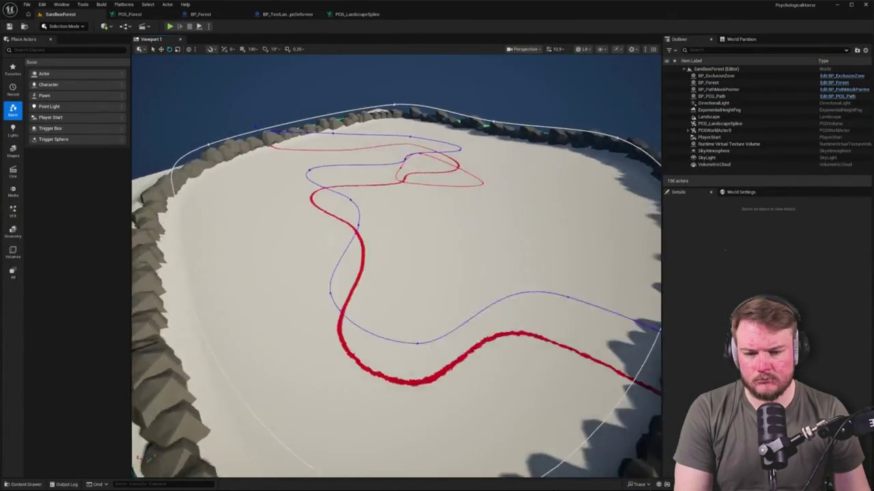
pyautogui.click(715, 76)
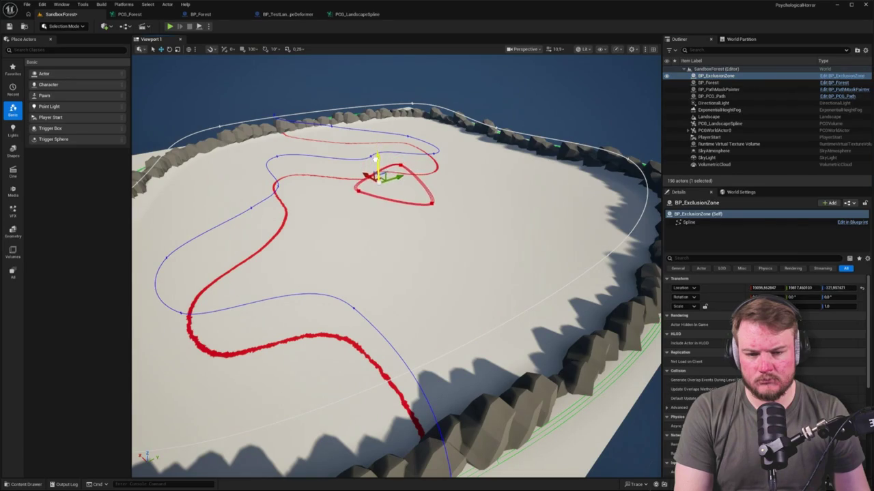
pyautogui.click(710, 83)
pyautogui.moveTo(395, 130)
pyautogui.mouseDown()
pyautogui.moveTo(395, 222)
pyautogui.moveTo(394, 191)
pyautogui.mouseUp()
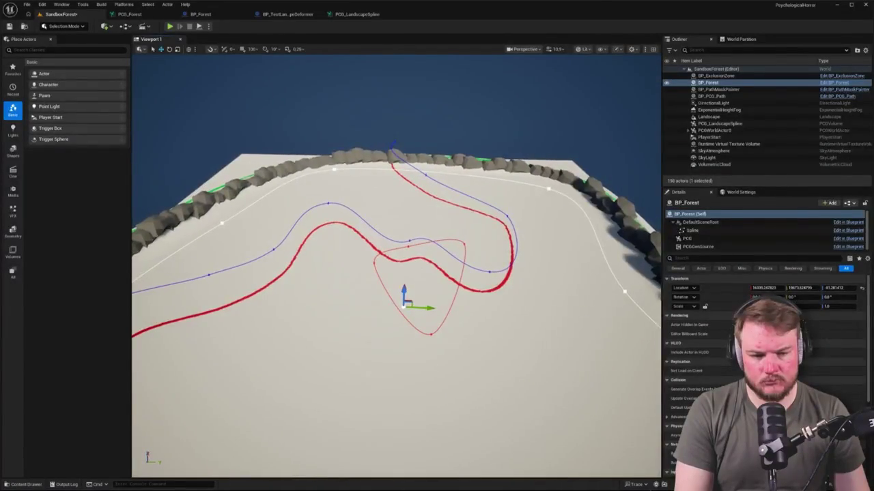
pyautogui.click(706, 238)
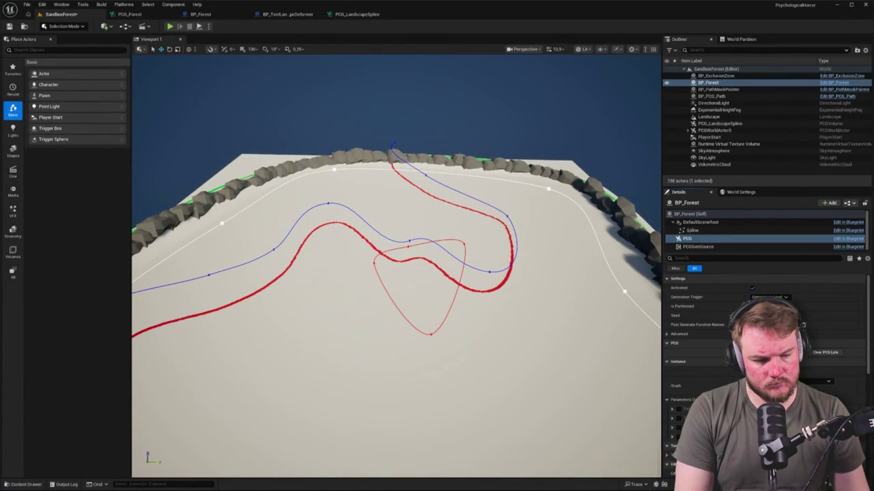
# Review the PCG_Forest graph, then tilt the level camera to a top-down angle.
pyautogui.click(130, 14)
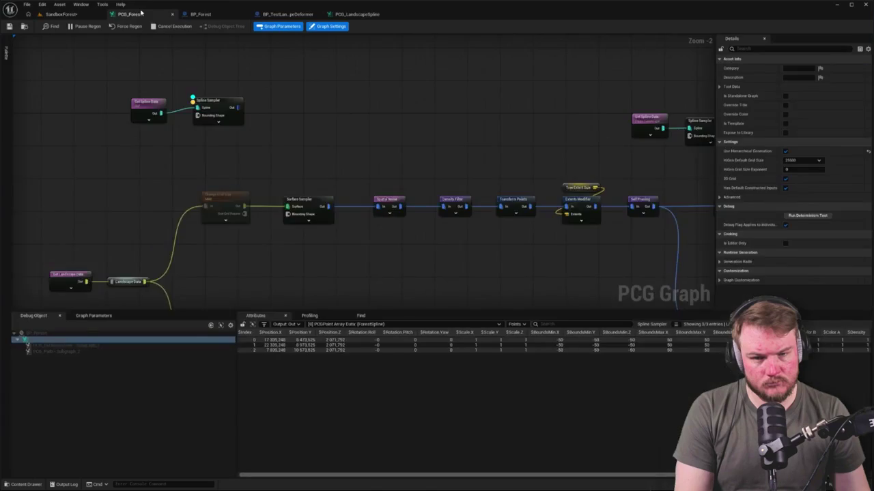
pyautogui.scroll(-5, 347, 141)
pyautogui.moveTo(297, 130); pyautogui.dragTo(279, 128)
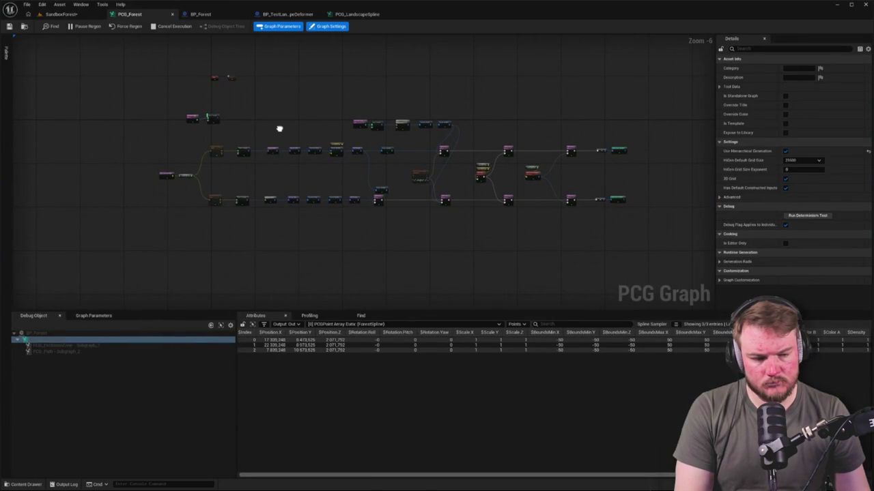
pyautogui.click(65, 14)
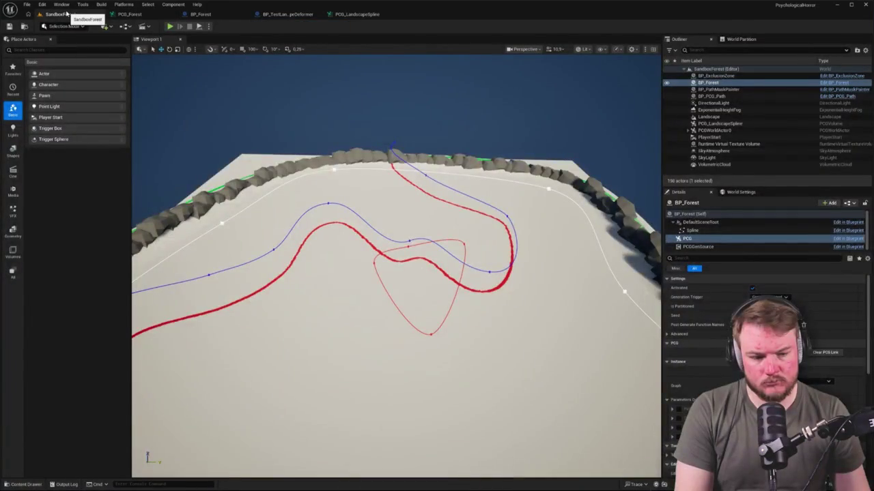
pyautogui.moveTo(162, 59); pyautogui.dragTo(170, 116)
pyautogui.moveTo(384, 164); pyautogui.dragTo(384, 179)
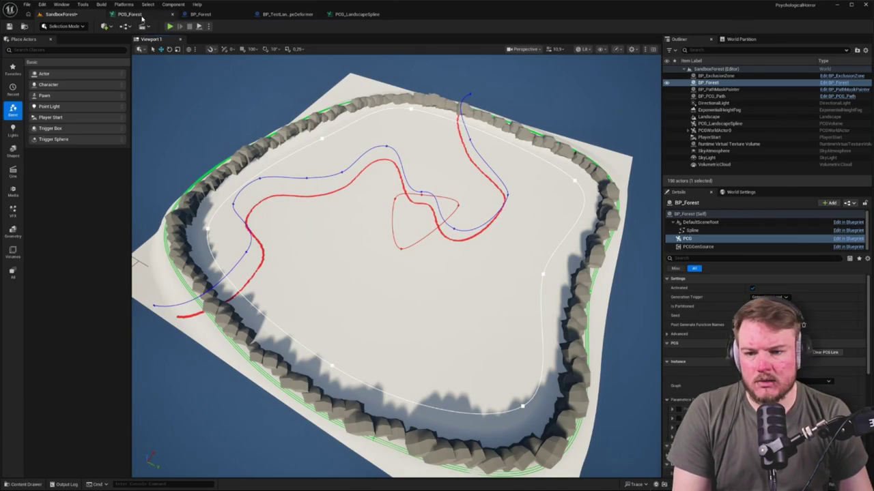
pyautogui.click(129, 14)
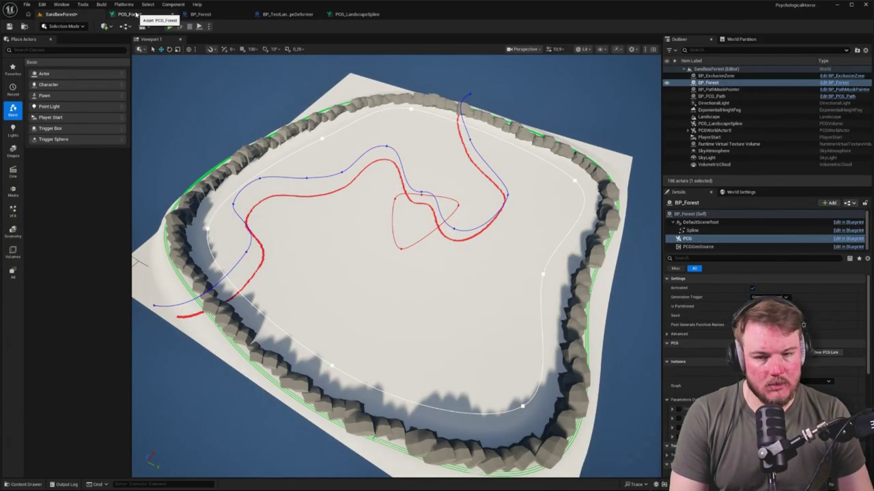
# Reset the Spline Sampler's interior sample spacing to its default 100 and check the level.
pyautogui.click(137, 14)
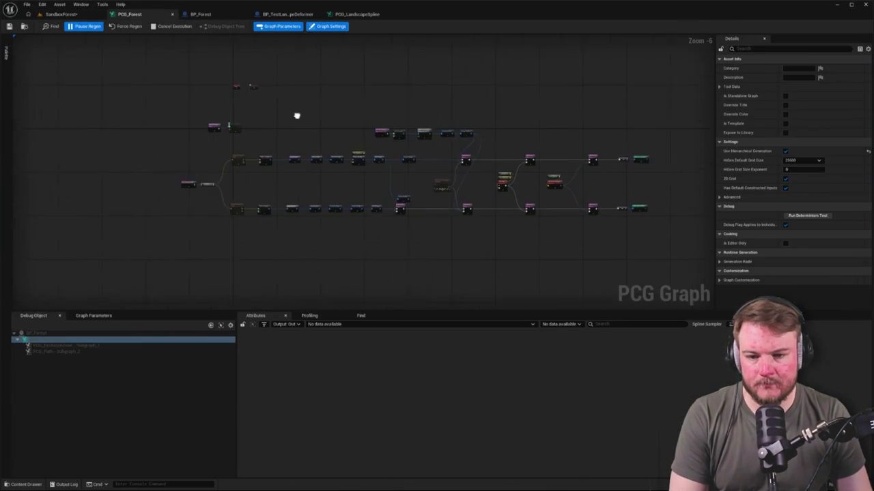
pyautogui.scroll(5, 280, 112)
pyautogui.click(241, 137)
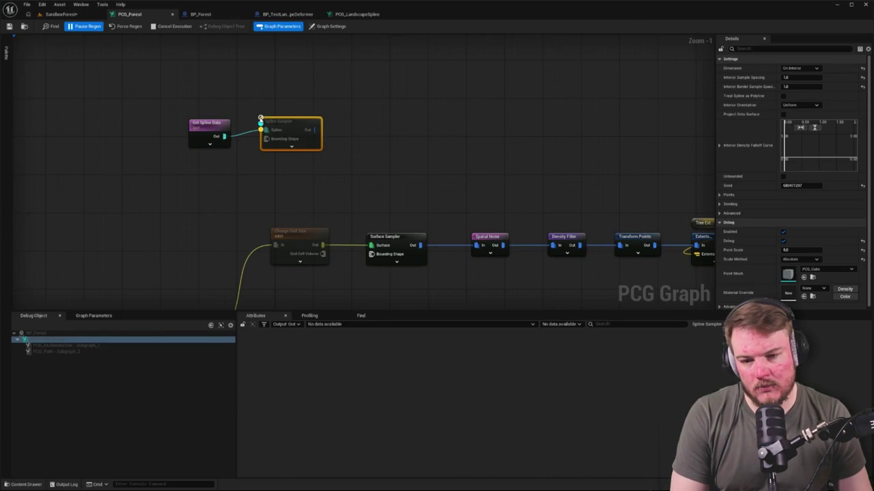
pyautogui.click(862, 77)
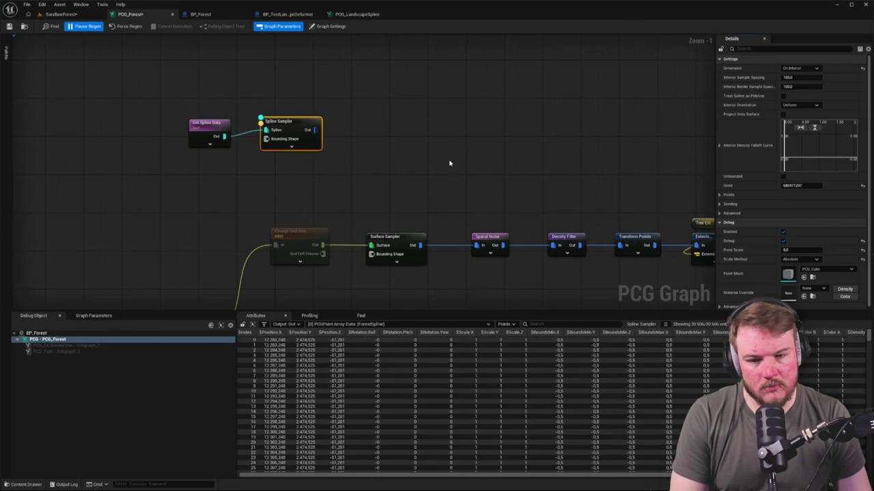
pyautogui.click(341, 185)
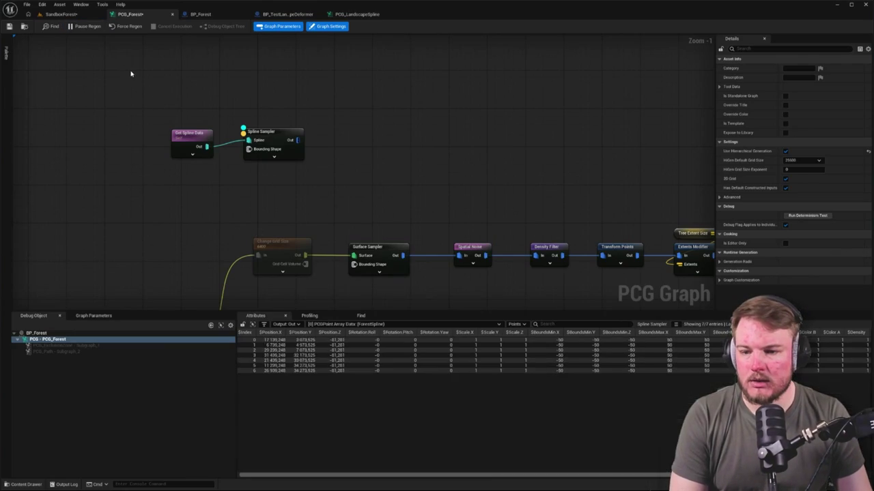
pyautogui.click(295, 136)
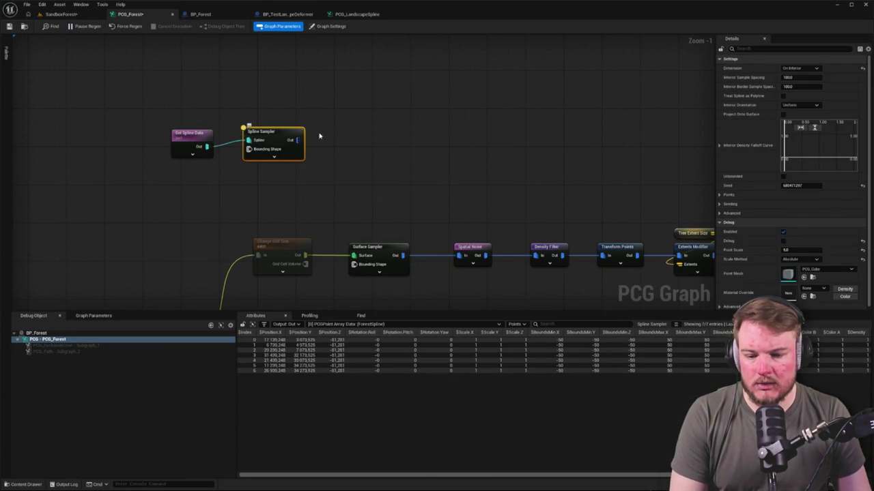
pyautogui.click(201, 80)
pyautogui.click(87, 15)
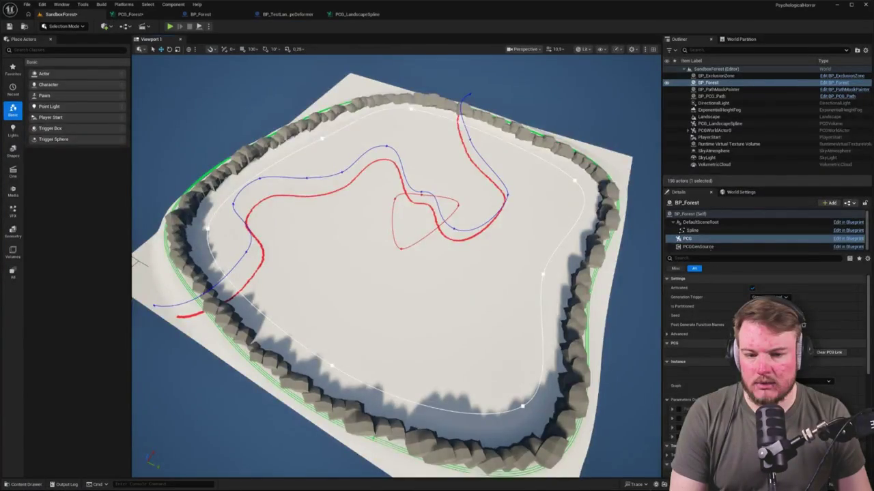
# Make the Spline Sampler sample On Spline with debug shown, then view the points.
pyautogui.click(156, 15)
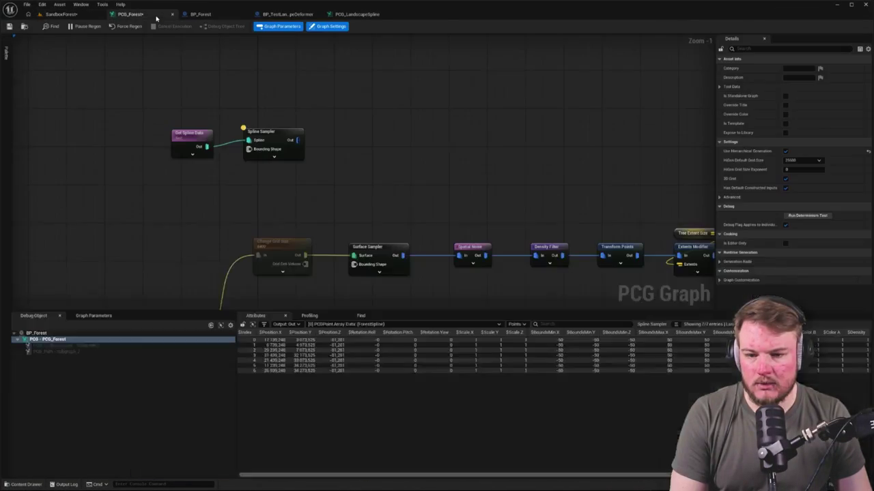
pyautogui.click(280, 141)
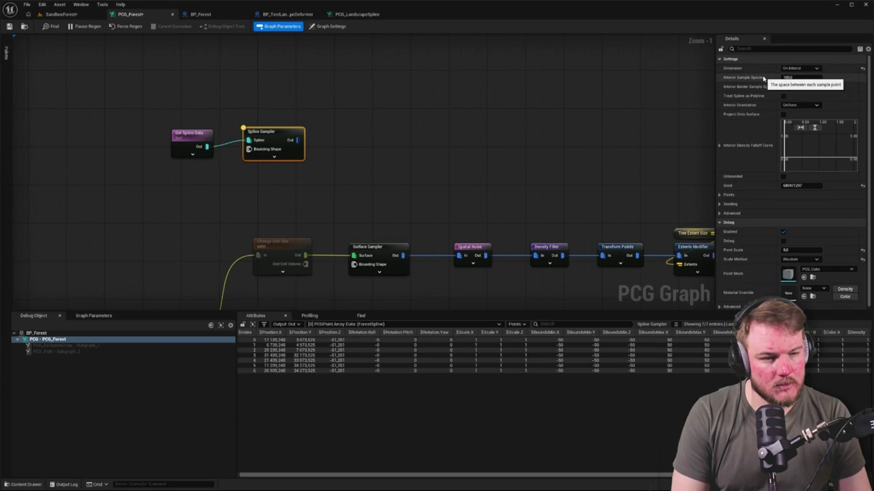
pyautogui.click(800, 68)
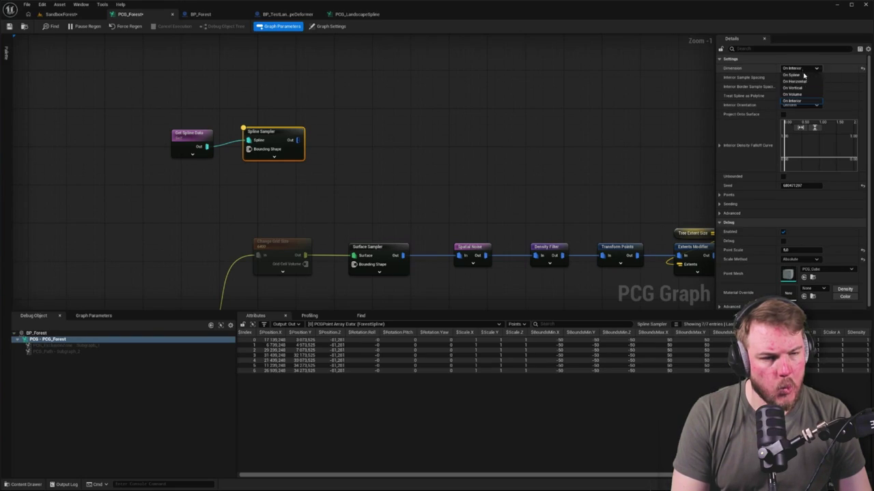
pyautogui.click(792, 77)
pyautogui.press('d')
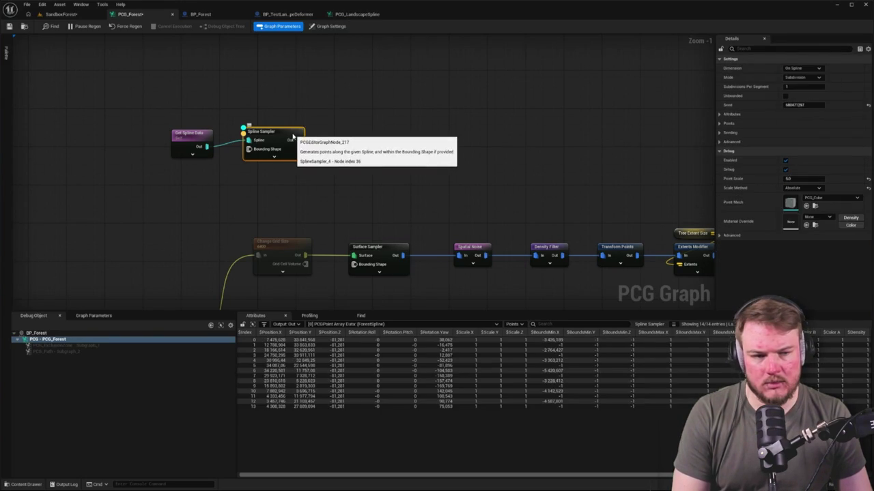
pyautogui.click(61, 14)
pyautogui.scroll(3, 330, 153)
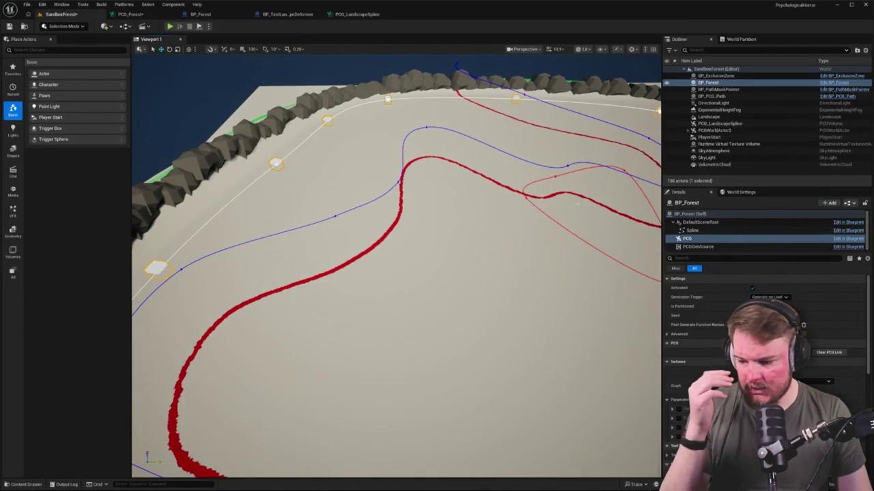
pyautogui.press('f')
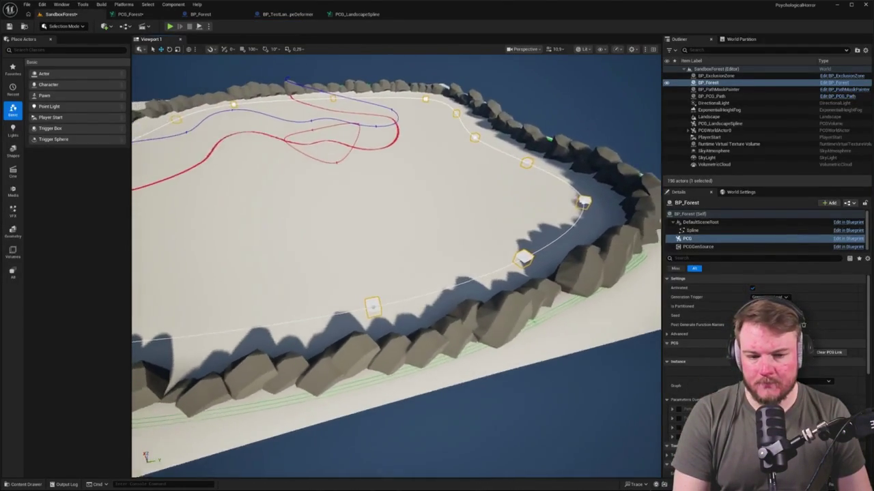
pyautogui.click(200, 13)
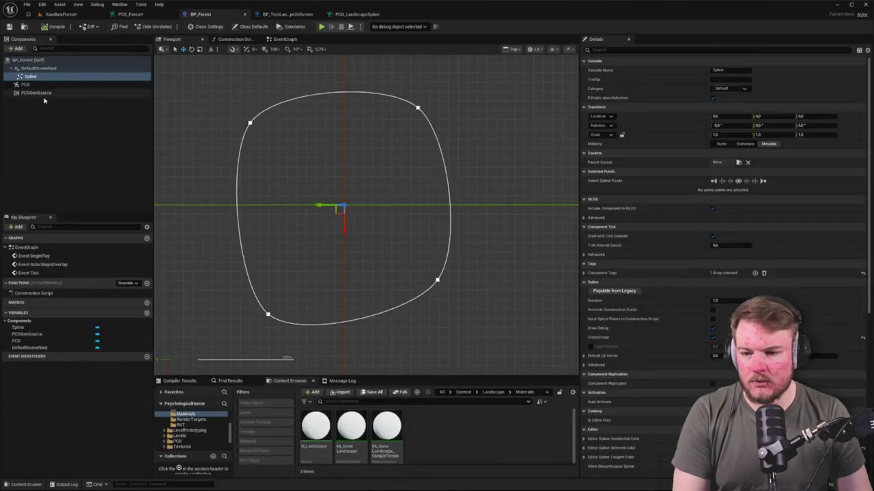
# Review the ForestSpline component's settings, including Advanced, and compile BP_Forest.
pyautogui.click(38, 76)
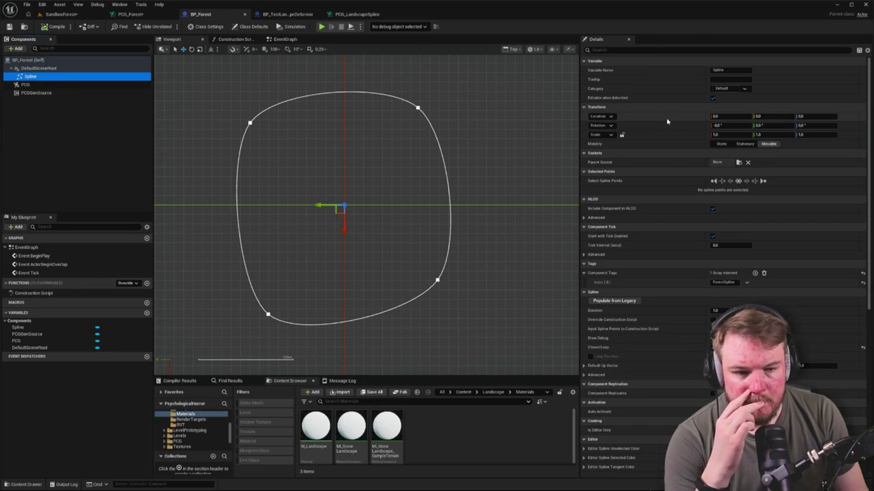
pyautogui.scroll(-8, 665, 123)
pyautogui.scroll(-1, 661, 146)
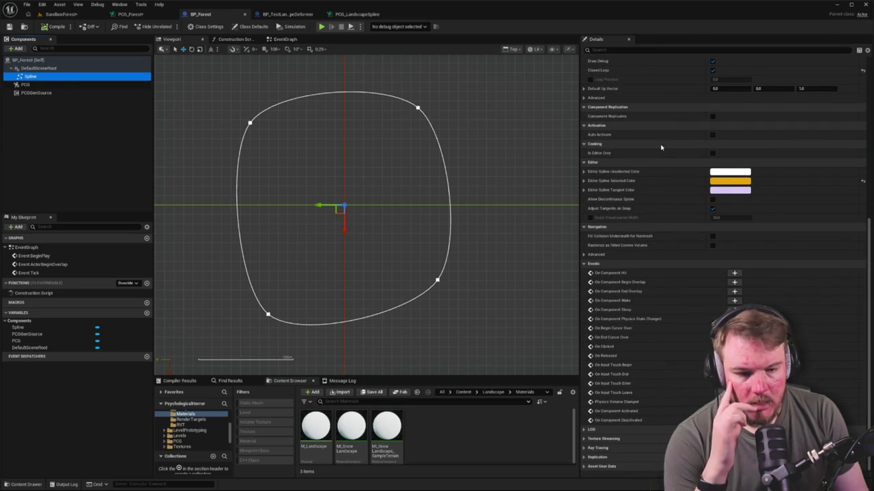
pyautogui.scroll(2, 660, 147)
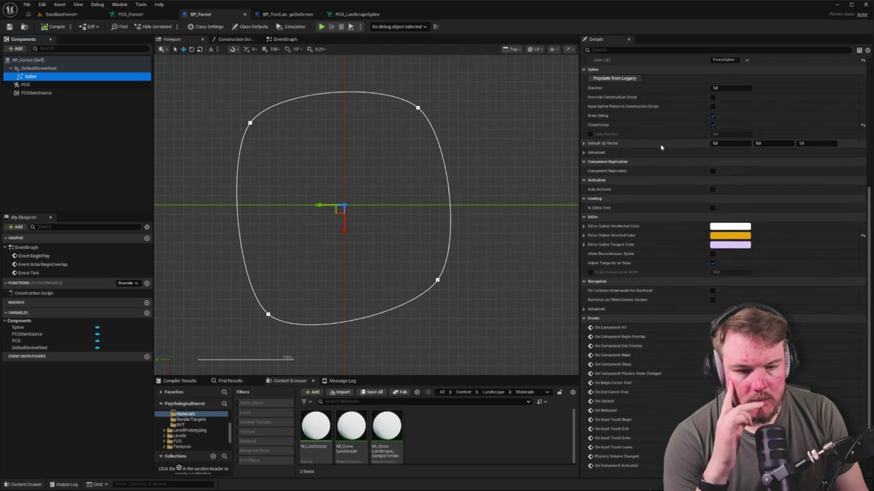
pyautogui.click(584, 153)
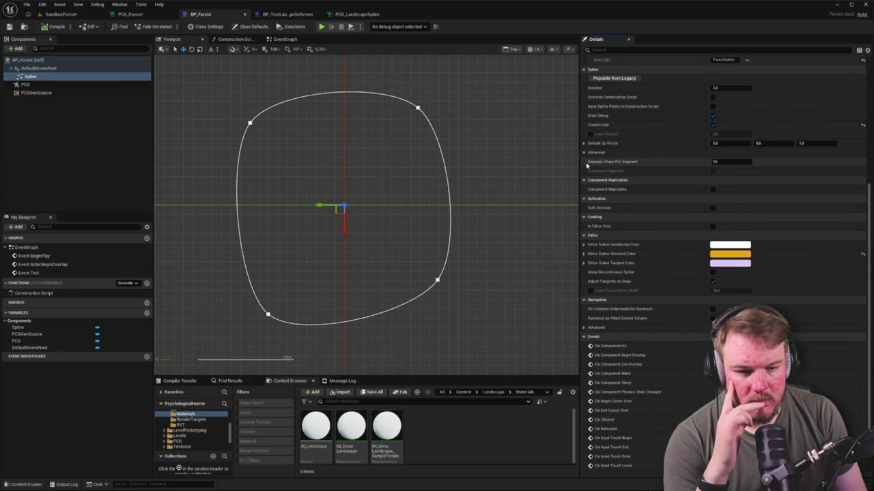
pyautogui.click(585, 152)
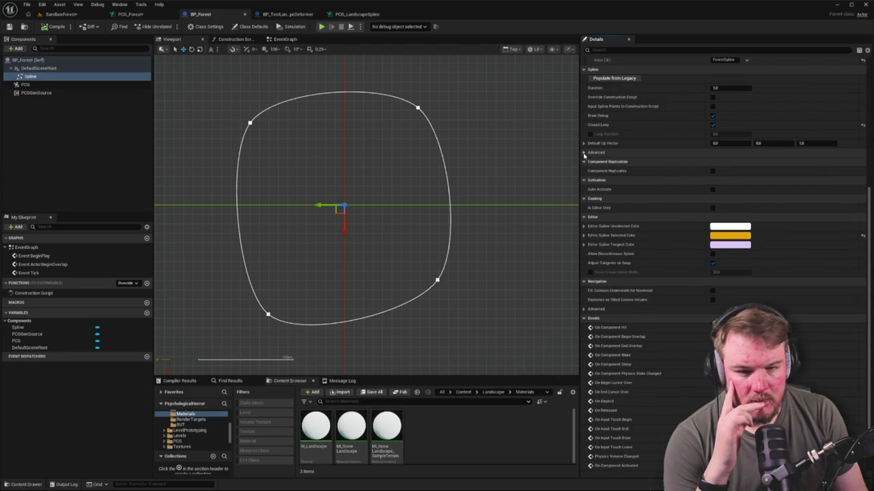
pyautogui.click(60, 27)
# Browse the Content Drawer to the Blueprints/ExclusionZone folder.
pyautogui.moveTo(211, 100); pyautogui.dragTo(216, 110)
pyautogui.hotkey('ctrl', 'space')
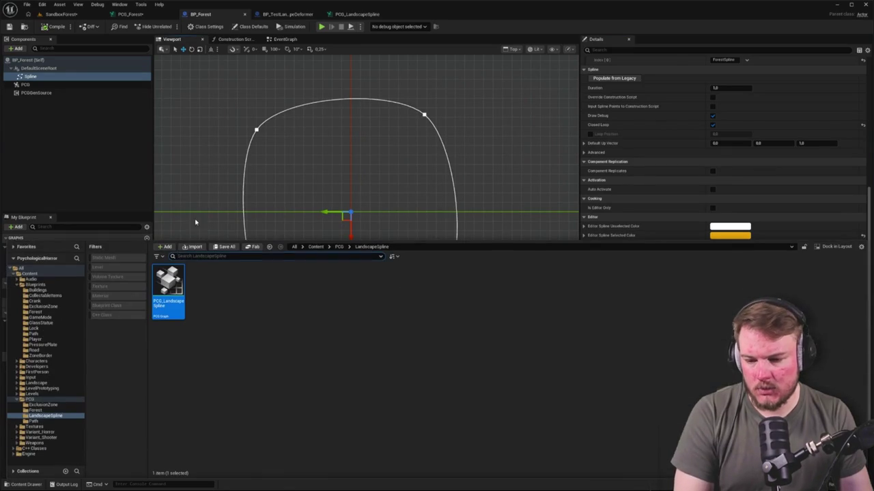
pyautogui.click(43, 307)
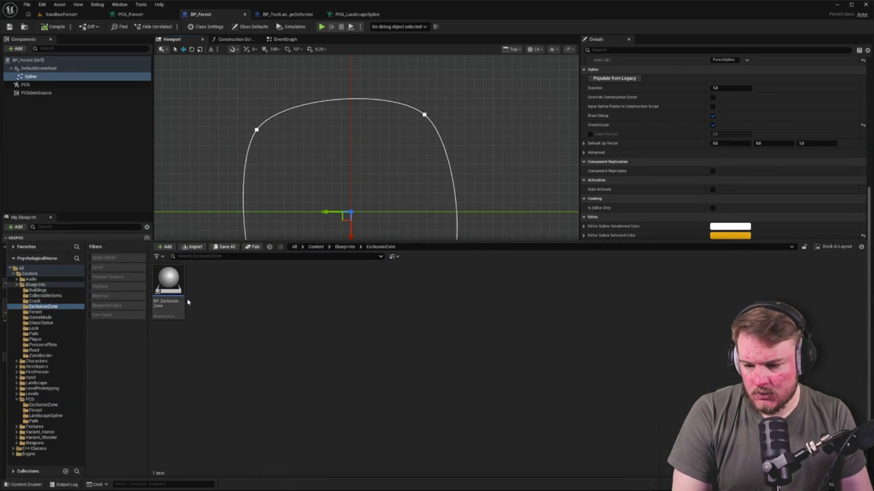
# Open BP_ExclusionZone, inspect its Spline component, then go back to BP_Forest.
pyautogui.doubleClick(176, 285)
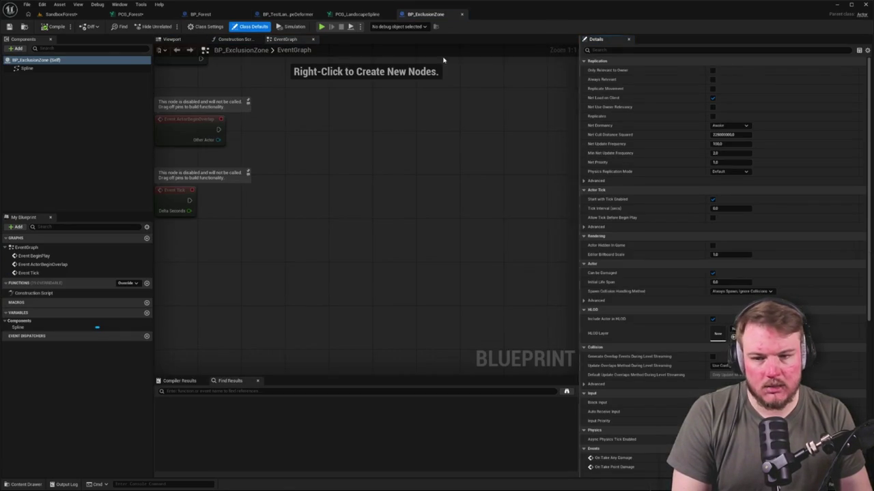
pyautogui.click(89, 69)
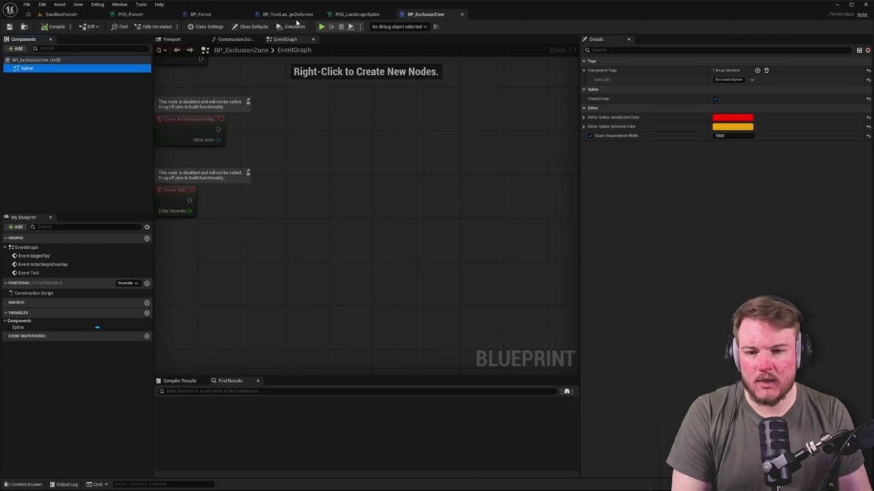
pyautogui.click(198, 14)
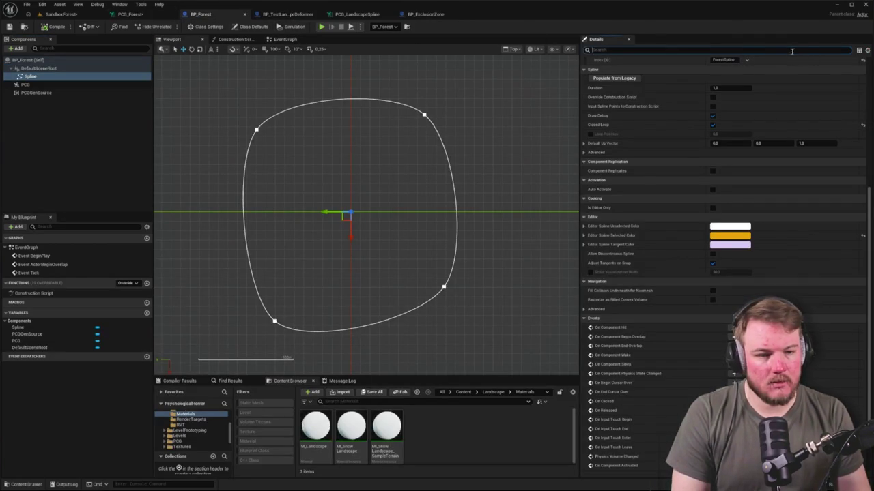
# Enable Scale Visualization Width on the spline with a width of 1000.
pyautogui.click(790, 49)
pyautogui.write('scale')
pyautogui.click(591, 89)
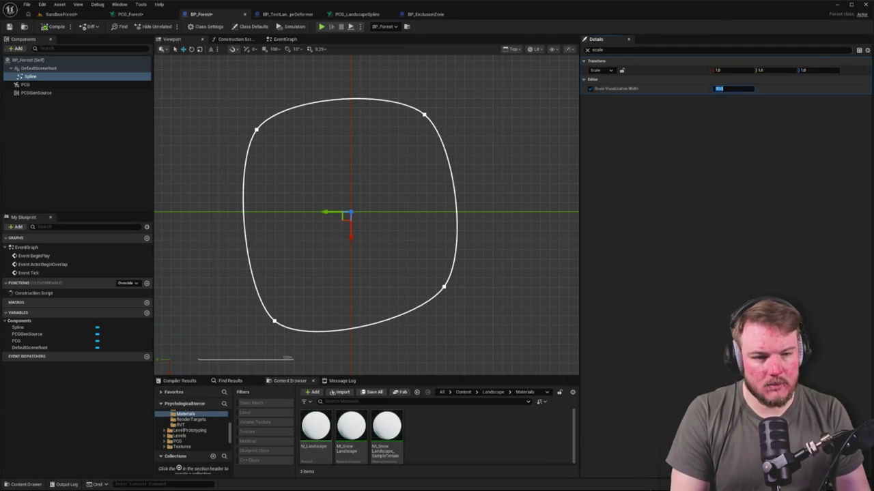
pyautogui.write('1000')
pyautogui.press('Return')
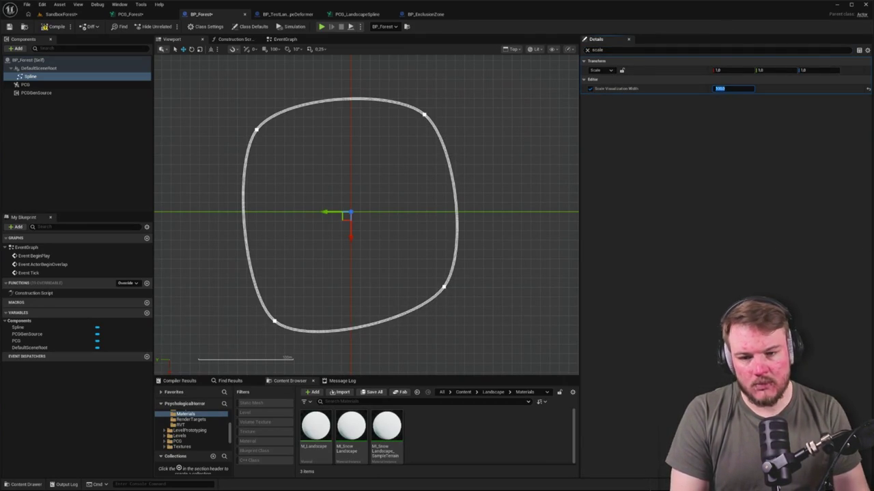
pyautogui.click(62, 15)
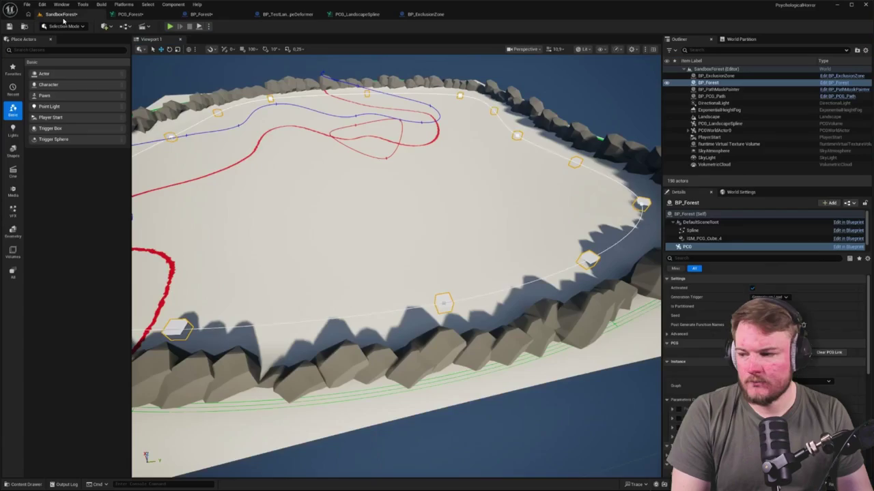
pyautogui.press('w')
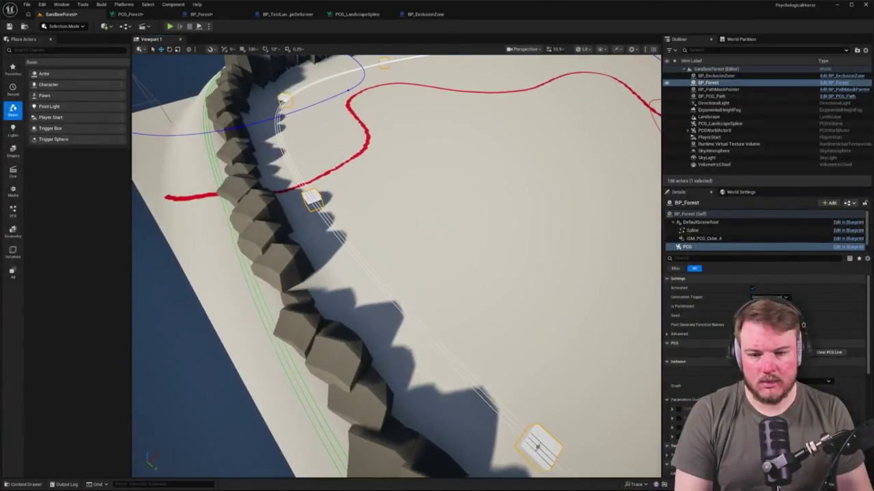
pyautogui.click(154, 14)
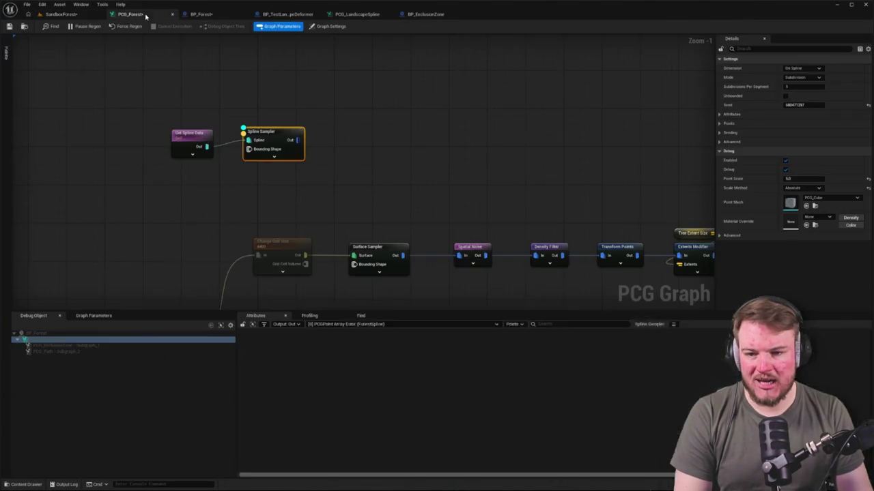
pyautogui.click(202, 14)
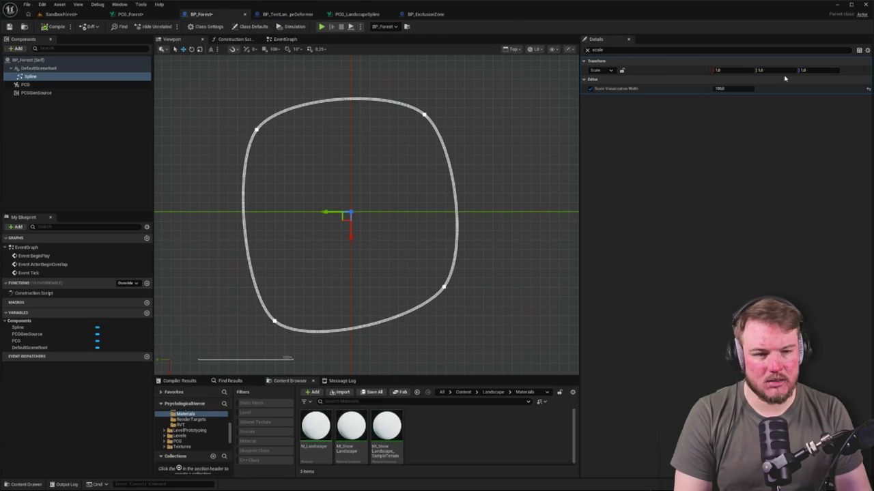
# Set the spline's Editor Unselected Color to blue and view it in SandboxForest.
pyautogui.click(587, 49)
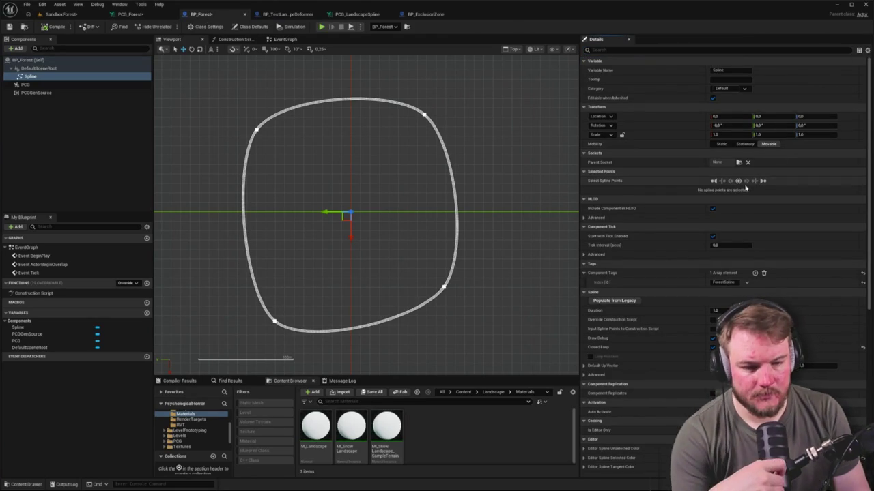
pyautogui.scroll(-2, 718, 205)
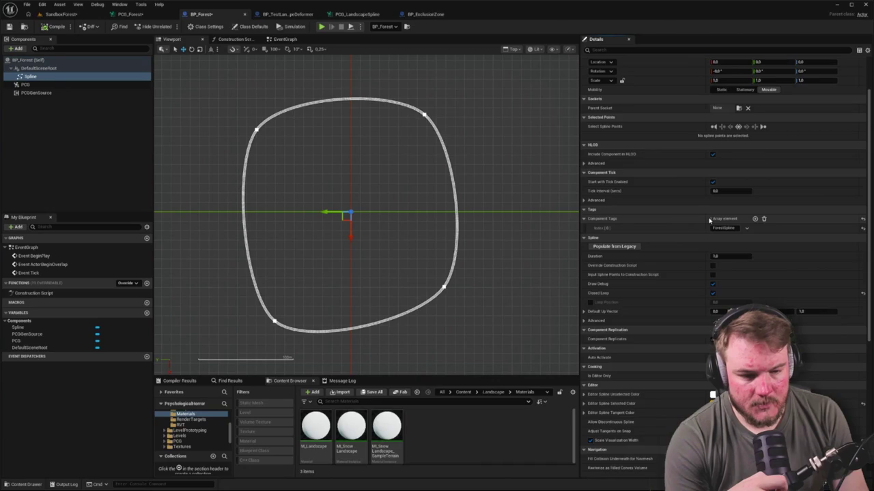
pyautogui.scroll(-3, 710, 220)
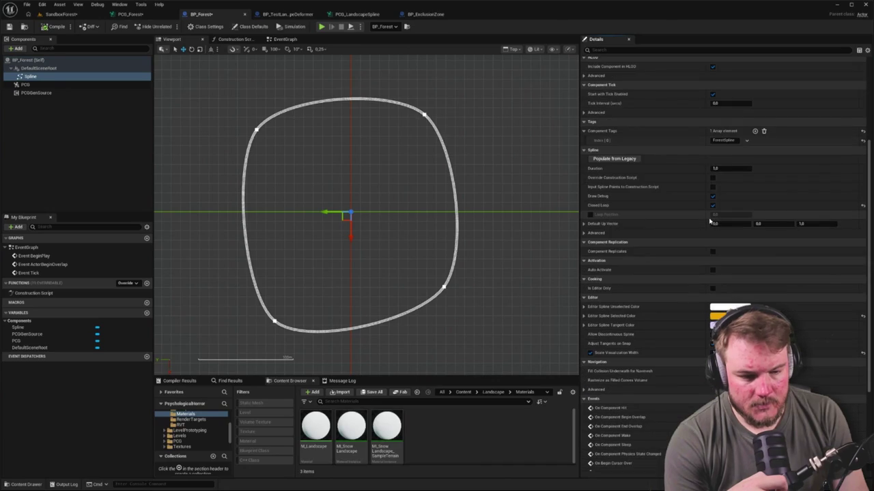
pyautogui.click(716, 308)
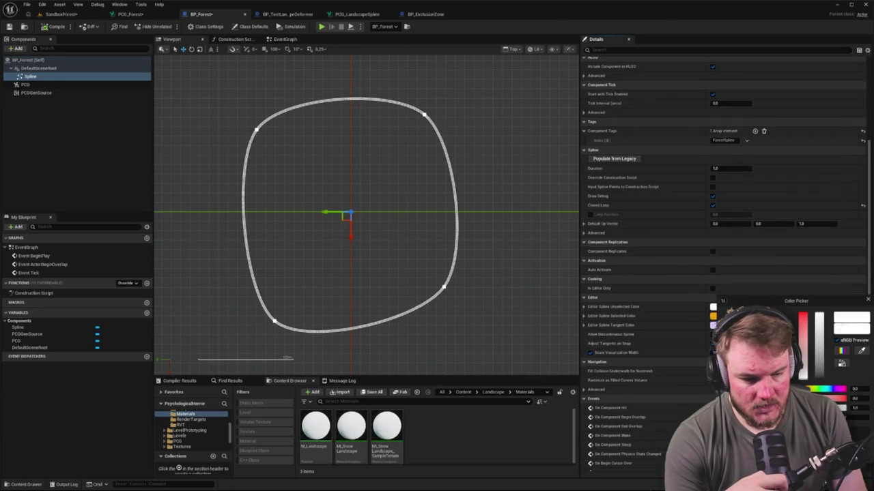
pyautogui.click(867, 301)
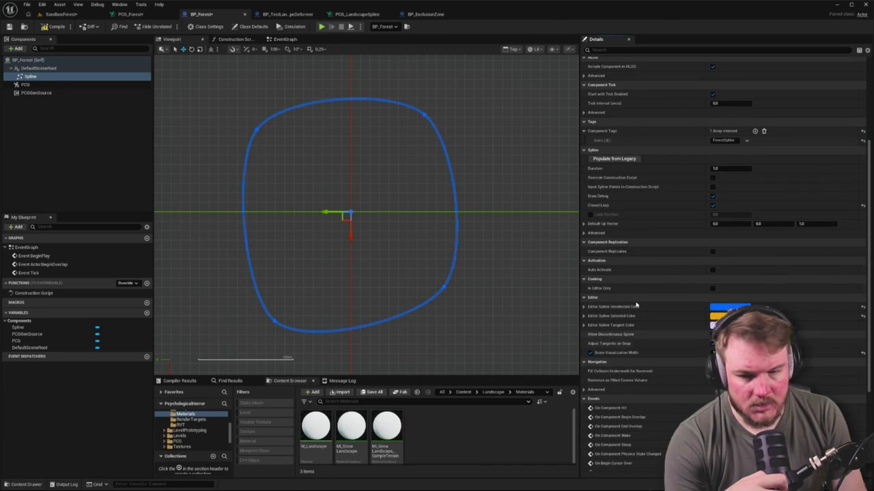
pyautogui.click(60, 15)
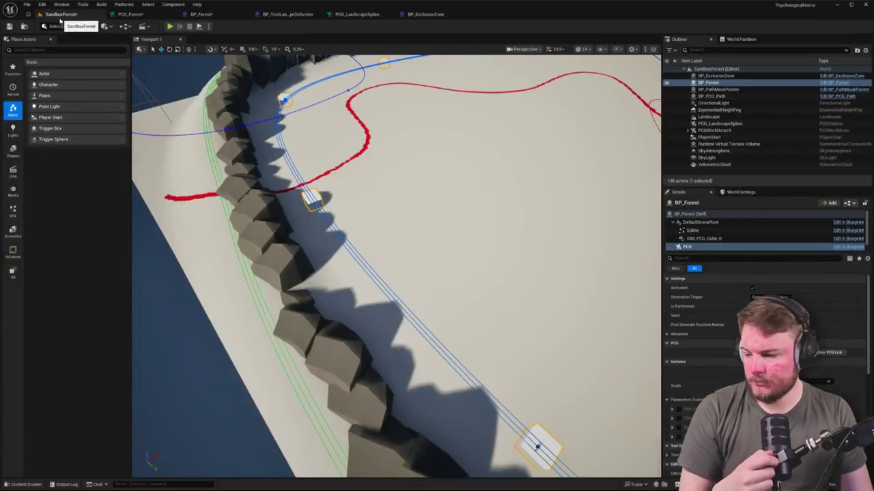
# Switch the Spline Sampler to sample the spline interior and check the points in the level.
pyautogui.moveTo(396, 273)
pyautogui.mouseDown()
pyautogui.moveTo(372, 263)
pyautogui.moveTo(382, 256)
pyautogui.moveTo(376, 251)
pyautogui.mouseUp()
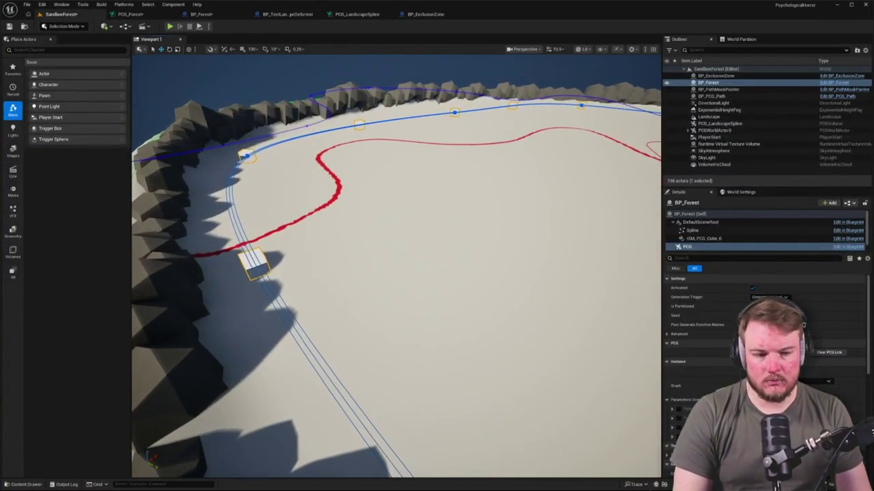
pyautogui.click(703, 231)
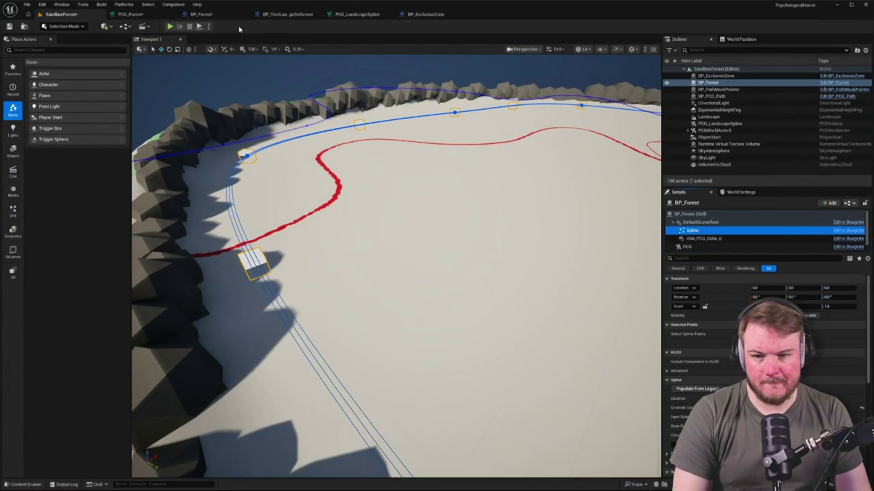
pyautogui.click(130, 13)
pyautogui.click(802, 68)
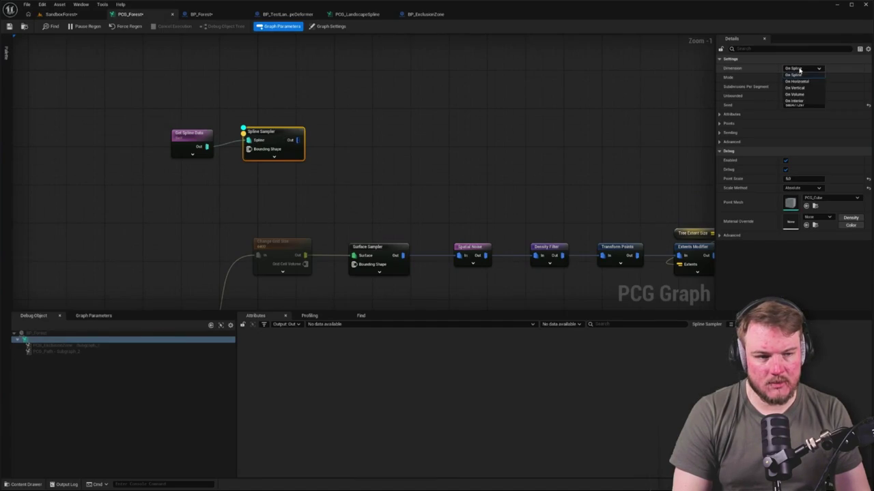
pyautogui.click(804, 102)
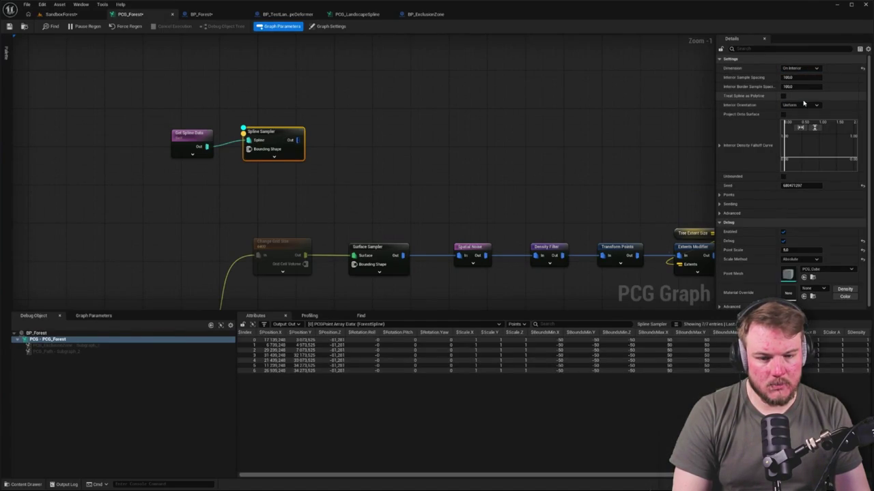
pyautogui.click(61, 14)
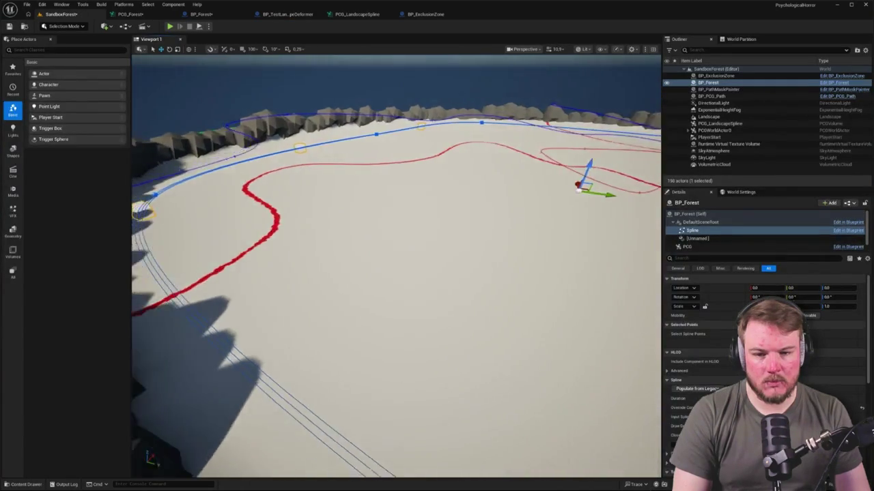
pyautogui.scroll(-10, 396, 266)
pyautogui.scroll(-5, 395, 266)
# Orbit around the spline ring and select BP_Forest's PCG component.
pyautogui.click(140, 14)
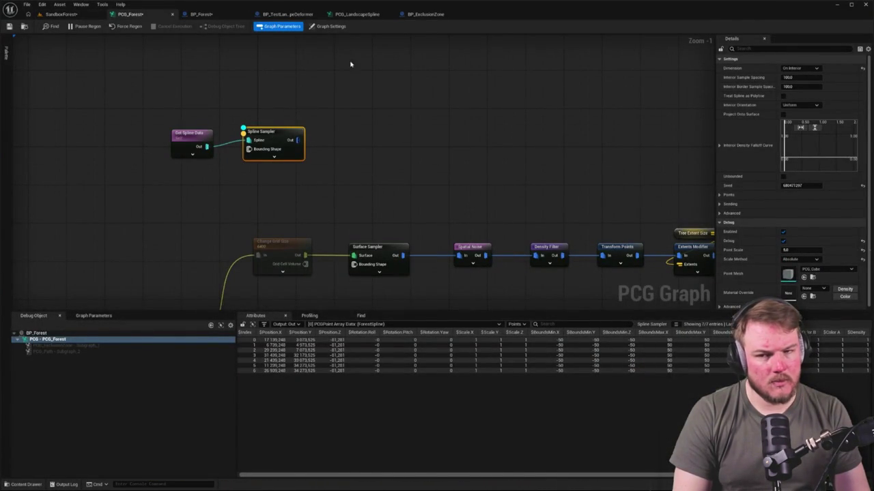
pyautogui.click(61, 14)
pyautogui.moveTo(395, 266); pyautogui.dragTo(546, 272)
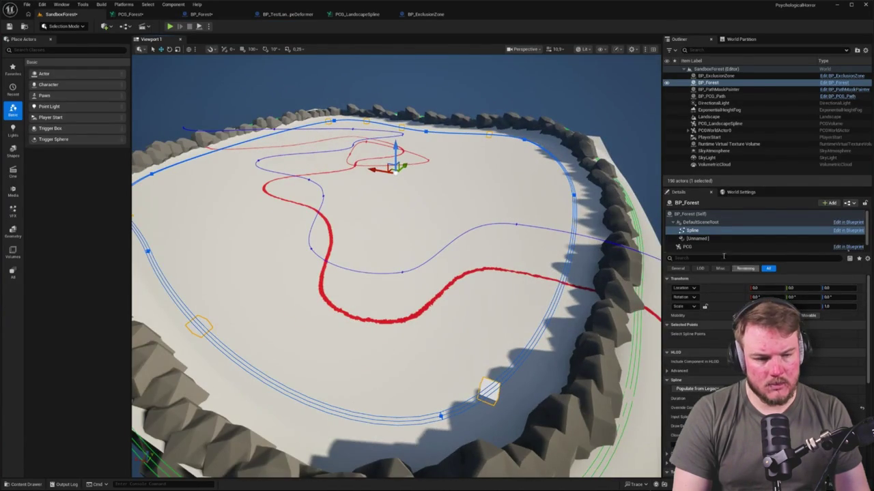
pyautogui.click(689, 246)
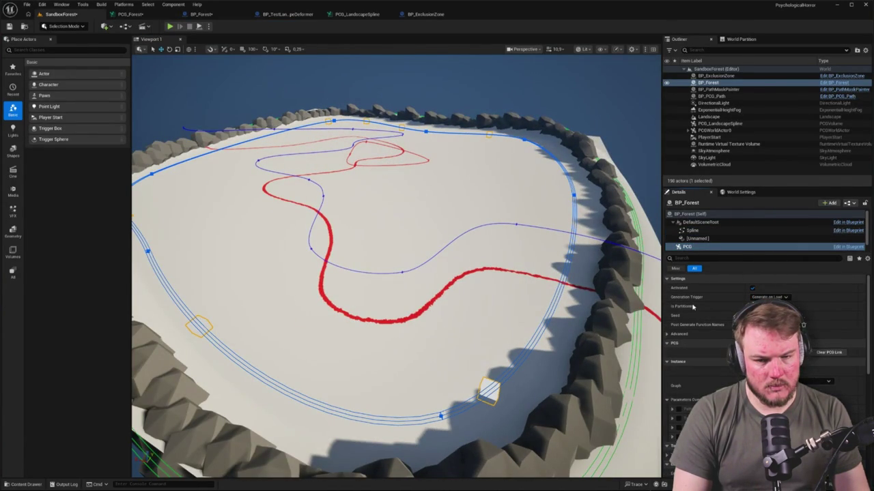
pyautogui.click(147, 15)
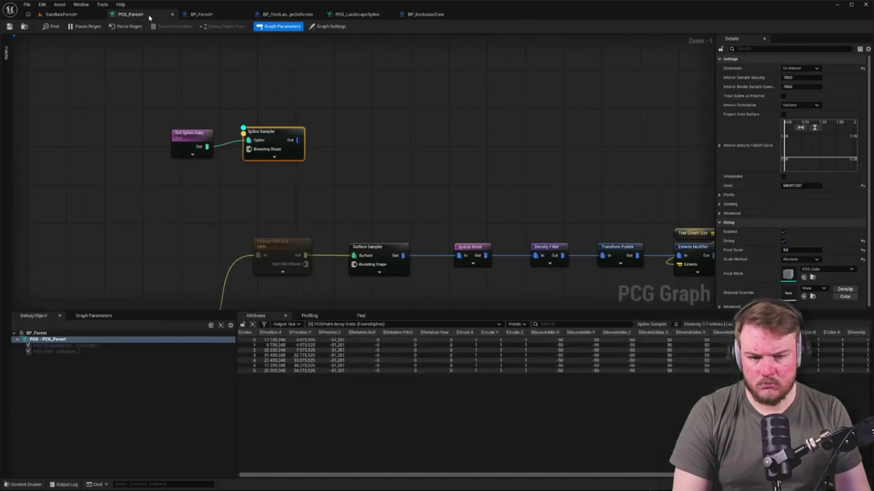
# Set the Spline Sampler's interior and border sample spacing both to 50.
pyautogui.click(806, 77)
pyautogui.write('50')
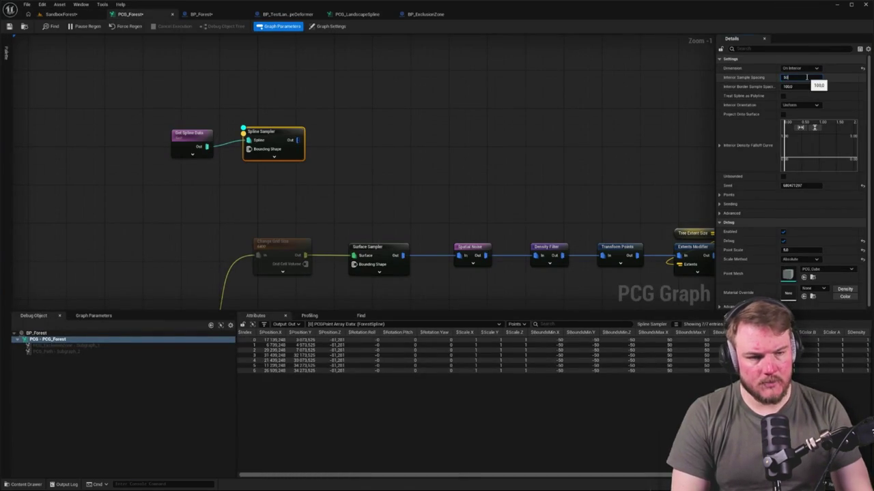
pyautogui.press('Return')
pyautogui.click(812, 87)
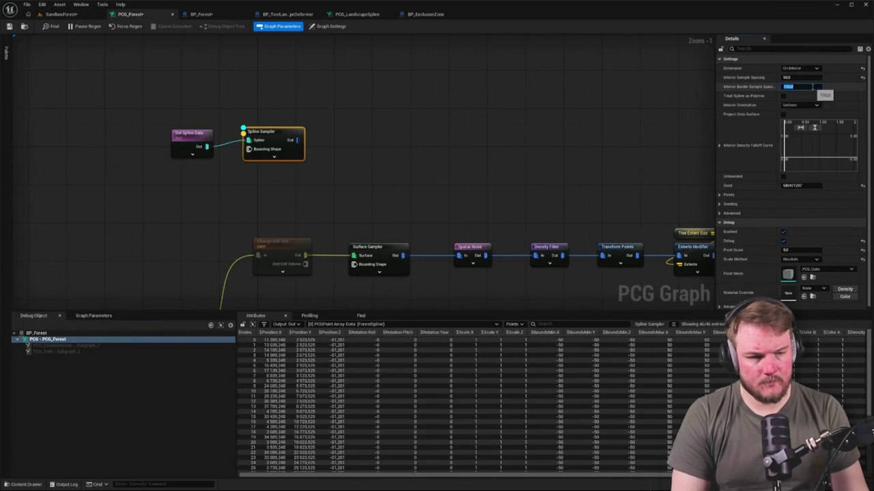
pyautogui.write('50')
pyautogui.press('Return')
# In the level, hide BP_PCG_Path and the DirectionalLight via the Outliner.
pyautogui.click(62, 14)
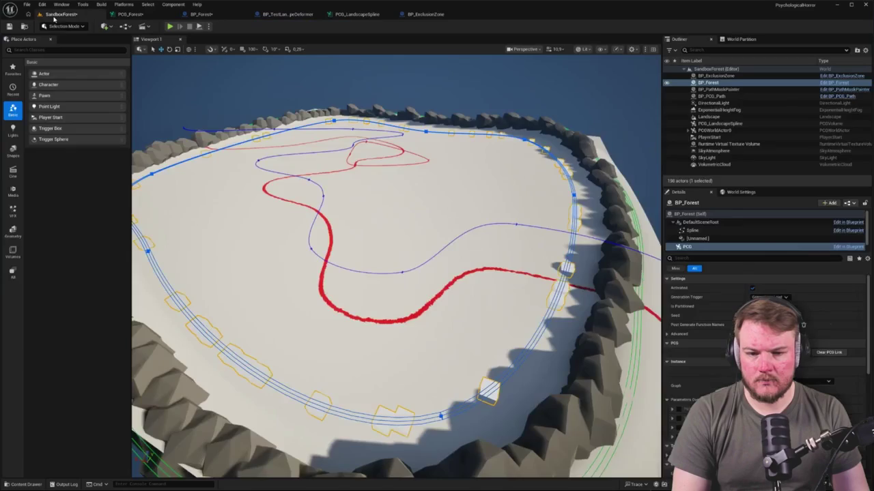
pyautogui.moveTo(396, 273)
pyautogui.mouseDown()
pyautogui.moveTo(395, 294)
pyautogui.moveTo(410, 242)
pyautogui.mouseUp()
pyautogui.moveTo(396, 293)
pyautogui.mouseDown()
pyautogui.moveTo(395, 342)
pyautogui.moveTo(402, 307)
pyautogui.moveTo(396, 321)
pyautogui.moveTo(374, 308)
pyautogui.mouseUp()
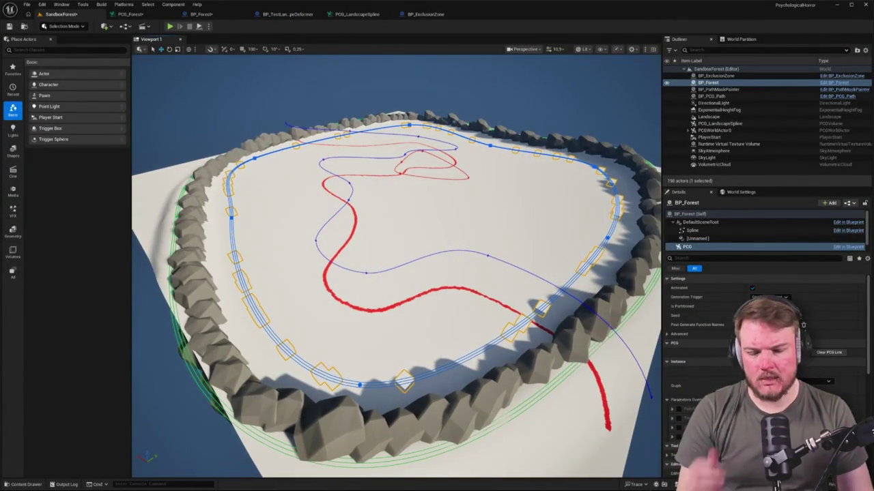
pyautogui.click(666, 96)
pyautogui.click(666, 102)
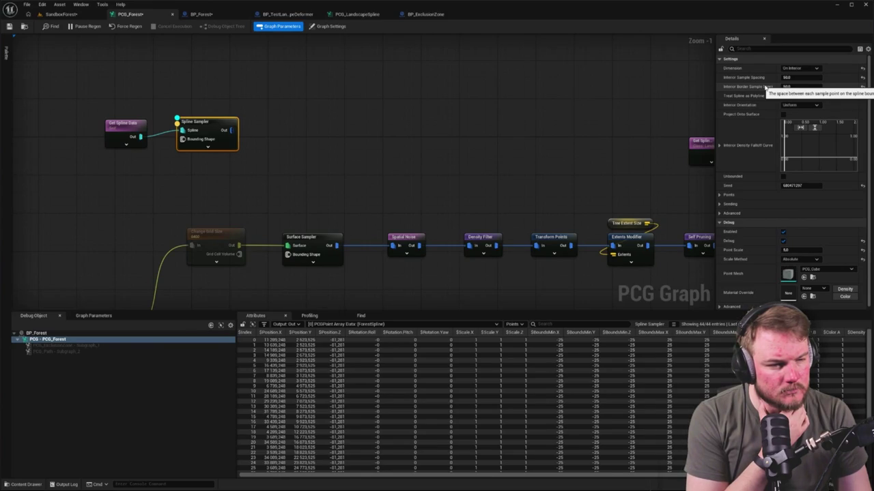
# Set border spacing to 500, keep Uniform orientation, and interior spacing to 20.
pyautogui.click(800, 87)
pyautogui.write('5')
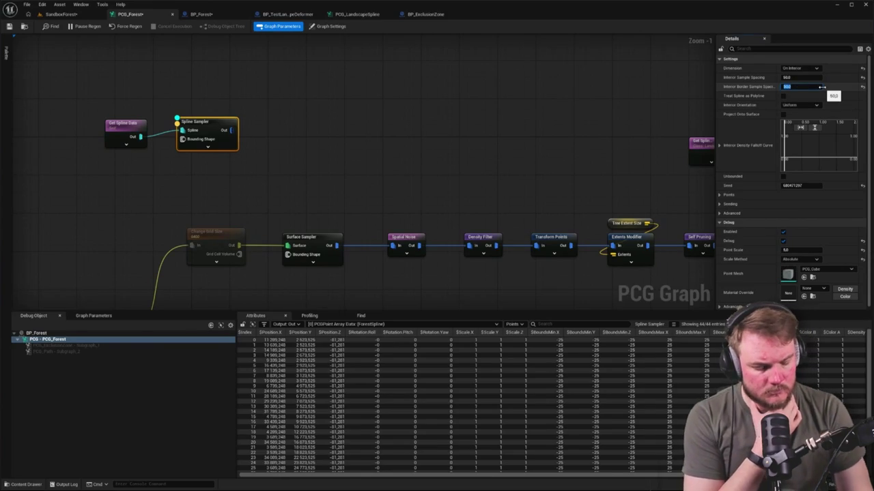
pyautogui.write('00')
pyautogui.press('Return')
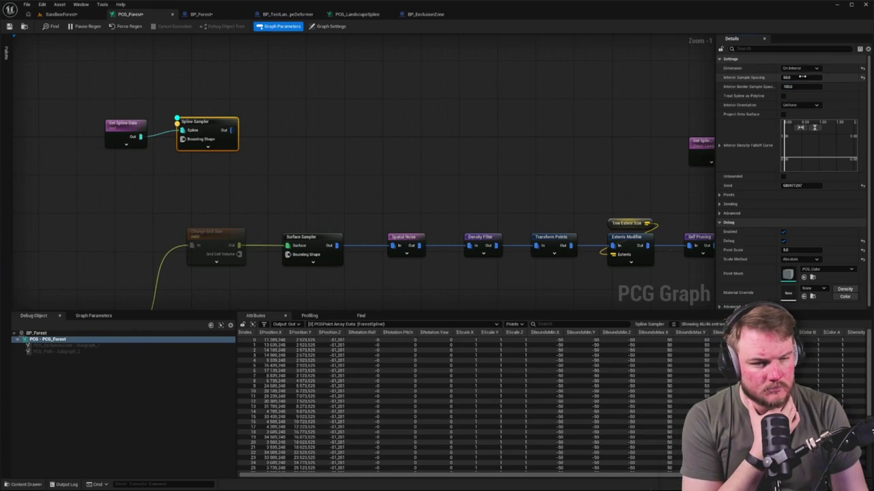
pyautogui.click(799, 105)
pyautogui.click(794, 111)
pyautogui.click(800, 77)
pyautogui.write('20')
pyautogui.press('Return')
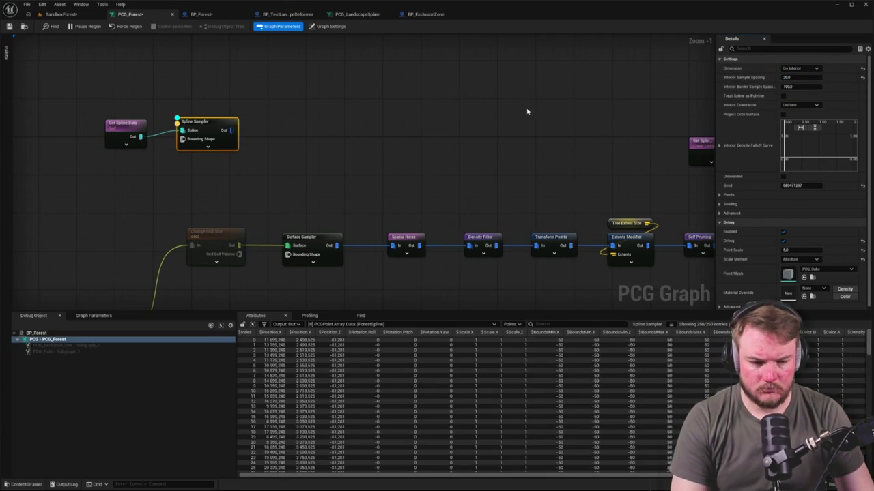
pyautogui.click(68, 14)
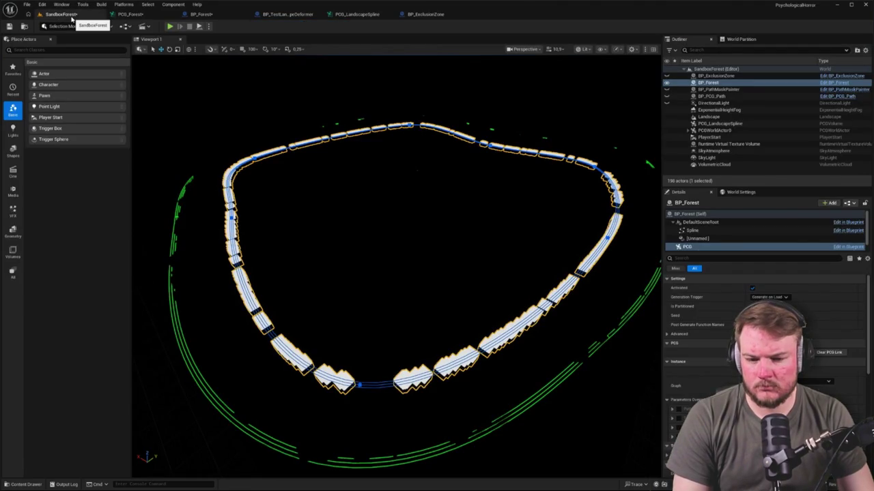
pyautogui.click(127, 14)
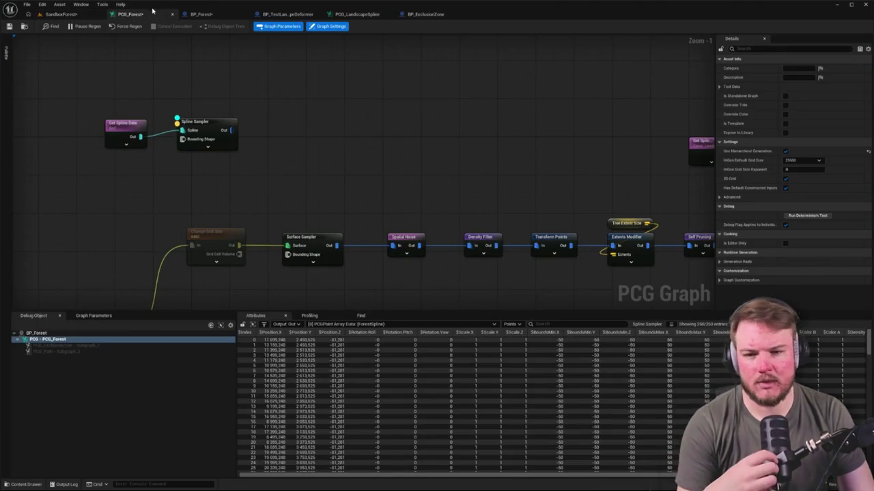
# Inspect the Spline Sampler and Get Spline Data node settings in the PCG graph.
pyautogui.click(196, 14)
pyautogui.click(128, 14)
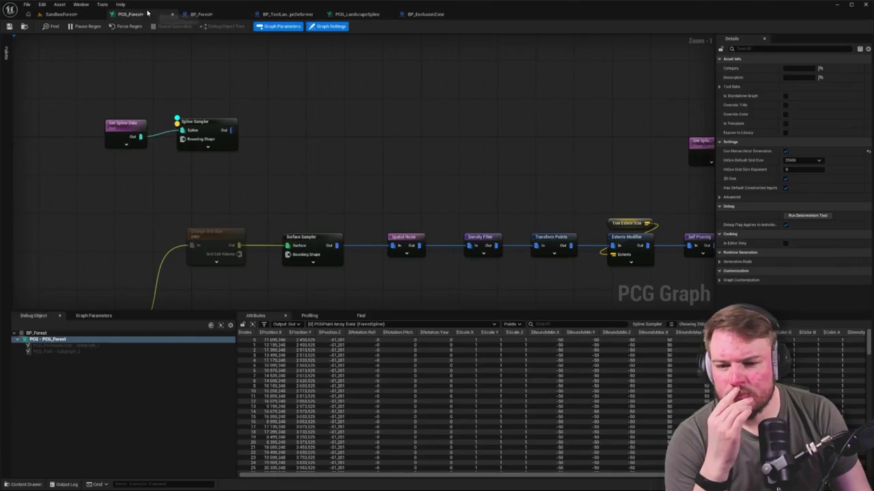
pyautogui.click(208, 123)
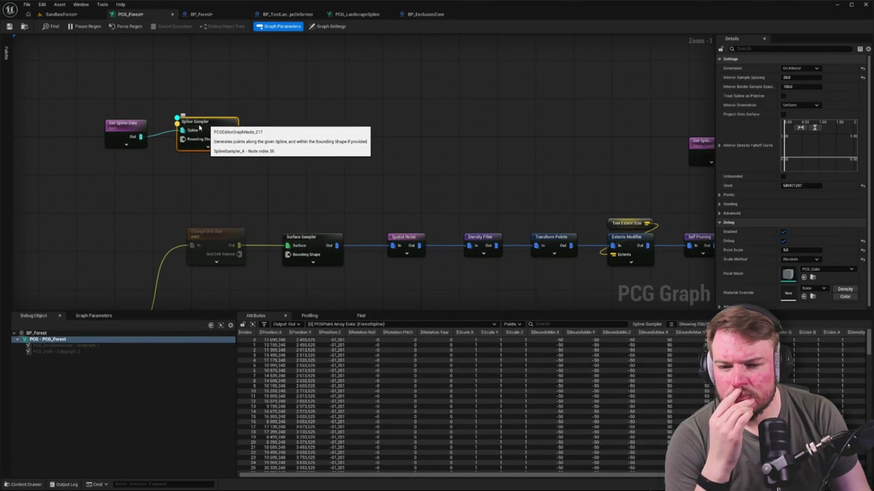
pyautogui.click(127, 132)
# In BP_Forest, turn off the spline's Closed Loop to make a U shape, and view it in the level.
pyautogui.click(88, 17)
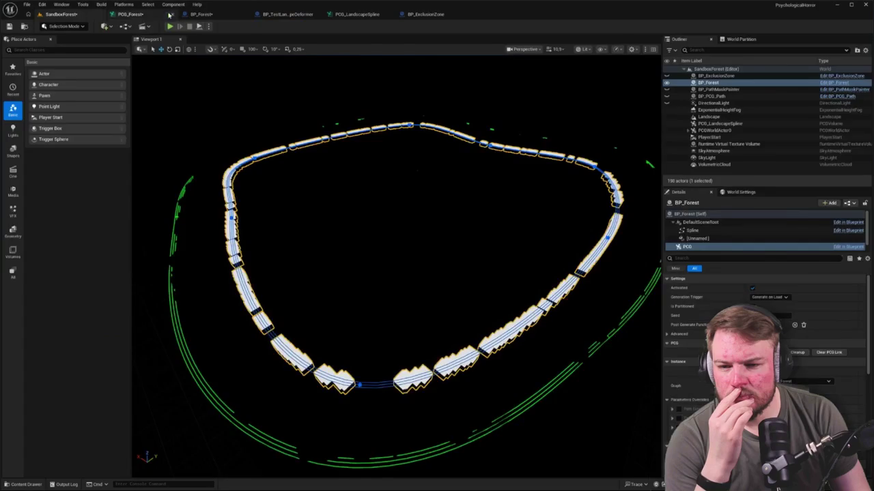
pyautogui.click(199, 14)
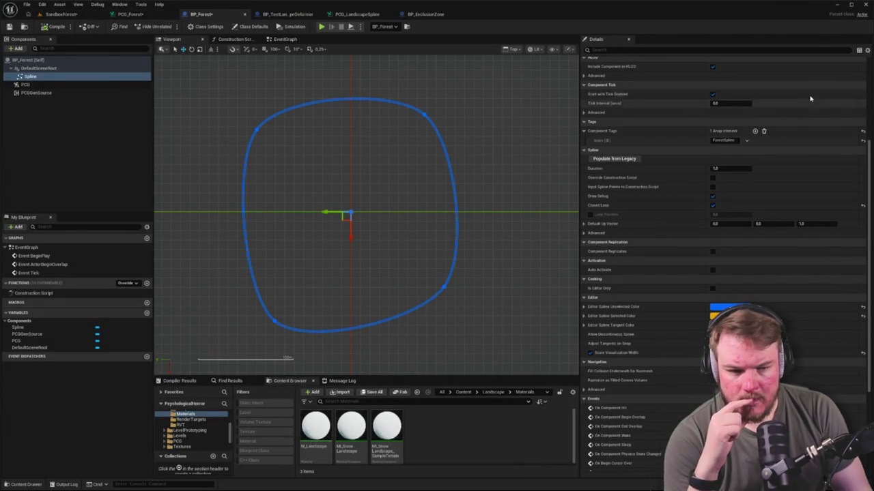
pyautogui.click(867, 50)
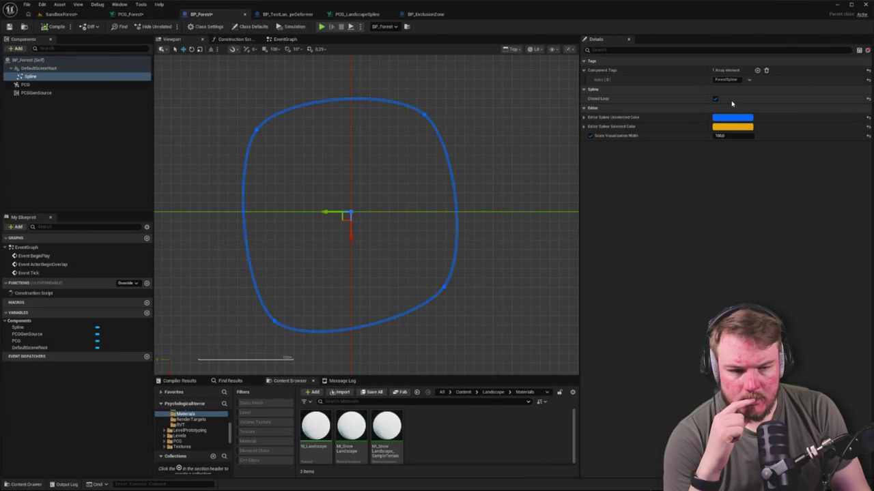
pyautogui.click(715, 99)
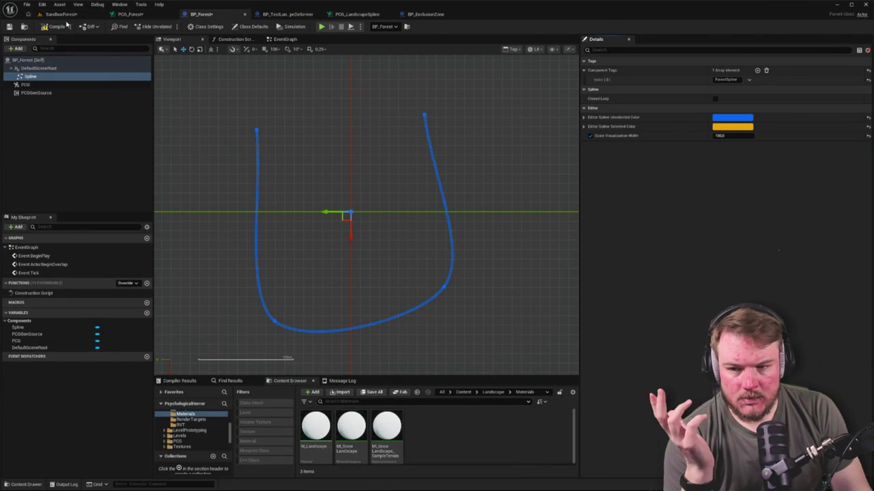
pyautogui.click(66, 16)
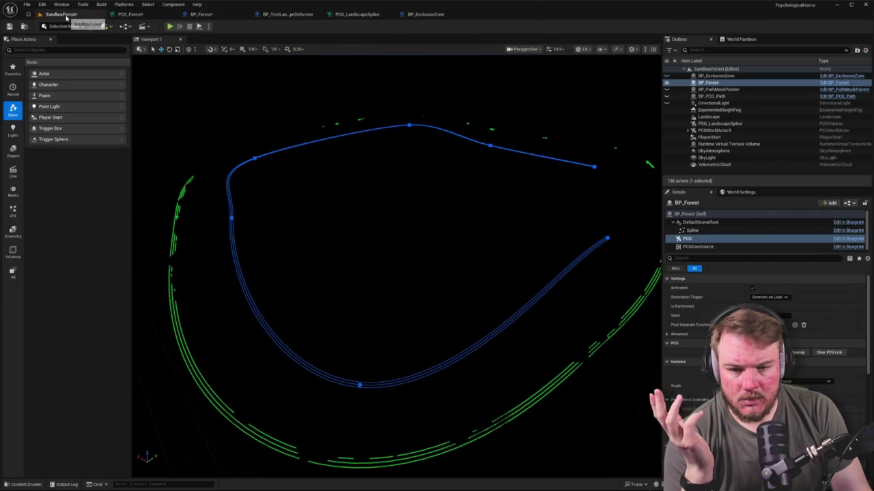
# Turn the BP_Forest spline's Closed Loop back on and return to the SandboxForest level.
pyautogui.click(197, 15)
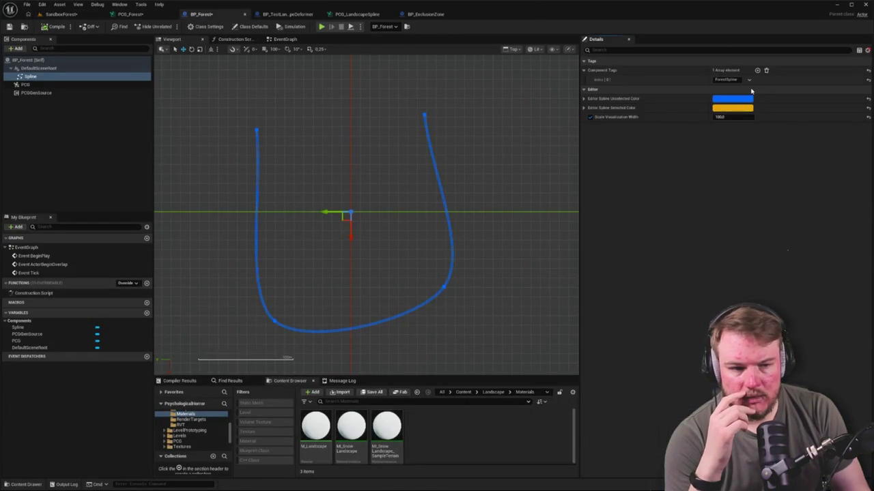
pyautogui.click(867, 52)
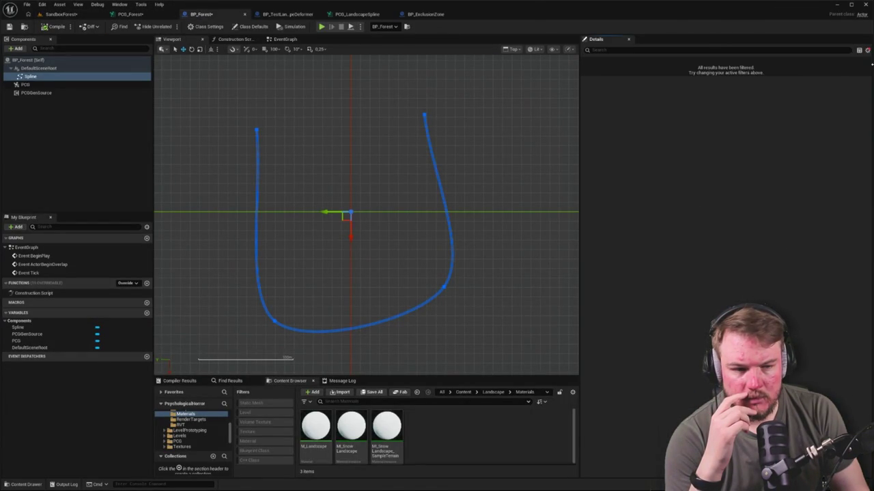
pyautogui.click(867, 51)
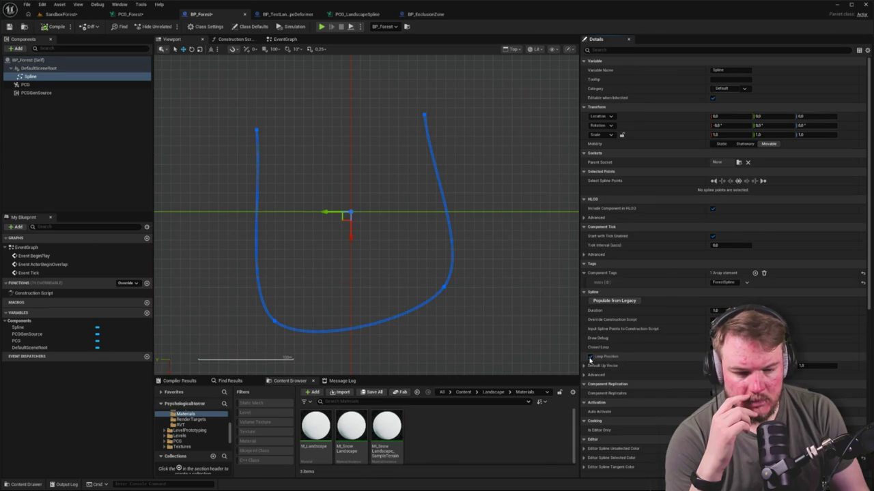
pyautogui.click(713, 346)
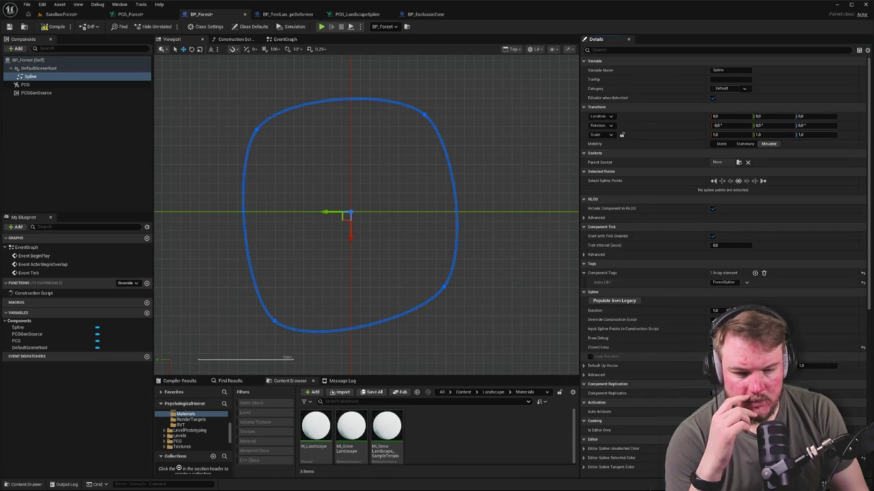
pyautogui.click(61, 14)
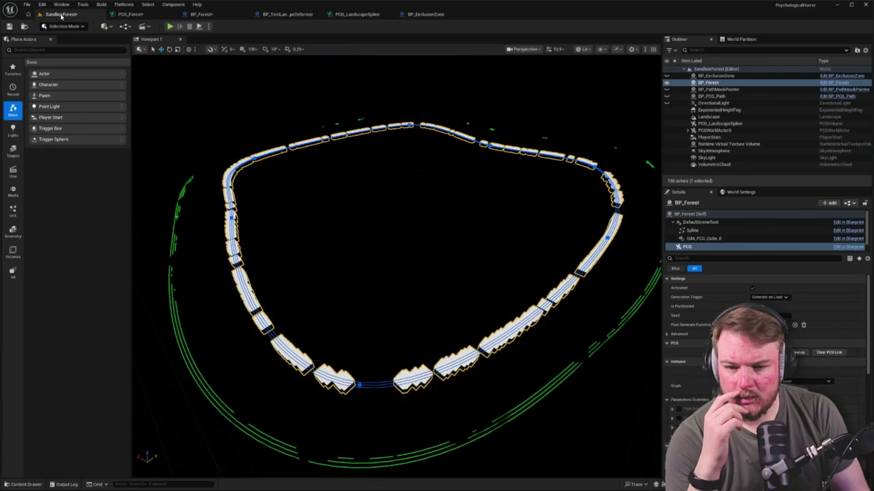
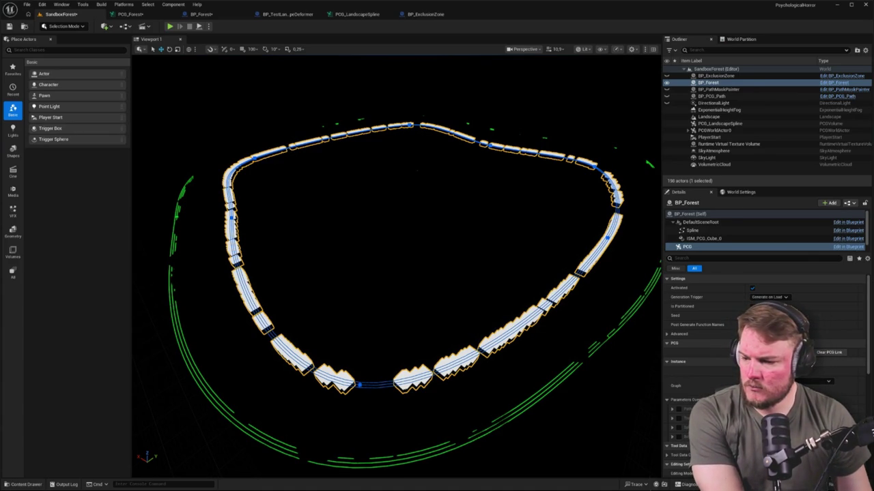
# Inspect the BP_Forest blueprint's PCG and PCGGenSource component settings.
pyautogui.click(143, 13)
pyautogui.click(201, 14)
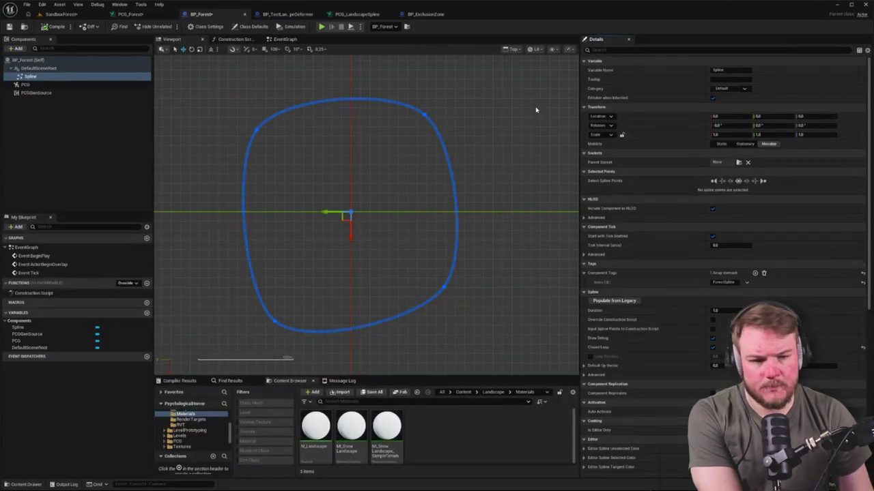
pyautogui.click(88, 86)
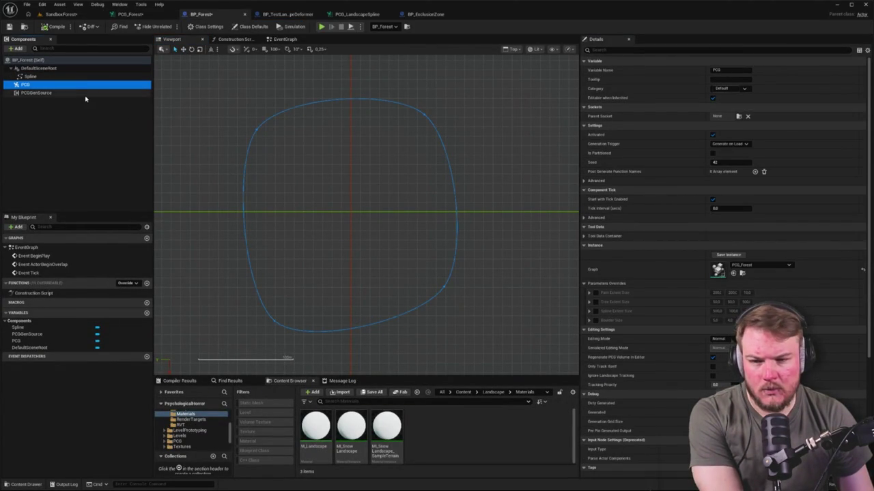
pyautogui.click(86, 94)
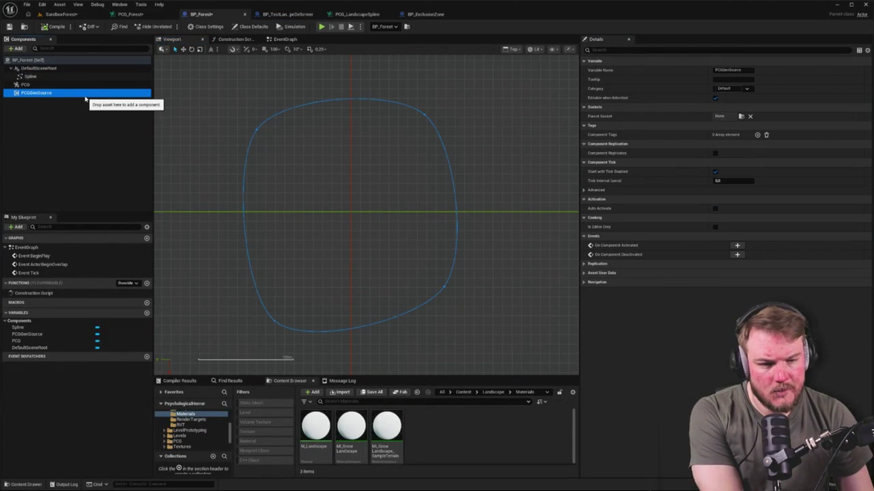
# Toggle Is Partitioned on and back off for the forest PCG component, then select the graph's Spline Sampler.
pyautogui.click(62, 14)
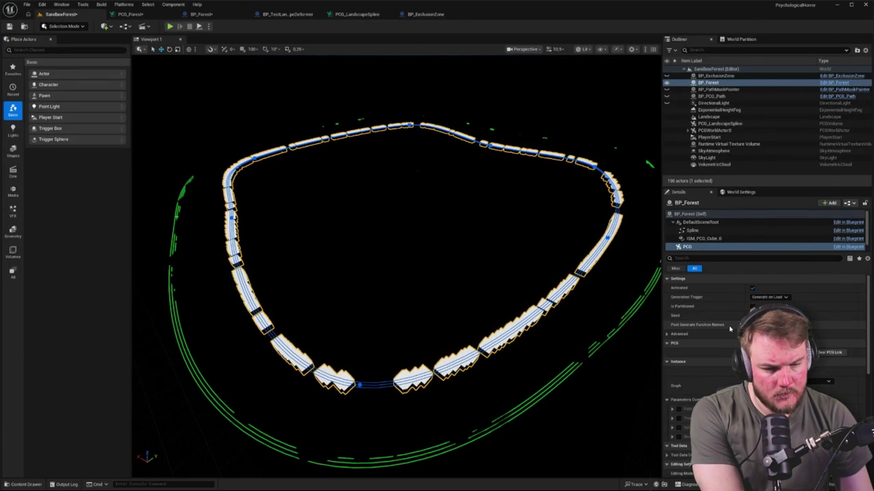
pyautogui.click(752, 306)
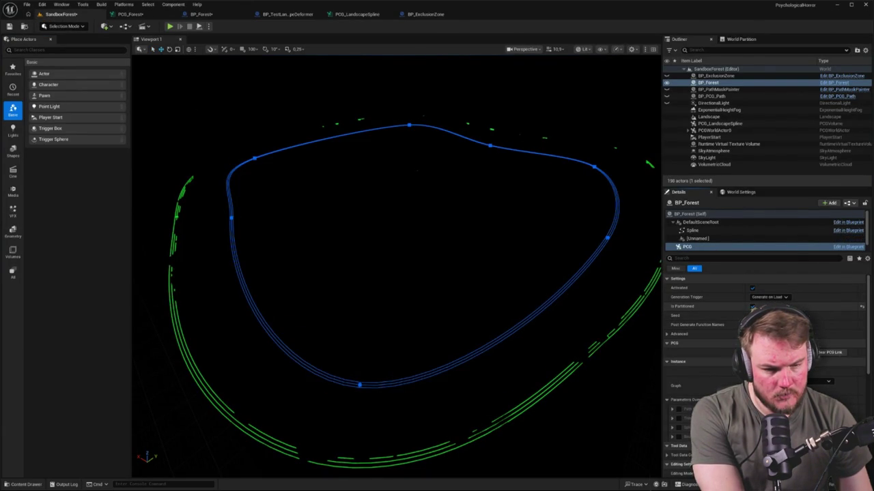
pyautogui.click(861, 307)
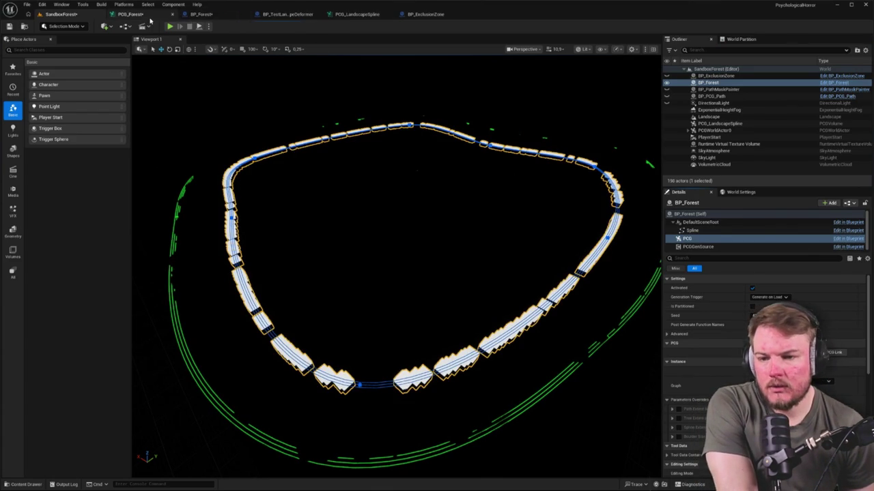
pyautogui.click(130, 14)
pyautogui.click(223, 124)
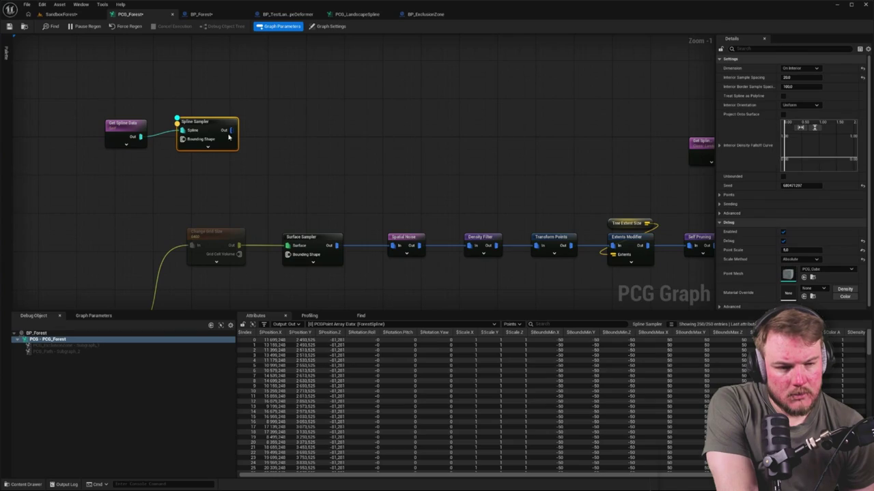
# Make the Spline Sampler unbounded with Interior Sample Spacing 400, checking the points in the level.
pyautogui.click(783, 177)
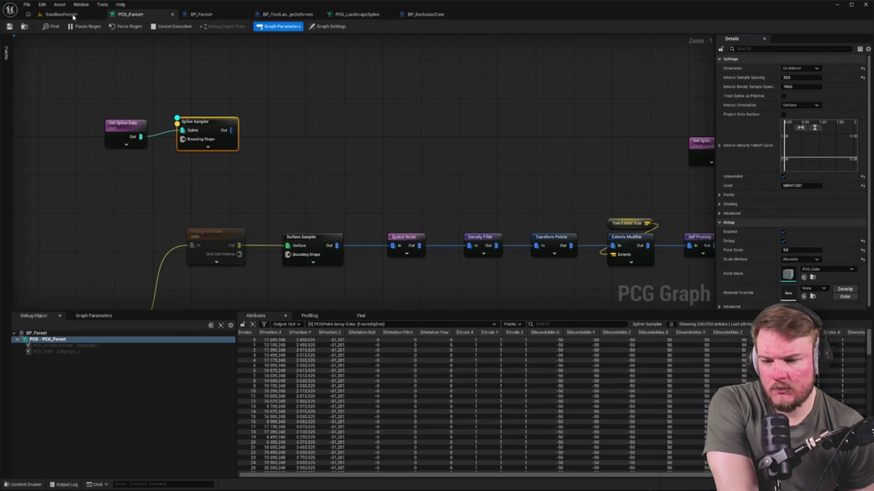
pyautogui.click(68, 14)
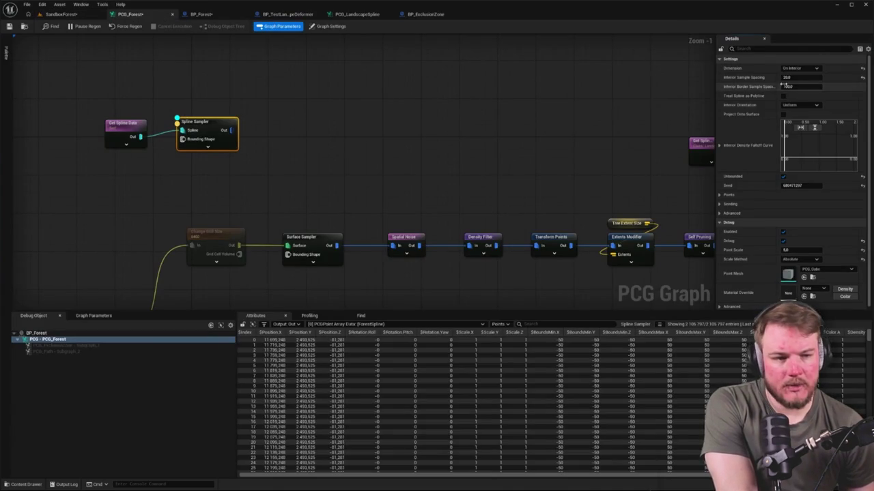
pyautogui.press('Return')
pyautogui.click(81, 17)
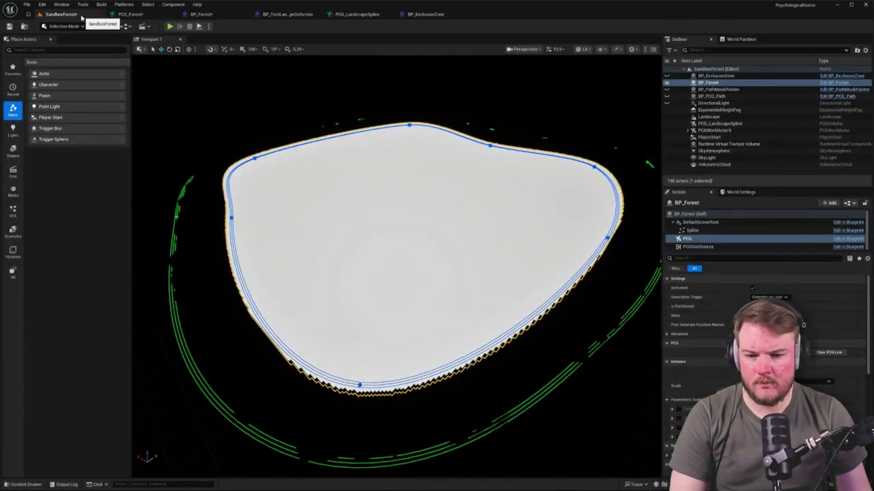
pyautogui.click(128, 15)
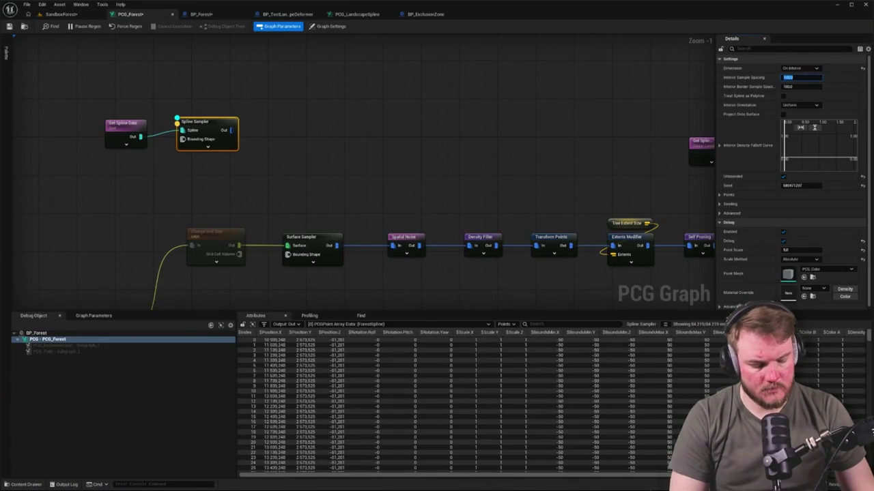
pyautogui.click(90, 14)
pyautogui.click(127, 15)
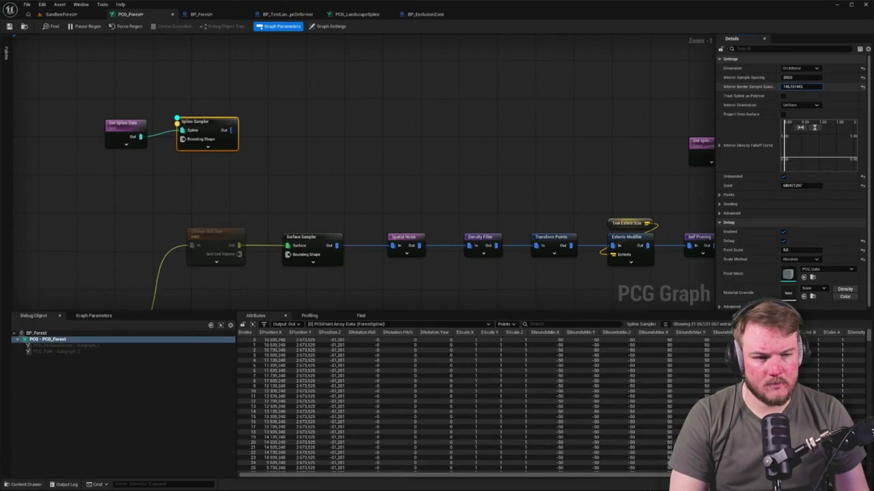
pyautogui.click(73, 16)
pyautogui.click(113, 14)
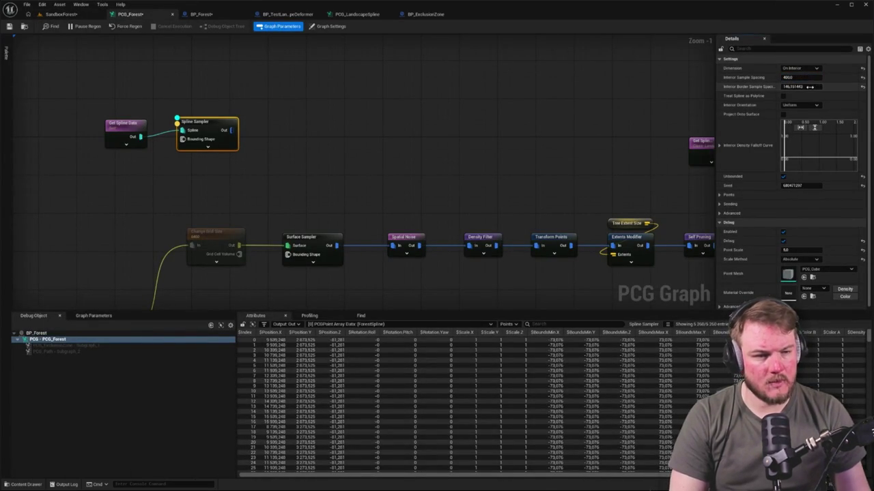
# Set Interior Border Sample Spacing to 400 and select the Get Spline Data and Spline Sampler nodes.
pyautogui.write('400')
pyautogui.press('Return')
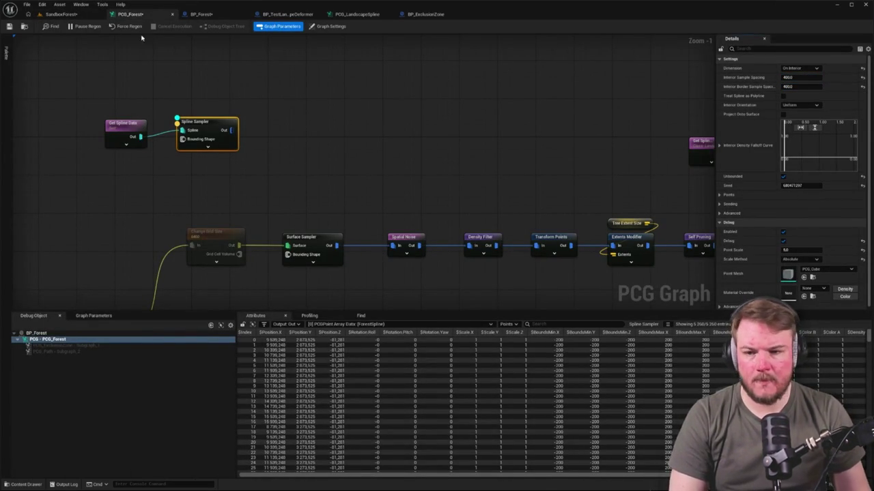
pyautogui.click(62, 15)
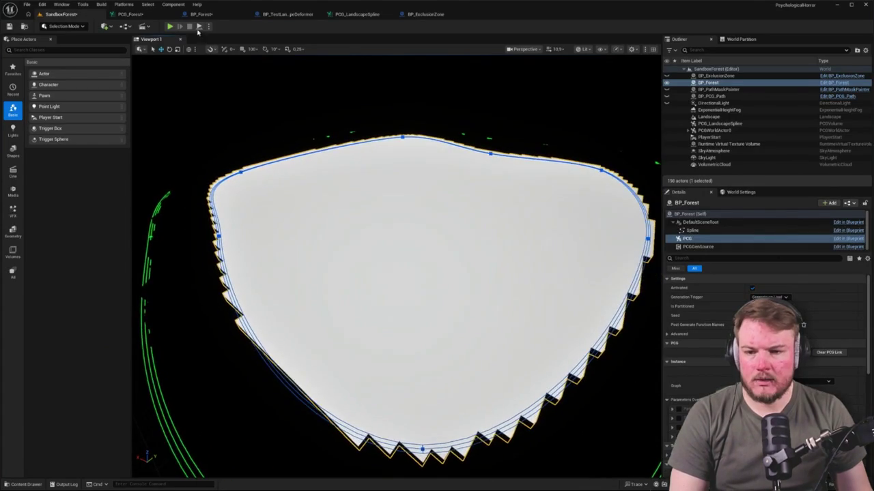
pyautogui.click(147, 17)
pyautogui.scroll(-3, 422, 86)
pyautogui.moveTo(269, 79); pyautogui.dragTo(394, 105)
pyautogui.scroll(2, 351, 82)
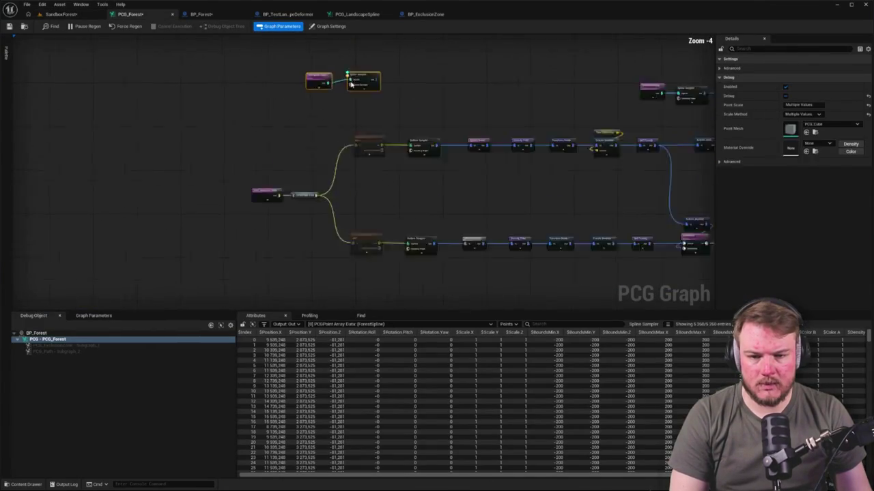
# Move the spline nodes beside the branches and disable both Surface Sampler nodes.
pyautogui.moveTo(360, 77); pyautogui.dragTo(274, 136)
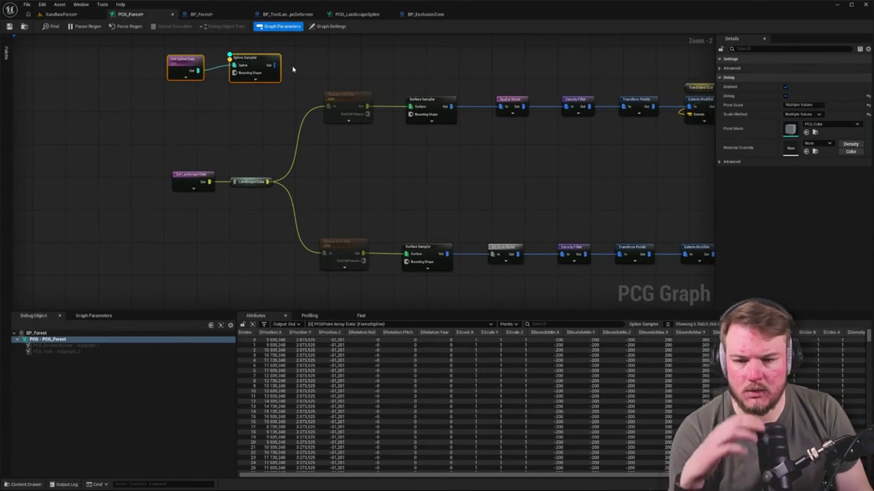
pyautogui.moveTo(396, 61)
pyautogui.mouseDown()
pyautogui.moveTo(471, 233)
pyautogui.moveTo(439, 273)
pyautogui.mouseUp()
pyautogui.press('e')
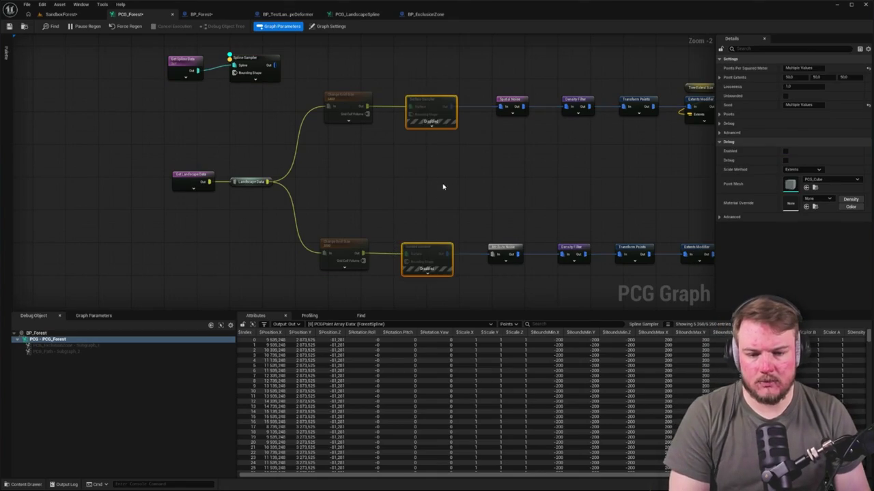
pyautogui.click(298, 107)
pyautogui.moveTo(314, 85); pyautogui.dragTo(379, 277)
pyautogui.press('e')
pyautogui.click(280, 77)
pyautogui.hotkey('ctrl', 'z')
pyautogui.hotkey('ctrl', 'z')
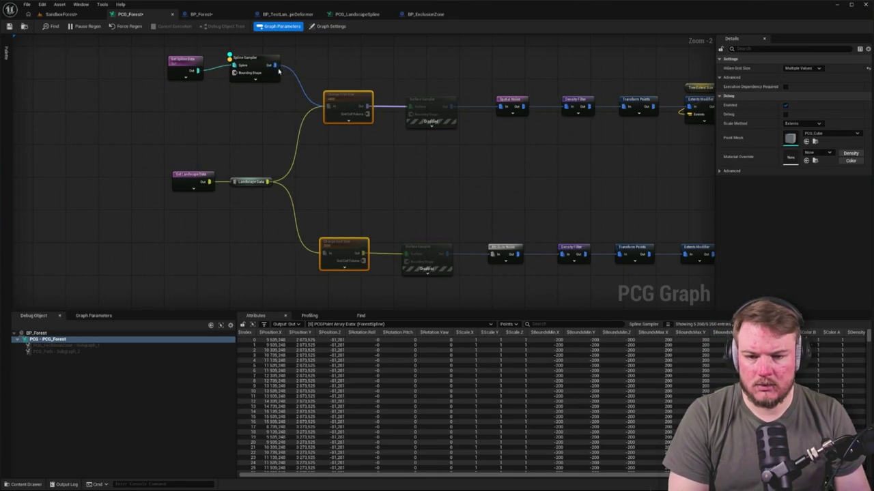
# Wire the spline samples into the Change Grid Size nodes, remove the Landscape Data links, and view the level.
pyautogui.moveTo(308, 183); pyautogui.dragTo(325, 254)
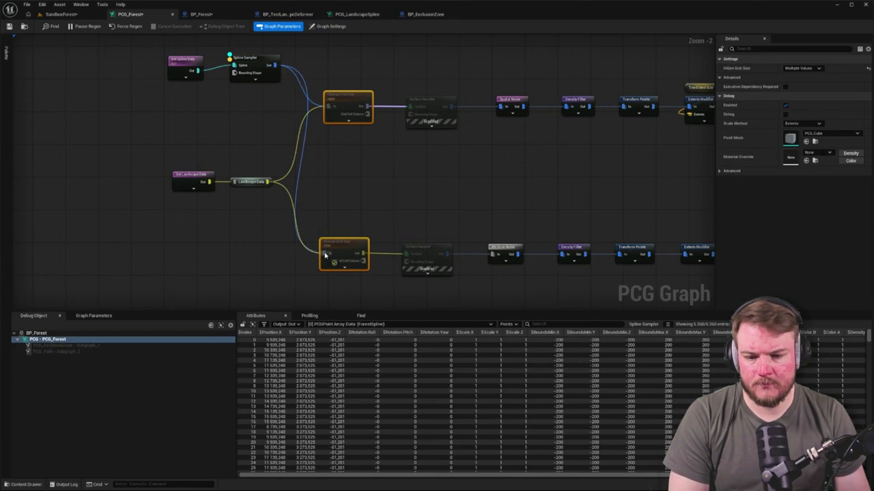
pyautogui.keyDown('alt'); pyautogui.click(268, 183); pyautogui.keyUp('alt')
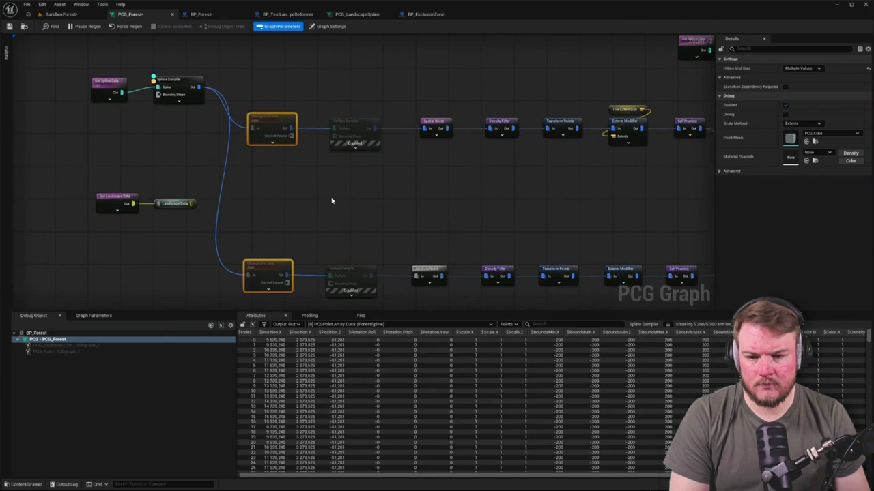
pyautogui.click(364, 202)
pyautogui.moveTo(364, 202); pyautogui.dragTo(296, 166)
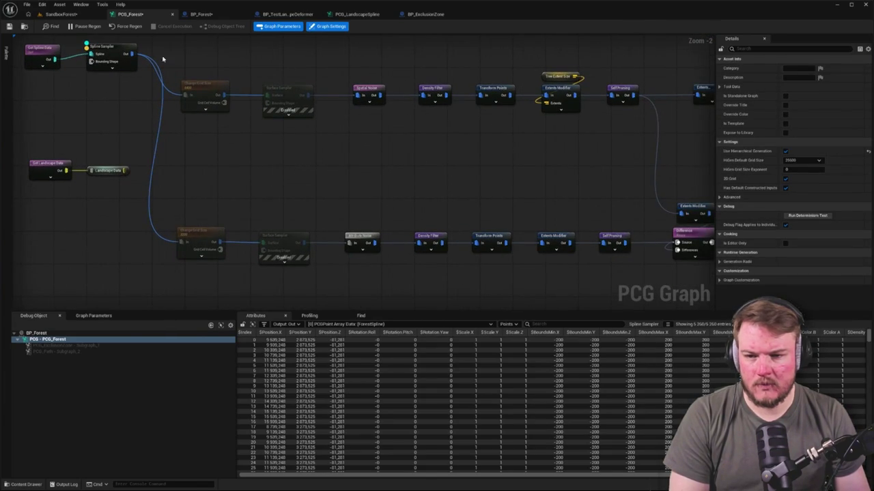
pyautogui.click(373, 99)
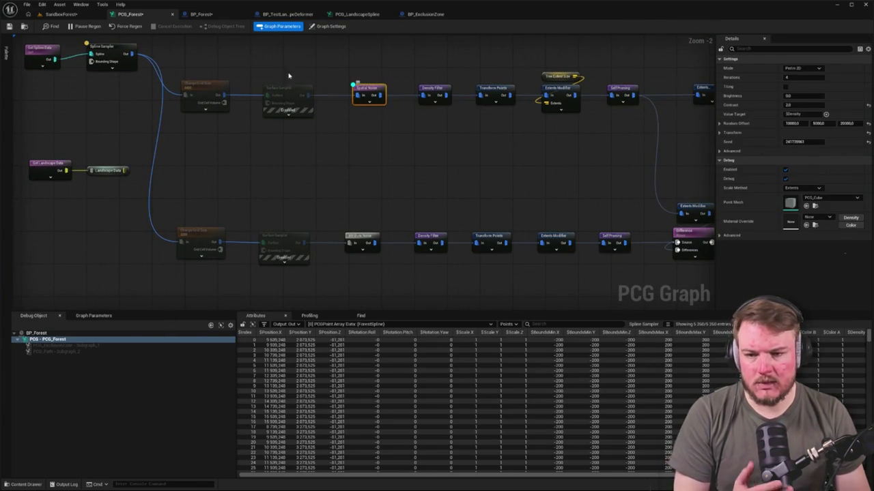
pyautogui.click(61, 14)
pyautogui.moveTo(314, 153)
pyautogui.mouseDown()
pyautogui.moveTo(371, 176)
pyautogui.moveTo(382, 211)
pyautogui.moveTo(386, 179)
pyautogui.moveTo(410, 171)
pyautogui.mouseUp()
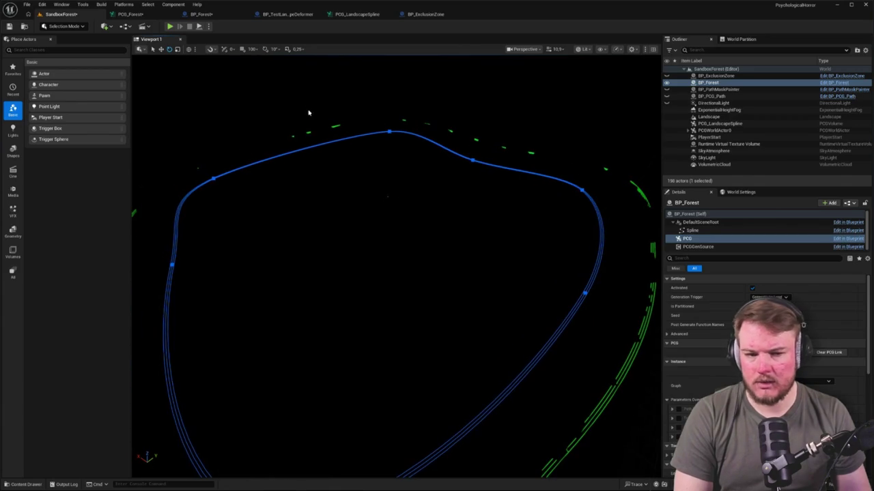
# Show the path mask painter and orbit the viewport up over the path splines.
pyautogui.click(667, 89)
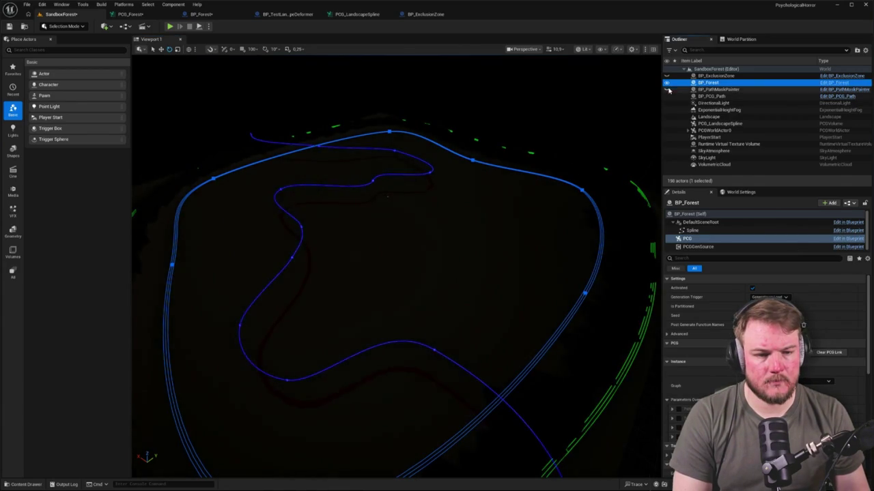
pyautogui.moveTo(535, 134); pyautogui.dragTo(522, 126)
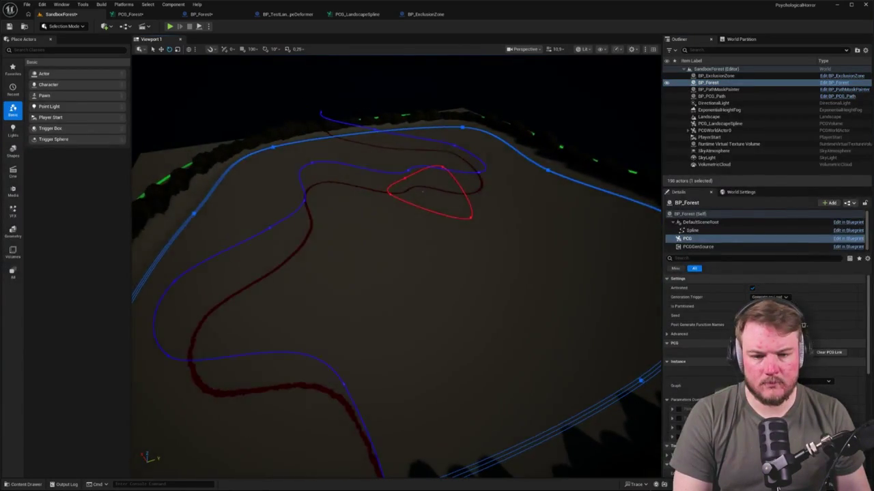
pyautogui.click(518, 50)
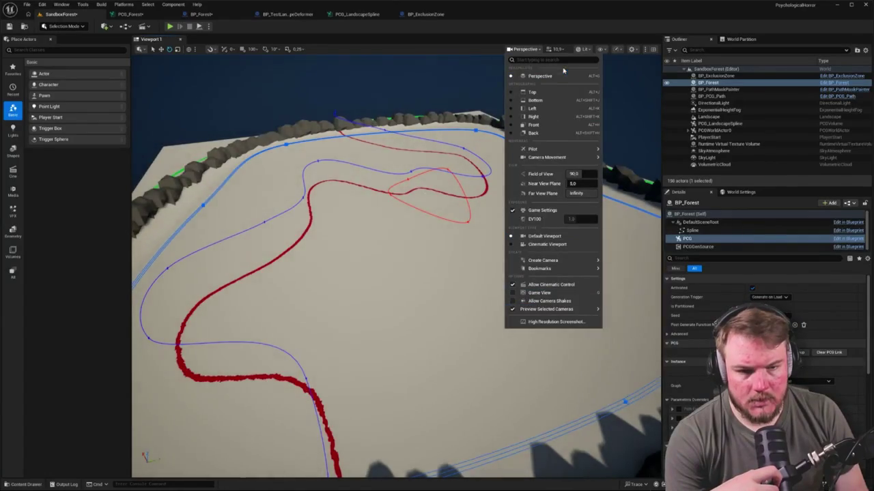
pyautogui.click(591, 51)
pyautogui.click(587, 50)
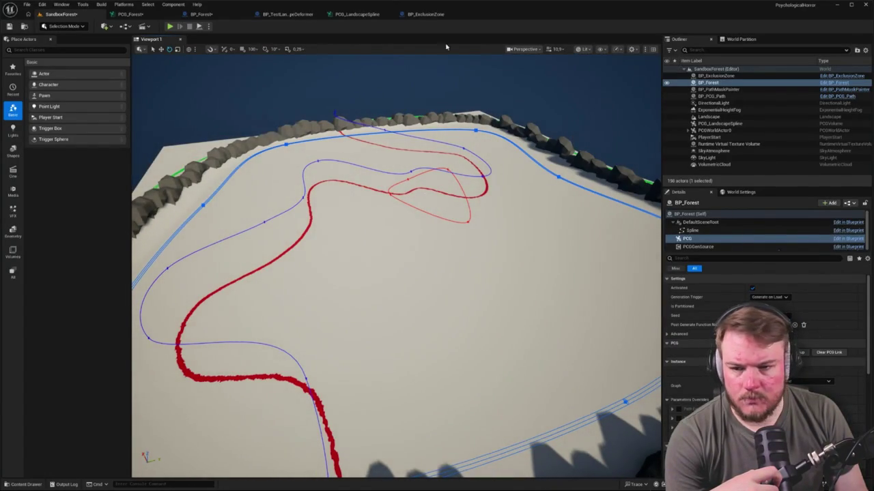
pyautogui.click(527, 50)
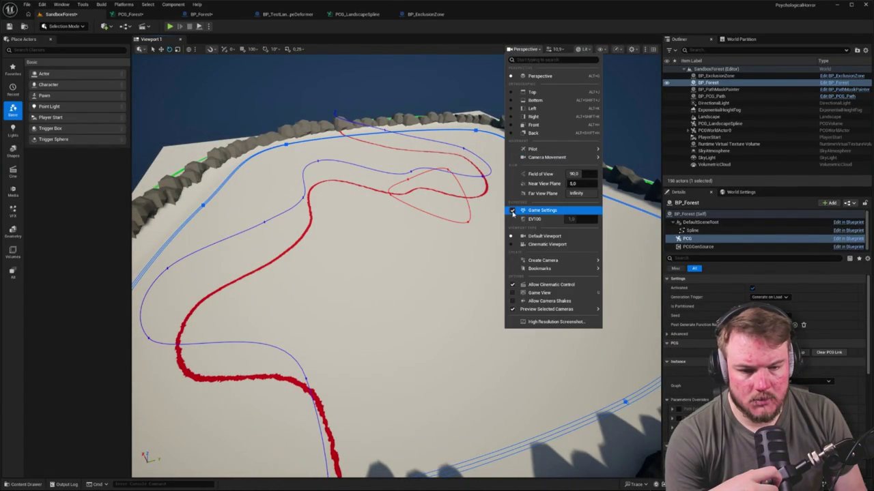
pyautogui.moveTo(443, 273); pyautogui.dragTo(443, 246)
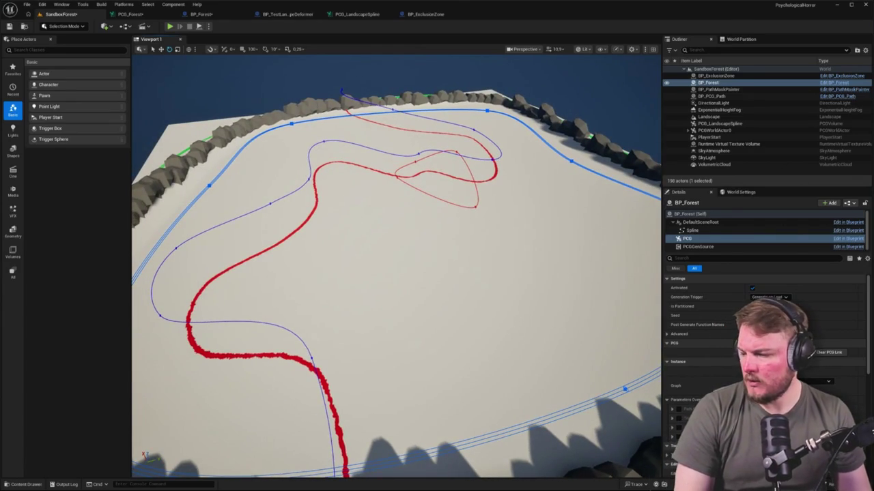
pyautogui.scroll(-5, 346, 226)
pyautogui.scroll(3, 345, 221)
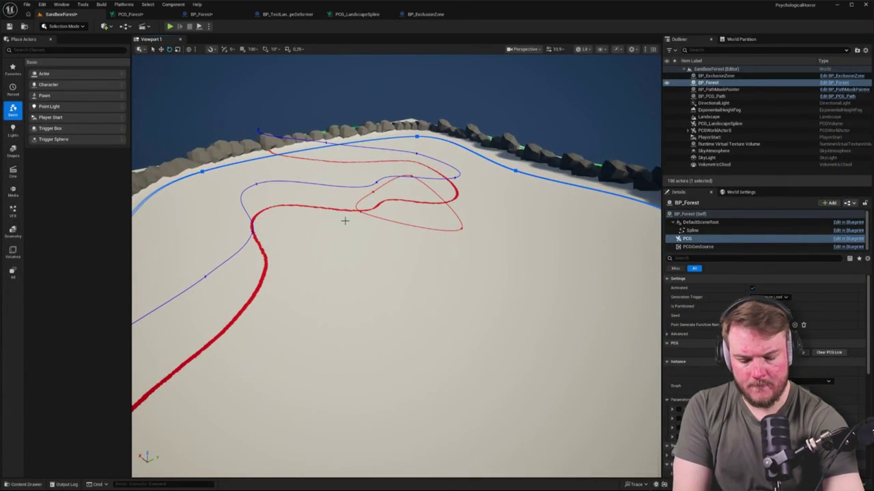
pyautogui.moveTo(428, 203); pyautogui.dragTo(390, 224)
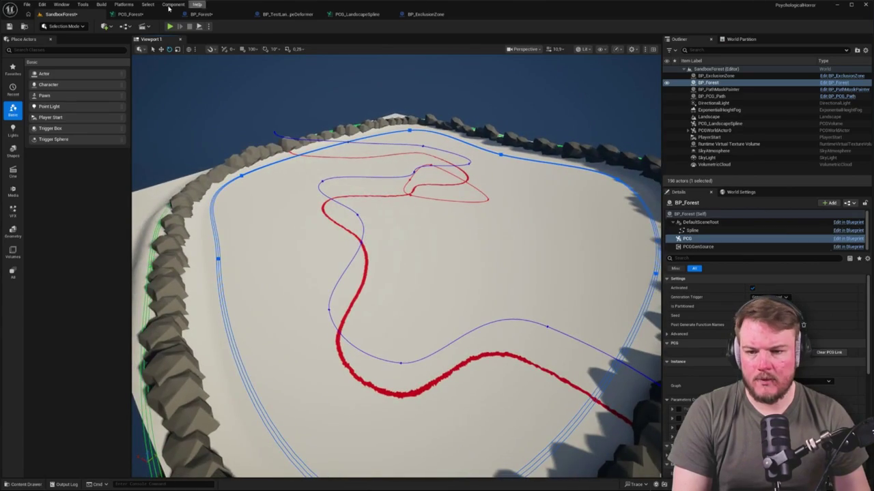
# Switch to the PCG_Forest graph to see the Spline Sampler's sampled points.
pyautogui.click(136, 15)
pyautogui.scroll(-5, 573, 157)
pyautogui.scroll(5, 573, 157)
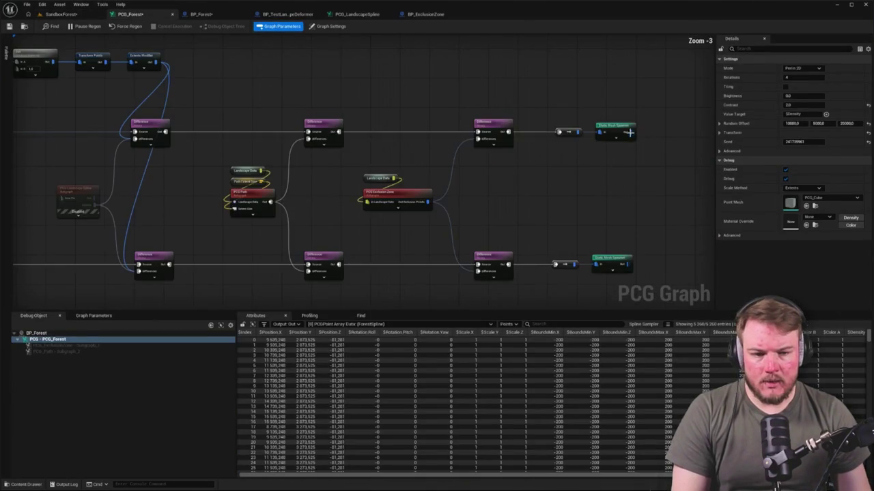
# Wire Get Spline Data into the grid nodes and feed the Spline Sampler output into Spatial Noise.
pyautogui.scroll(-5, 524, 186)
pyautogui.scroll(6, 403, 184)
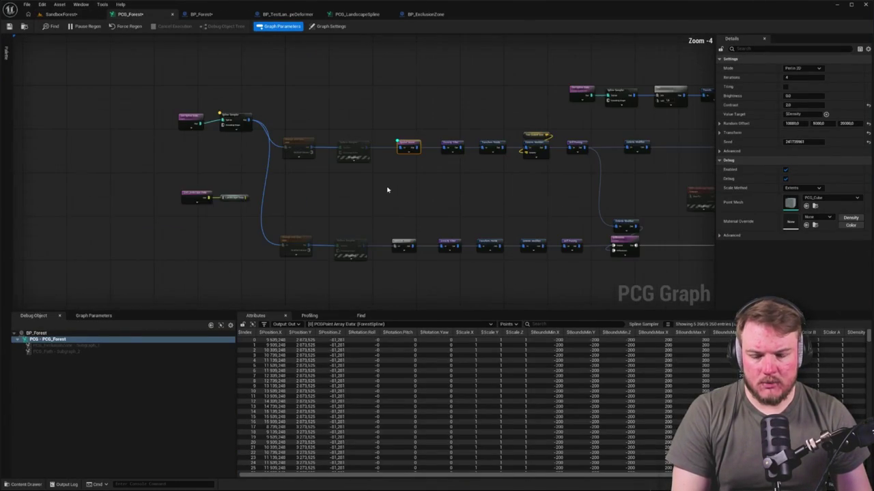
pyautogui.click(365, 187)
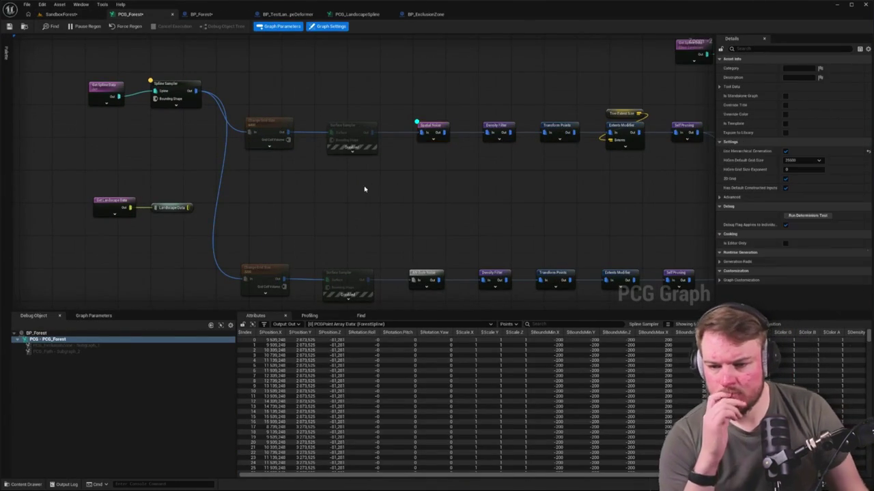
pyautogui.moveTo(170, 83); pyautogui.dragTo(340, 75)
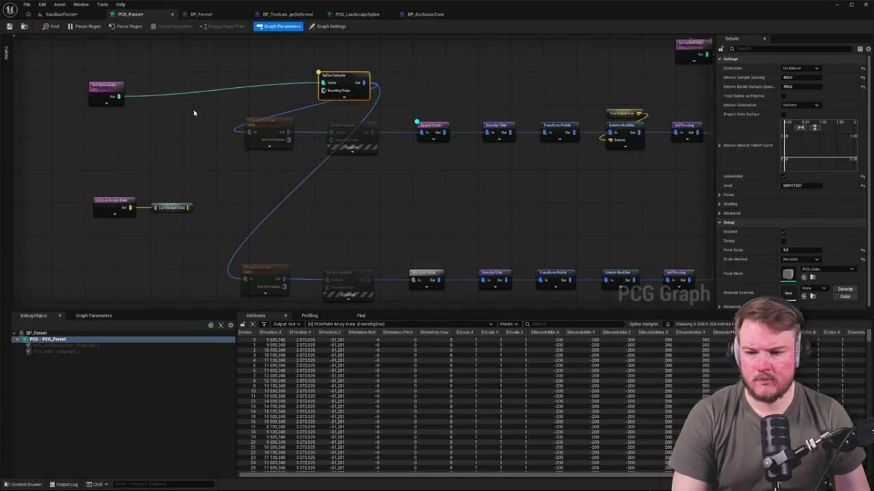
pyautogui.moveTo(119, 96); pyautogui.dragTo(248, 133)
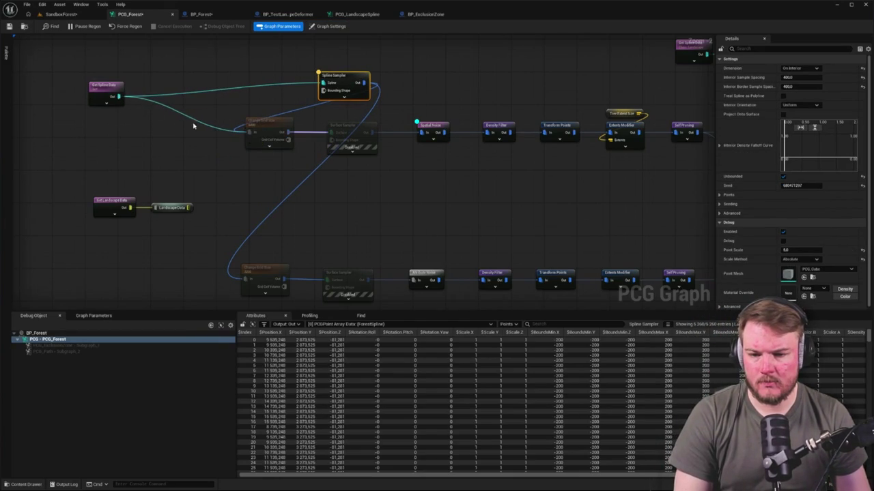
pyautogui.moveTo(218, 237); pyautogui.dragTo(245, 278)
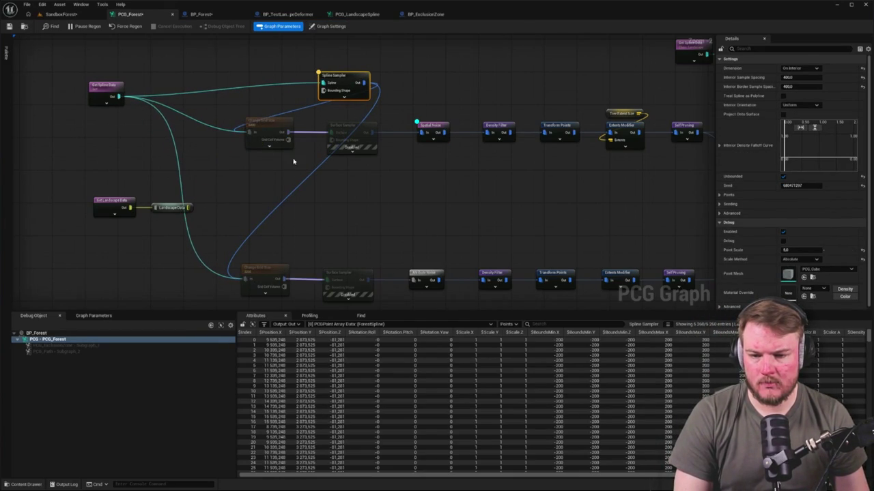
pyautogui.scroll(-1, 297, 132)
pyautogui.moveTo(307, 128); pyautogui.dragTo(307, 128)
pyautogui.moveTo(306, 282); pyautogui.dragTo(307, 282)
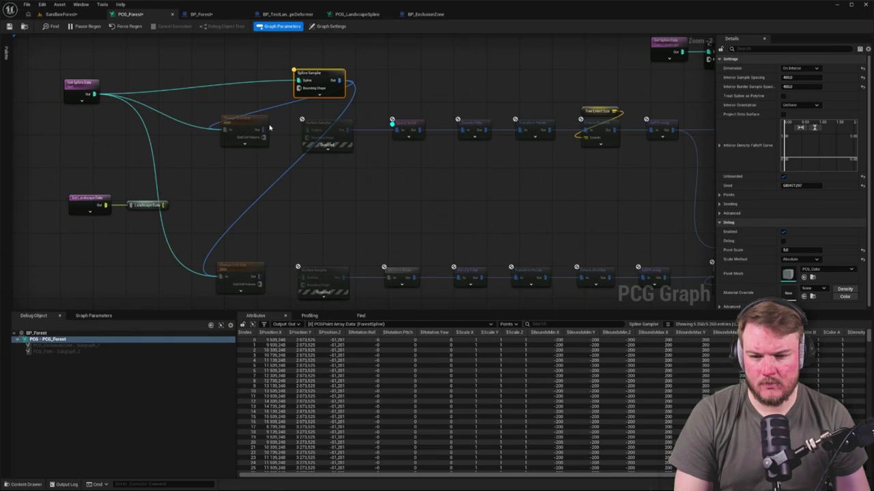
pyautogui.moveTo(265, 129); pyautogui.dragTo(298, 82)
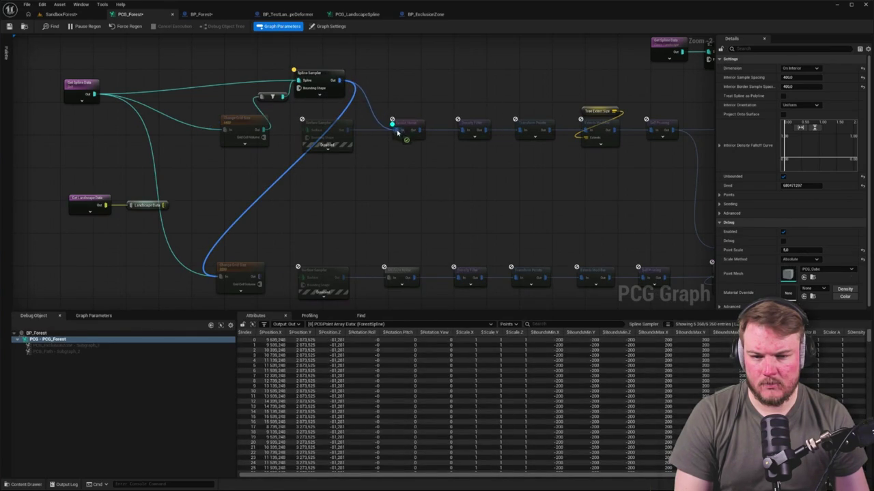
pyautogui.moveTo(398, 133); pyautogui.dragTo(396, 131)
pyautogui.moveTo(295, 158); pyautogui.dragTo(194, 159)
# Duplicate the Spline Sampler for the lower forest branch and view the resulting forest in the level.
pyautogui.click(61, 14)
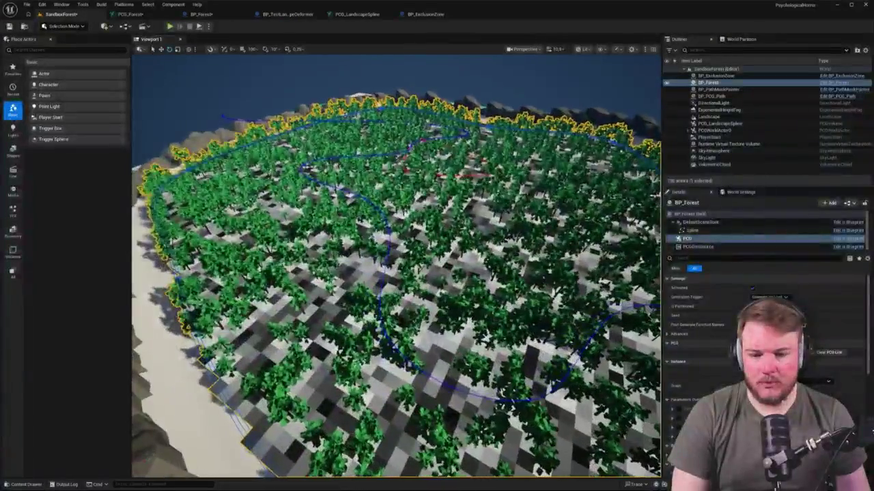
pyautogui.click(129, 13)
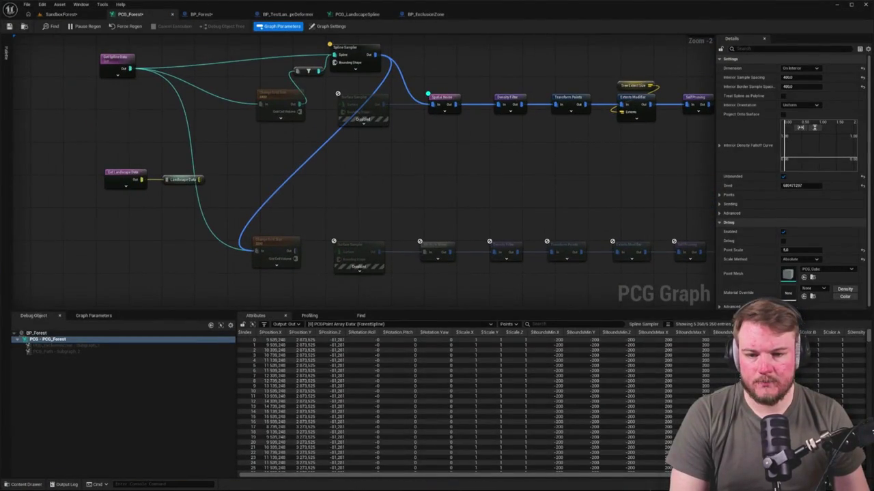
pyautogui.moveTo(277, 96); pyautogui.dragTo(235, 87)
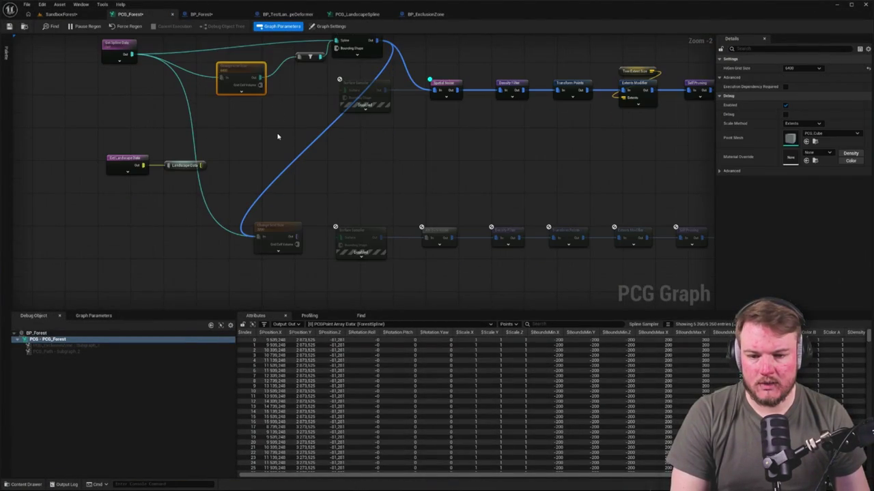
pyautogui.click(277, 136)
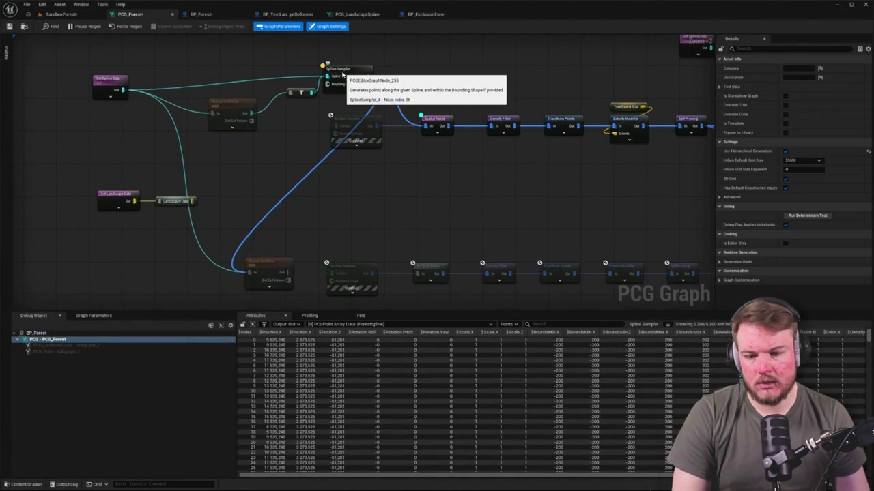
pyautogui.click(336, 71)
pyautogui.hotkey('ctrl', 'v')
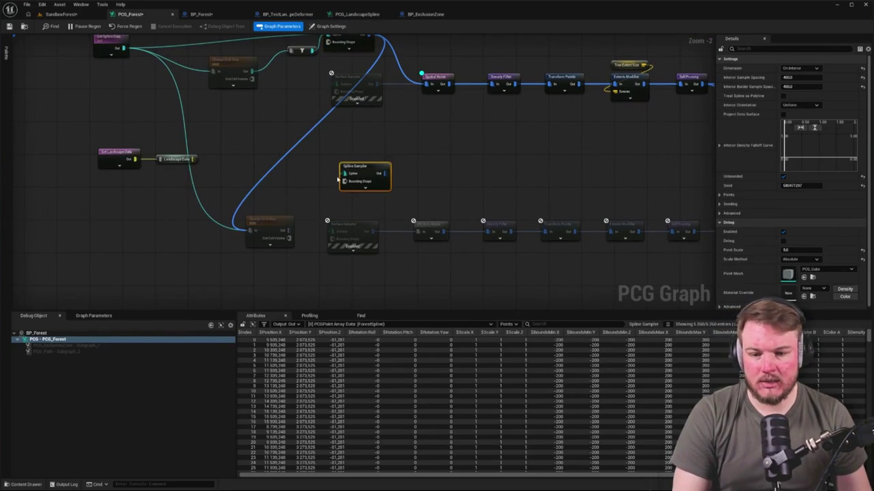
pyautogui.click(305, 221)
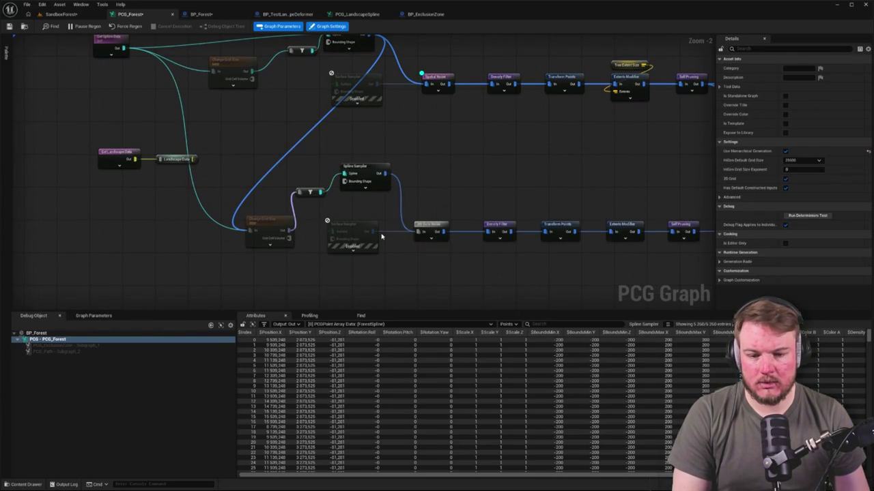
pyautogui.moveTo(298, 176); pyautogui.dragTo(290, 214)
pyautogui.click(64, 14)
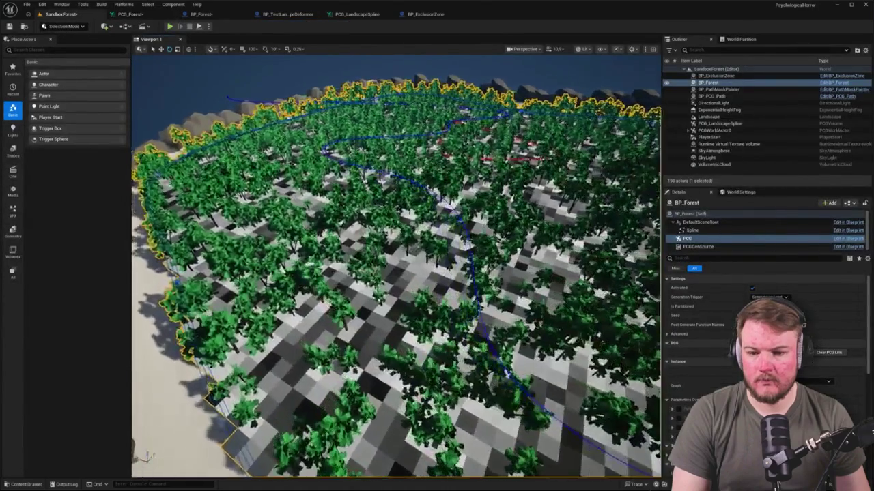
# Fly the camera down into the forest, trying the wireframe and unlit view modes.
pyautogui.click(145, 12)
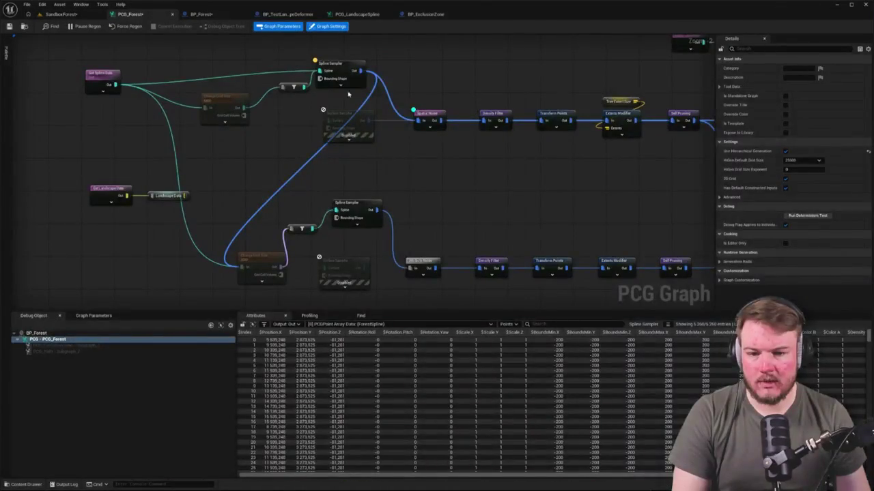
pyautogui.click(339, 70)
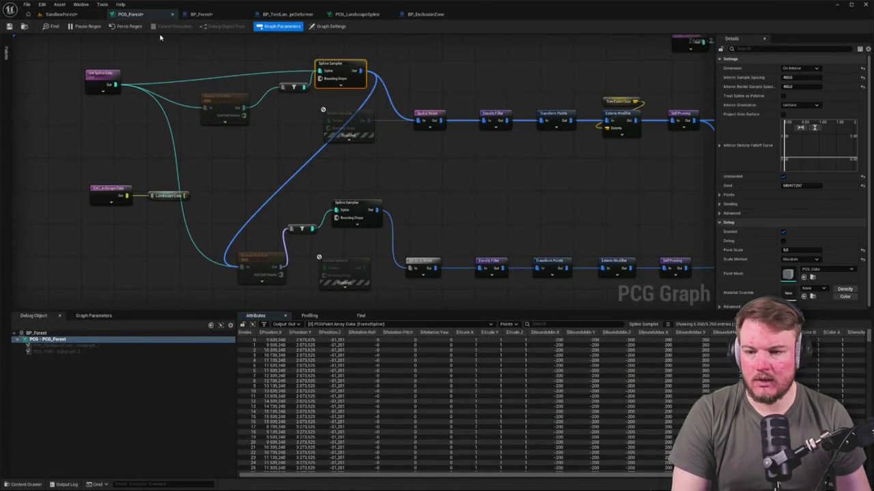
pyautogui.click(65, 15)
pyautogui.press('Escape')
pyautogui.scroll(10, 396, 266)
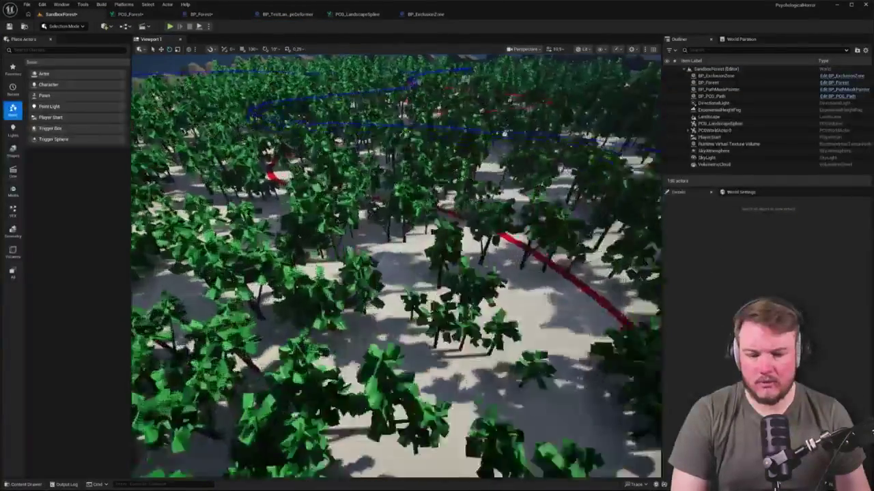
pyautogui.scroll(10, 396, 266)
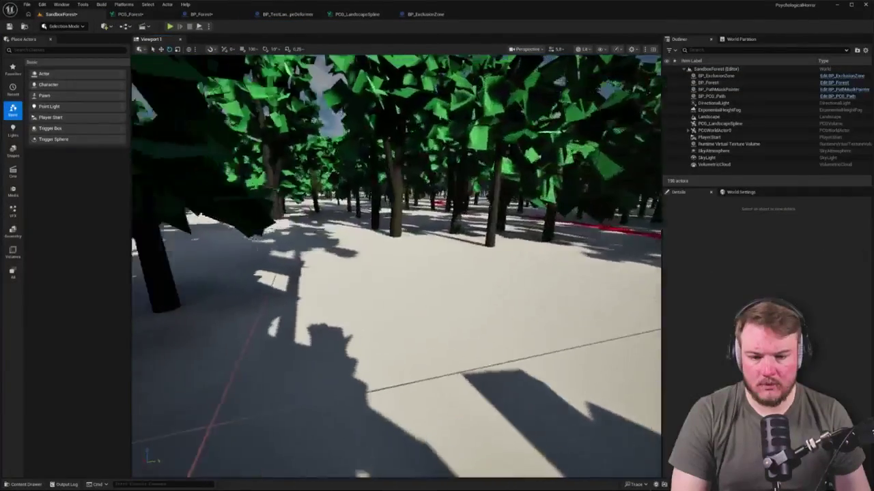
pyautogui.scroll(10, 423, 220)
pyautogui.hotkey('alt', '2')
pyautogui.scroll(10, 422, 221)
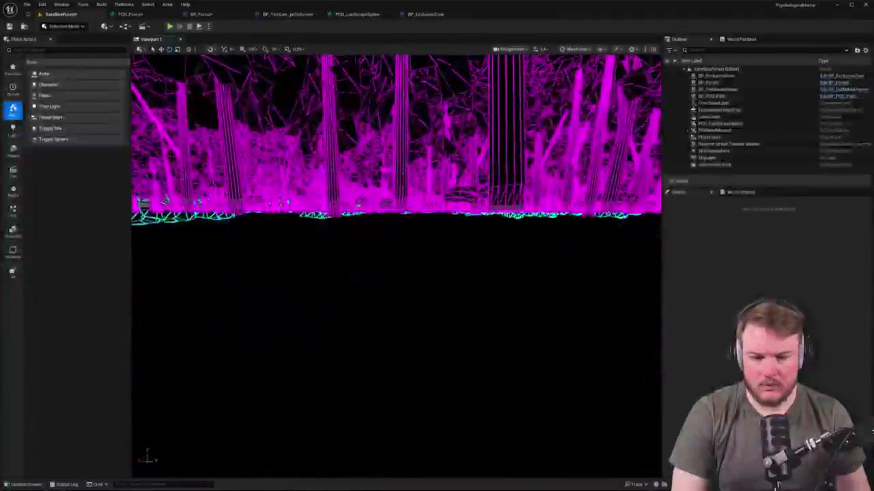
pyautogui.hotkey('alt', '3')
pyautogui.scroll(1, 396, 266)
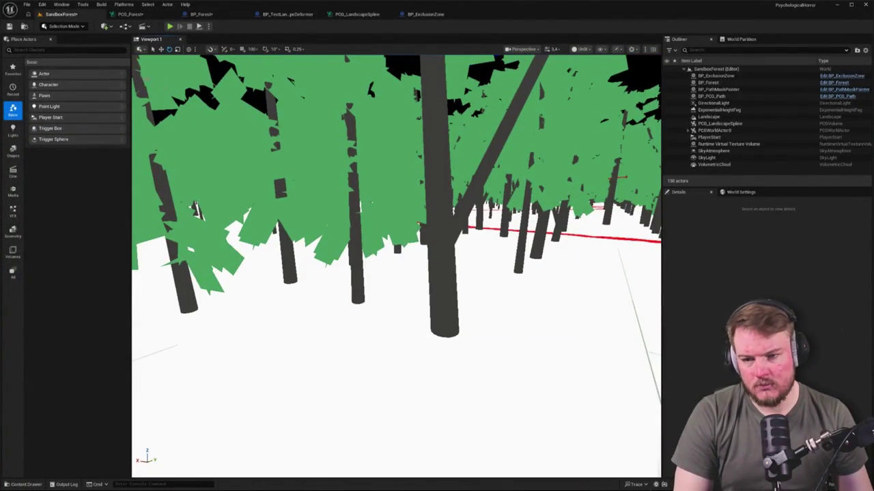
# Frame BP_Forest, move the camera in among the trees, and switch the view to Lit.
pyautogui.click(130, 14)
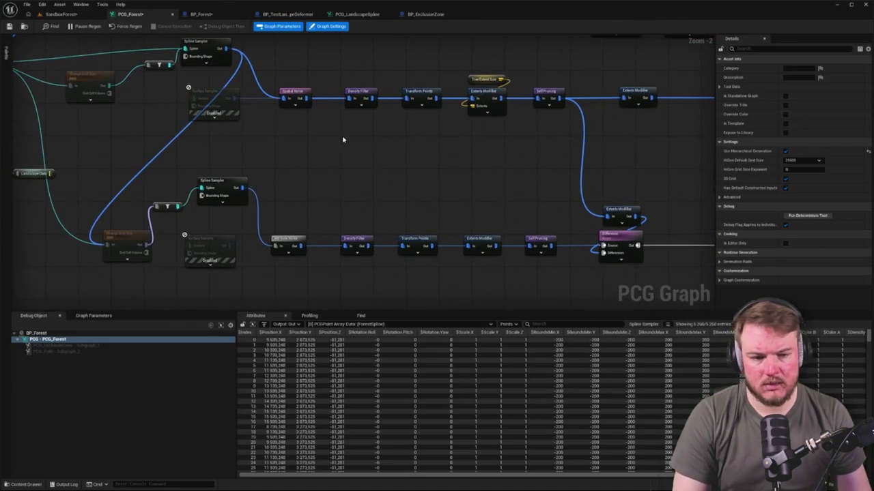
pyautogui.scroll(-4, 331, 176)
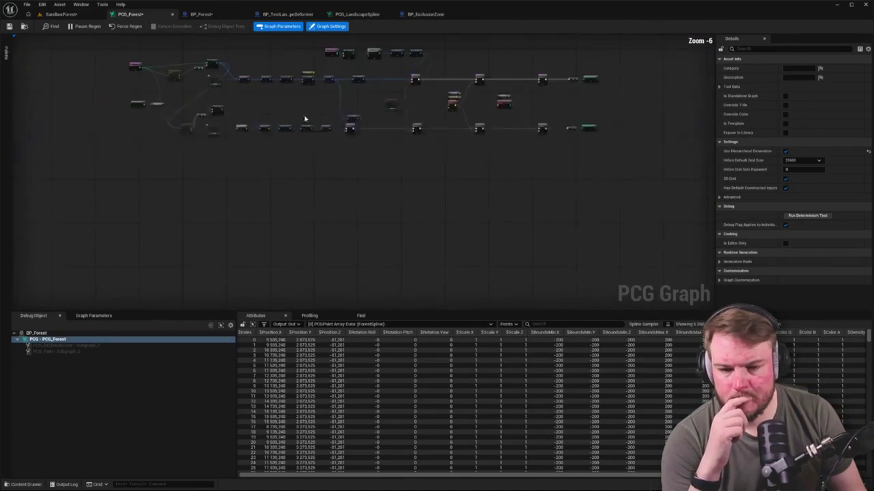
pyautogui.scroll(7, 444, 193)
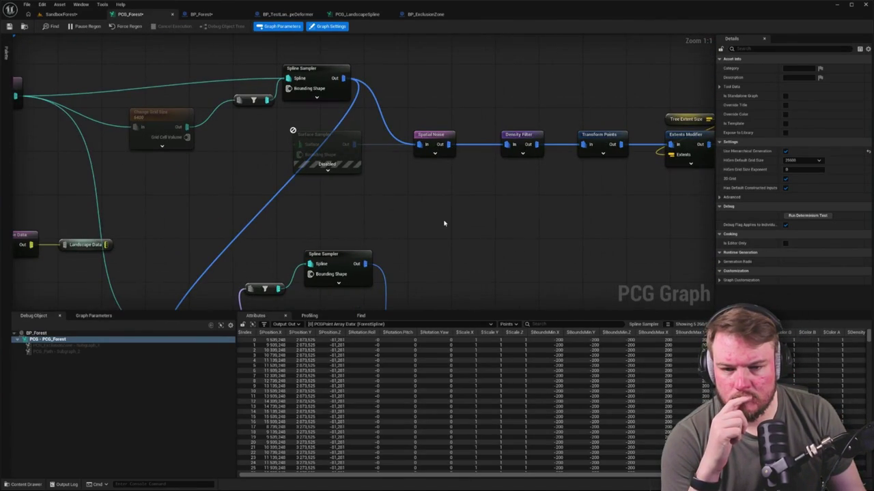
pyautogui.click(62, 13)
pyautogui.click(129, 15)
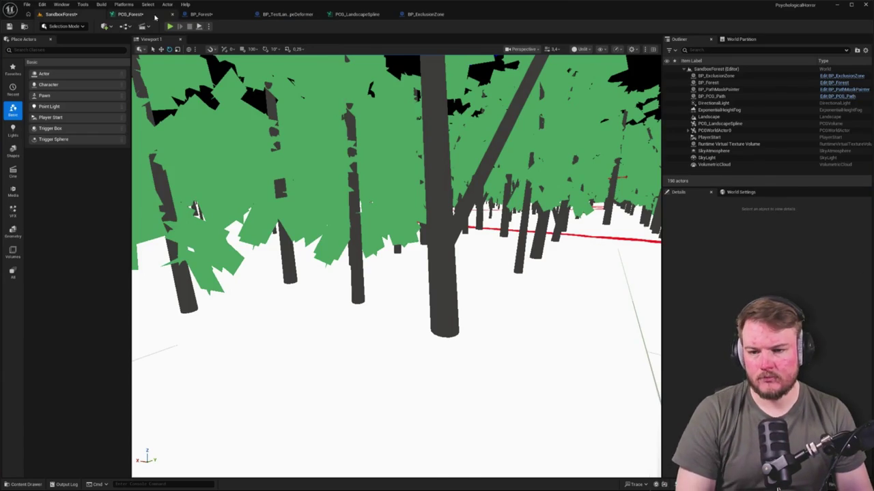
pyautogui.click(61, 13)
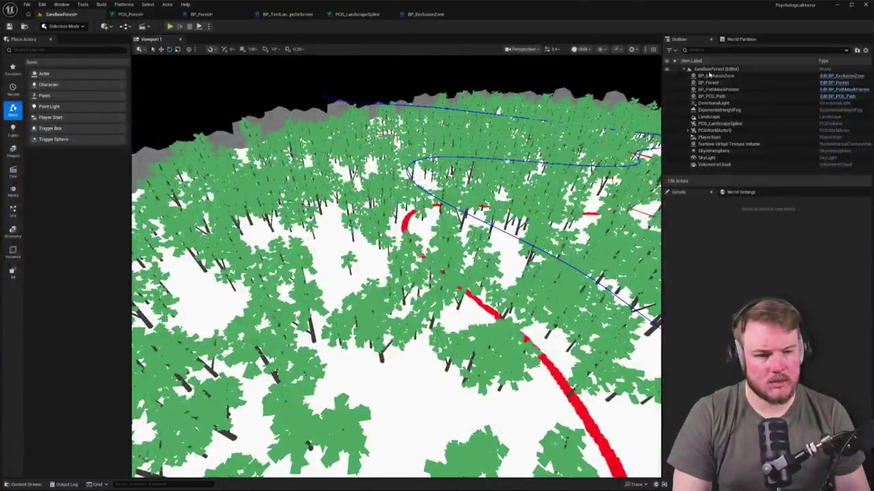
pyautogui.doubleClick(710, 83)
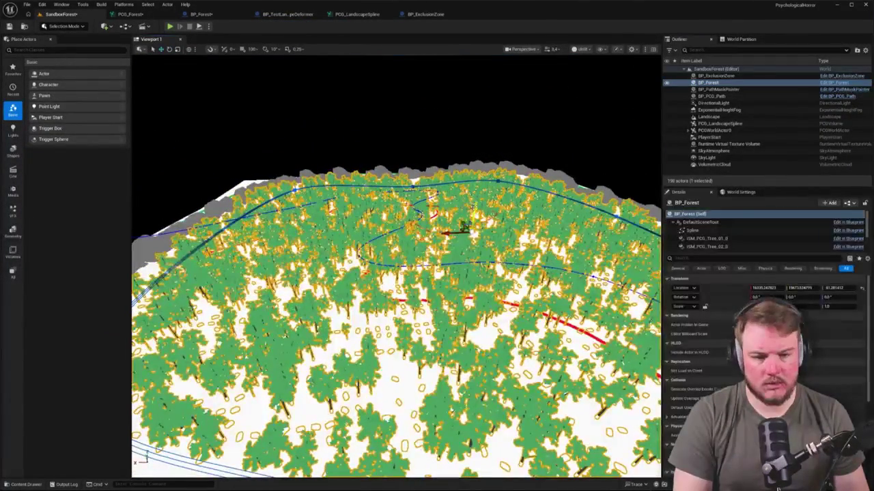
pyautogui.scroll(10, 396, 266)
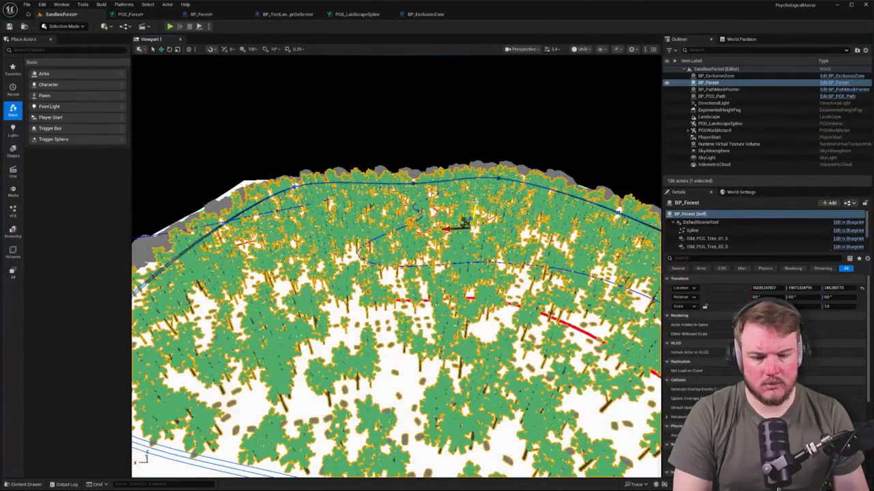
pyautogui.press('Escape')
pyautogui.scroll(10, 396, 266)
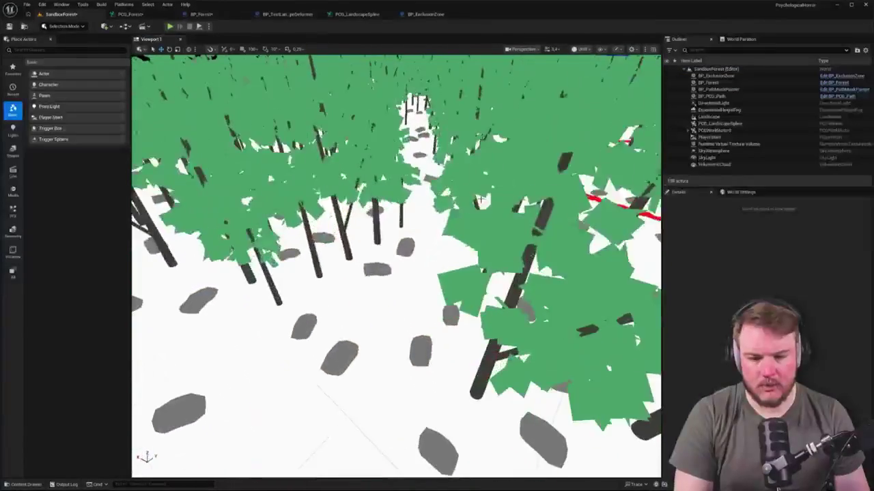
pyautogui.hotkey('alt', '4')
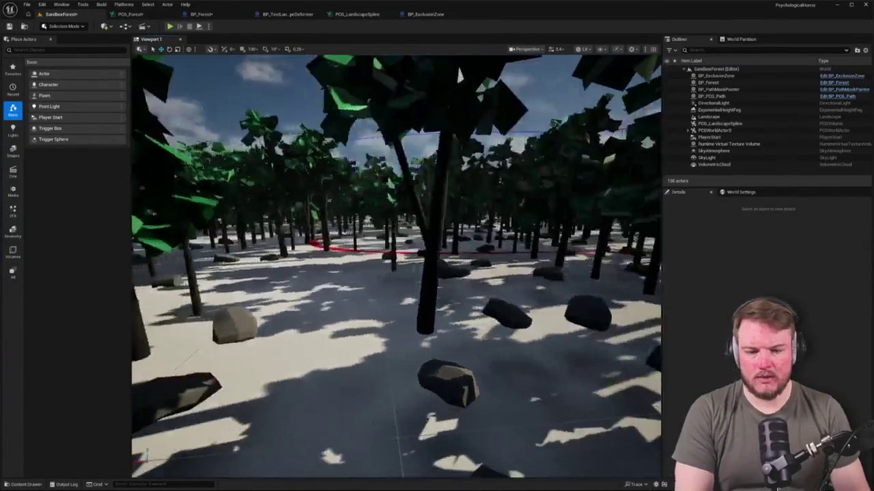
# Delete the disabled Surface Sampler nodes from the PCG_Forest graph.
pyautogui.click(130, 13)
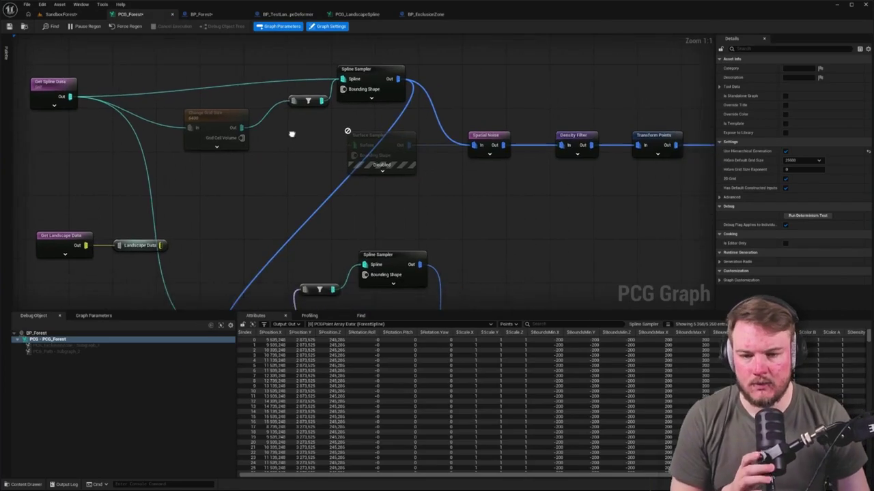
pyautogui.click(372, 162)
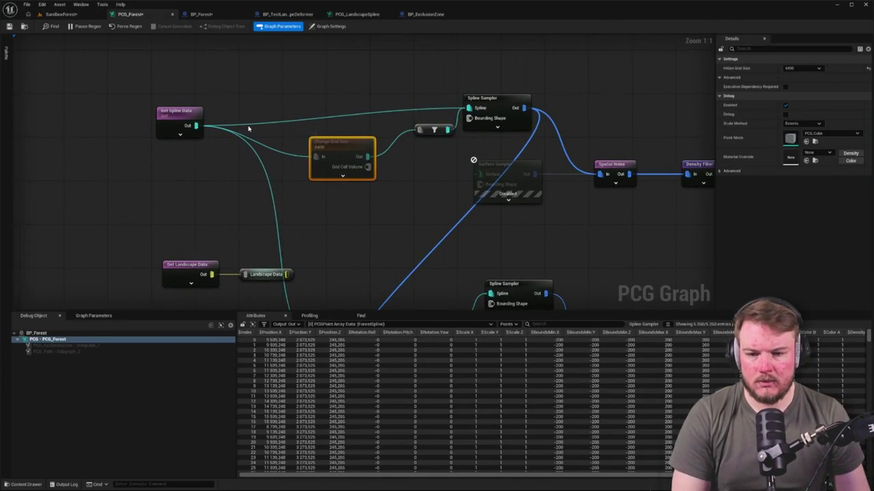
pyautogui.scroll(-3, 412, 120)
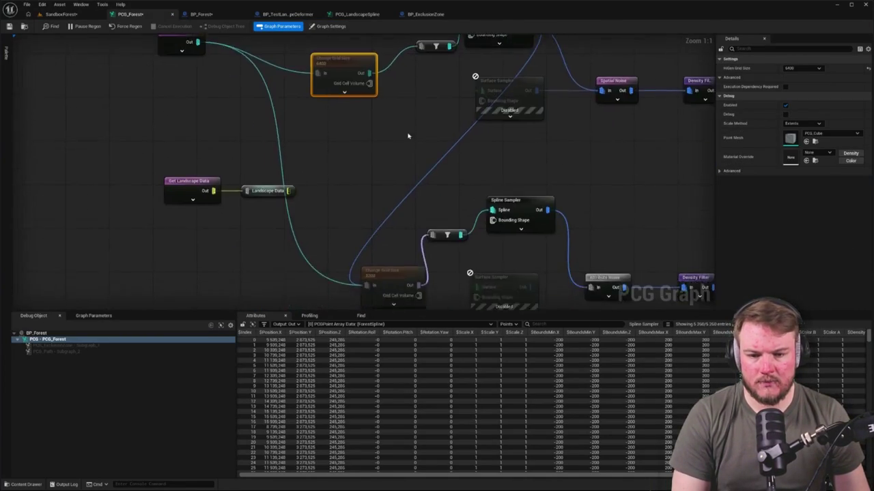
pyautogui.scroll(-2, 400, 145)
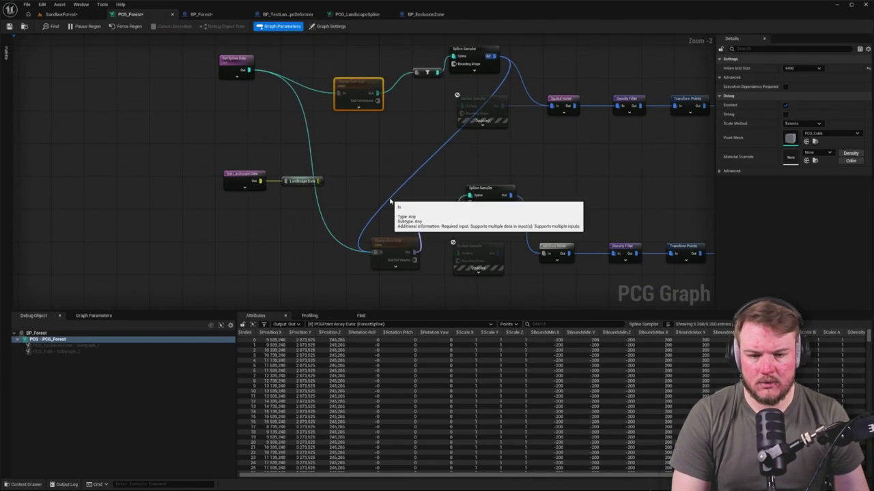
pyautogui.moveTo(396, 171); pyautogui.dragTo(312, 191)
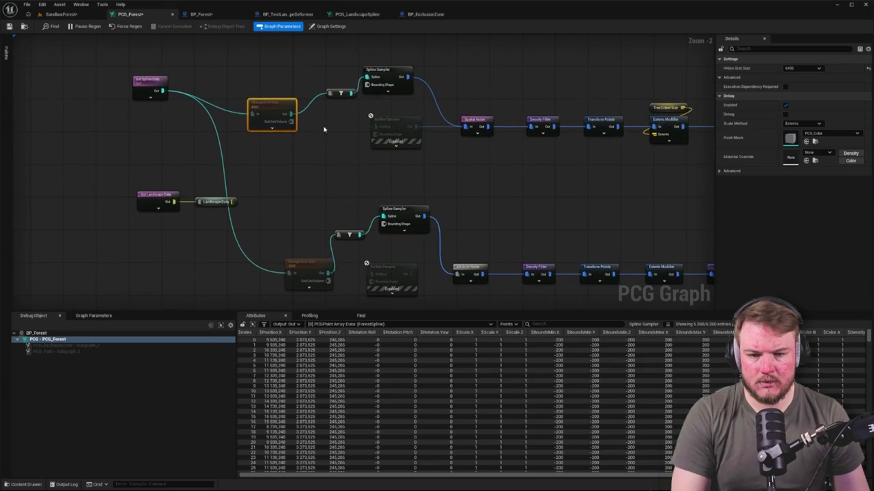
pyautogui.click(396, 133)
pyautogui.click(410, 184)
pyautogui.press('Delete')
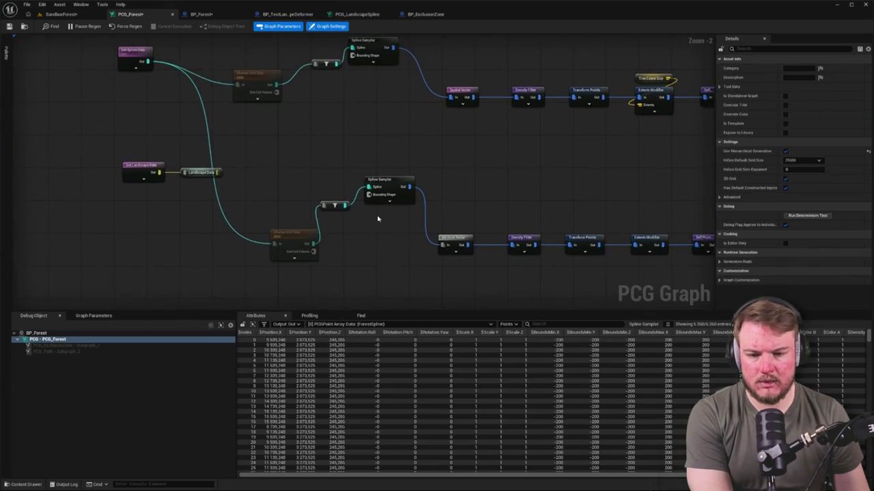
# Straighten the lower grid, filter and sampler nodes into one aligned row.
pyautogui.click(331, 225)
pyautogui.moveTo(275, 184); pyautogui.dragTo(400, 280)
pyautogui.press('q')
pyautogui.moveTo(389, 206); pyautogui.dragTo(388, 264)
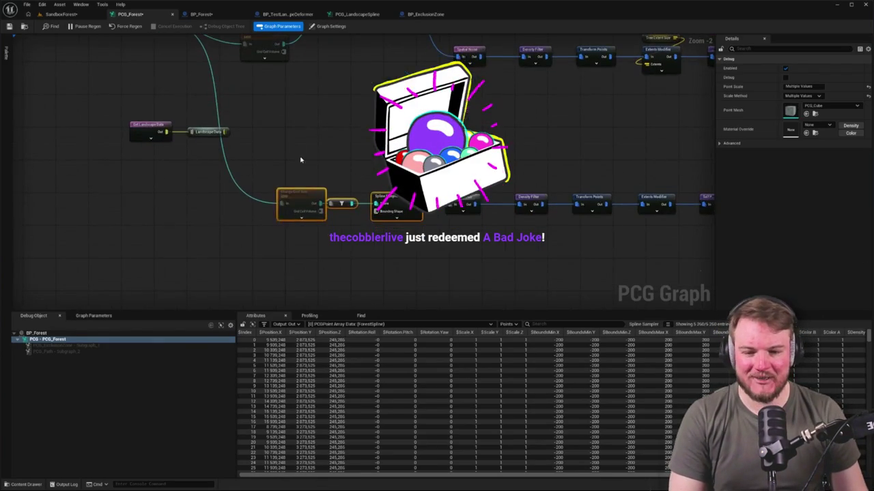
pyautogui.click(295, 197)
pyautogui.click(309, 175)
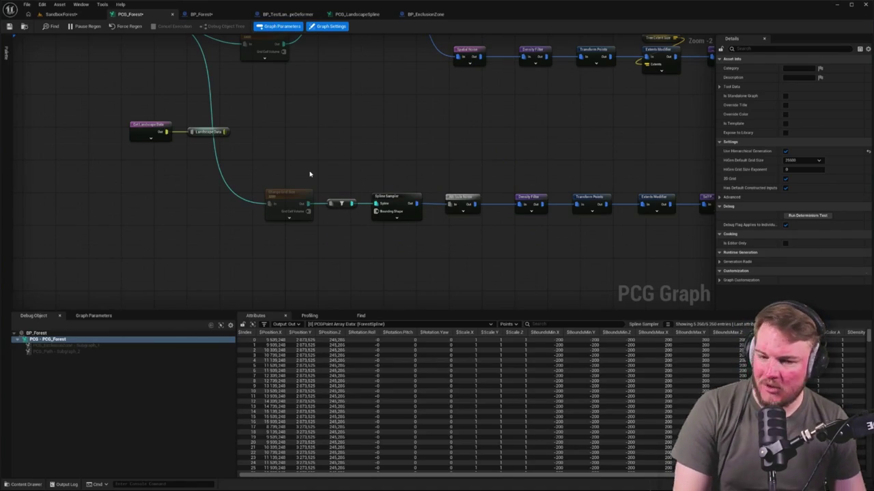
pyautogui.moveTo(328, 113); pyautogui.dragTo(448, 170)
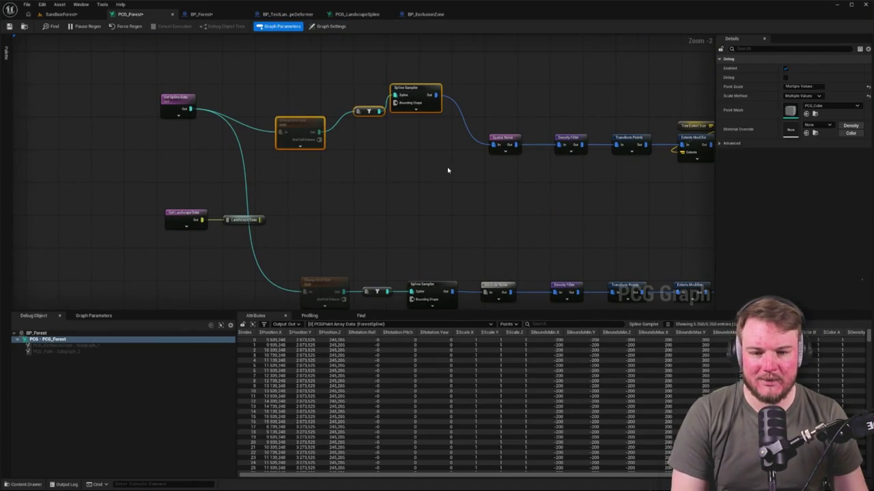
pyautogui.click(415, 144)
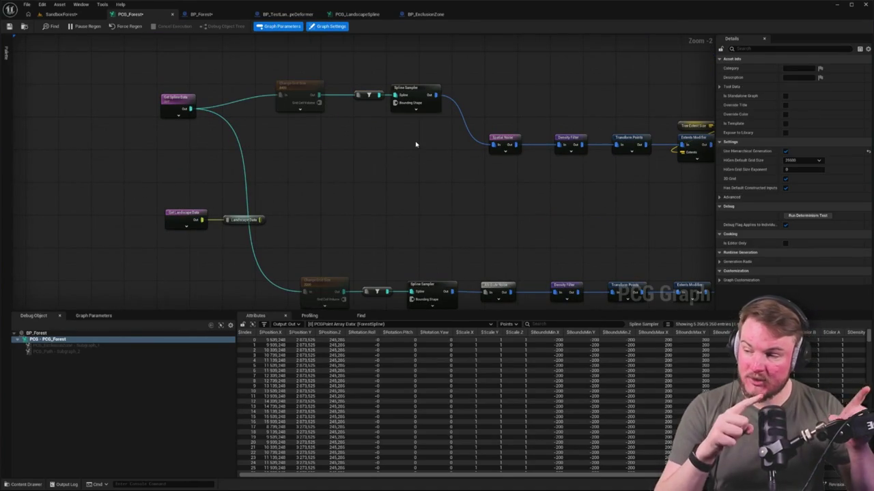
# Realign the upper Change Grid Size, filter and Spline Sampler nodes and both filter nodes.
pyautogui.scroll(1, 408, 133)
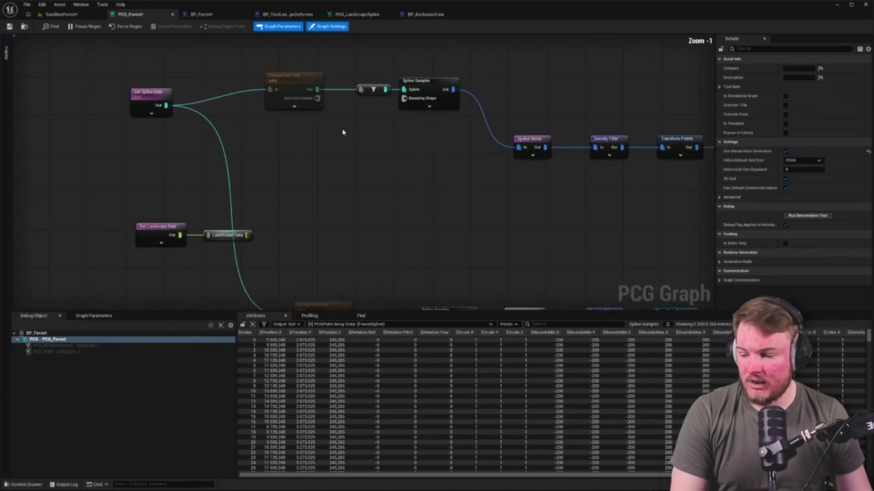
pyautogui.moveTo(249, 101); pyautogui.dragTo(264, 103)
pyautogui.moveTo(382, 125); pyautogui.dragTo(383, 122)
pyautogui.moveTo(393, 106); pyautogui.dragTo(407, 163)
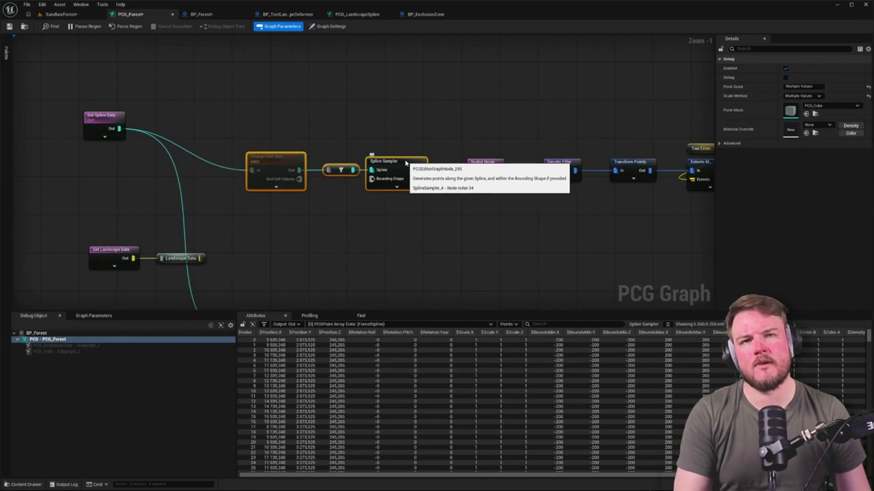
pyautogui.click(408, 108)
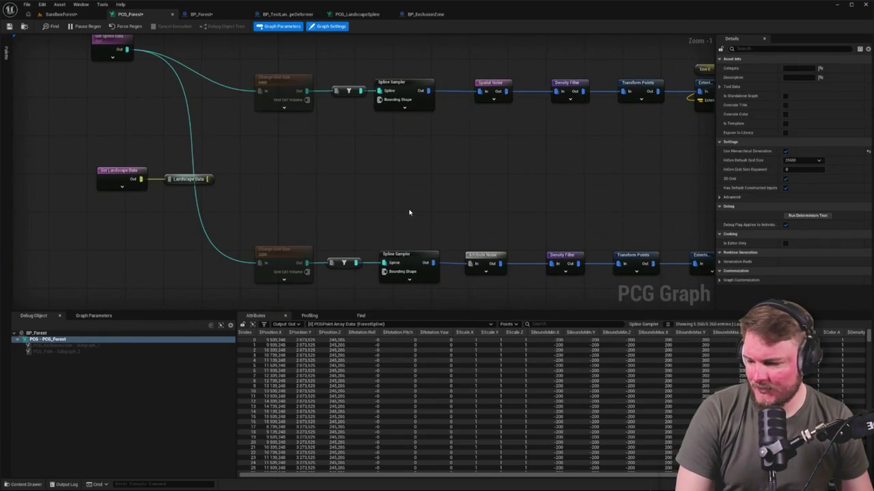
pyautogui.scroll(-2, 409, 191)
pyautogui.moveTo(355, 78); pyautogui.dragTo(379, 283)
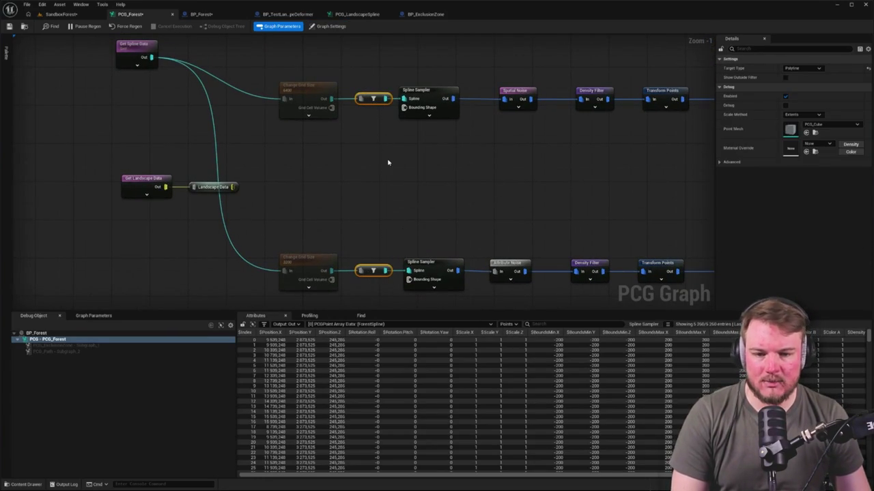
pyautogui.moveTo(370, 100); pyautogui.dragTo(365, 100)
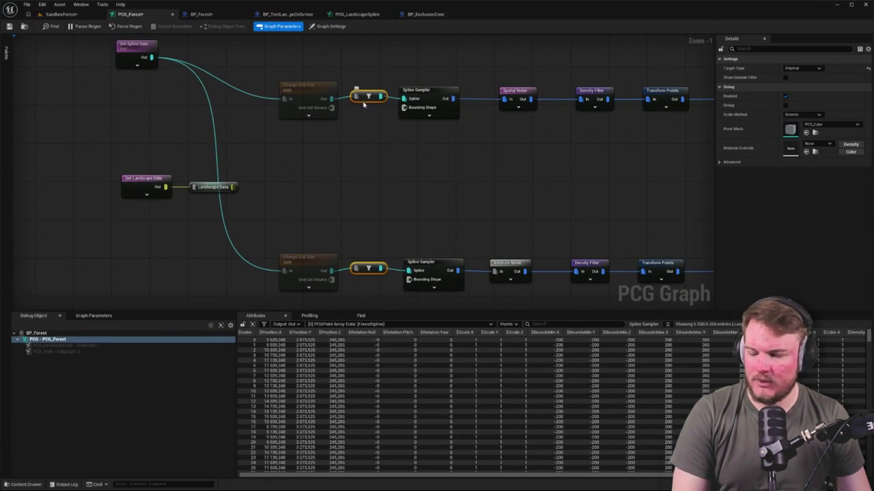
pyautogui.moveTo(276, 77); pyautogui.dragTo(416, 122)
pyautogui.keyDown('shift'); pyautogui.click(517, 101); pyautogui.keyUp('shift')
# Move the landscape data nodes left, place Get Spline Data between the branches, and save the graph.
pyautogui.moveTo(257, 185); pyautogui.dragTo(516, 250)
pyautogui.scroll(-1, 437, 185)
pyautogui.moveTo(196, 176)
pyautogui.mouseDown()
pyautogui.moveTo(265, 232)
pyautogui.moveTo(149, 210)
pyautogui.mouseUp()
pyautogui.moveTo(206, 77)
pyautogui.mouseDown()
pyautogui.moveTo(220, 161)
pyautogui.moveTo(253, 207)
pyautogui.mouseUp()
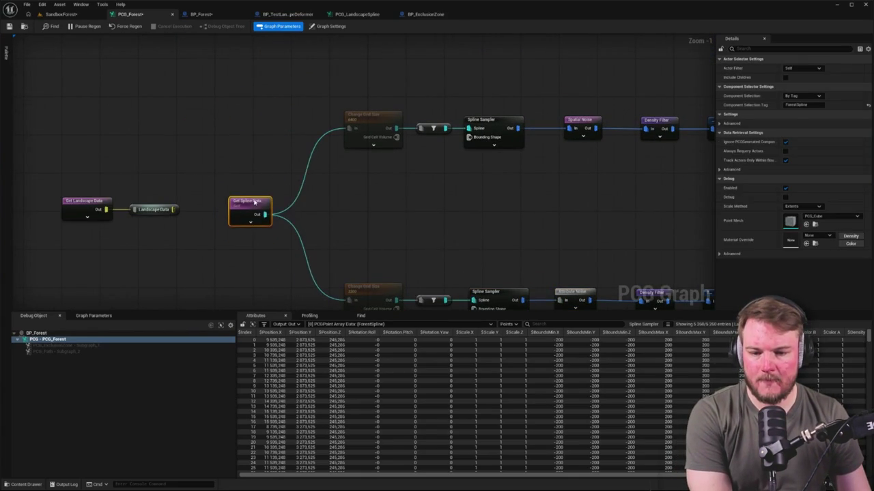
pyautogui.scroll(-5, 430, 151)
pyautogui.scroll(1, 430, 150)
pyautogui.scroll(2, 430, 150)
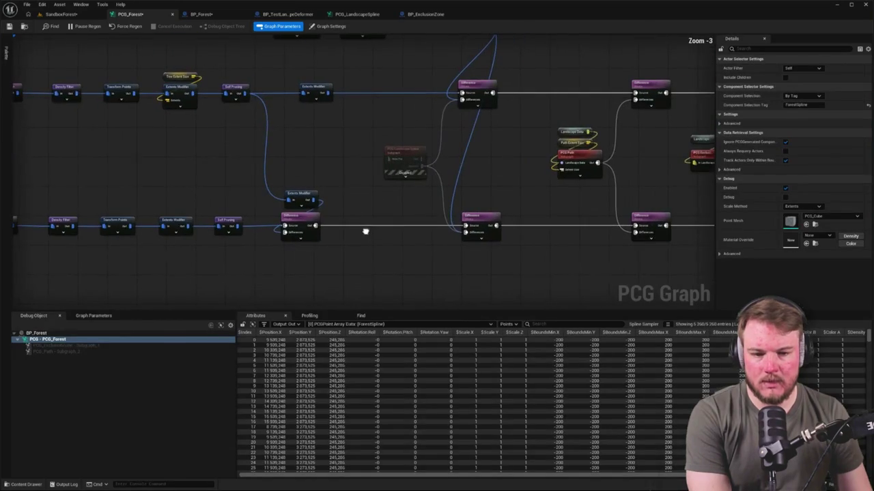
pyautogui.click(408, 193)
pyautogui.scroll(3, 409, 190)
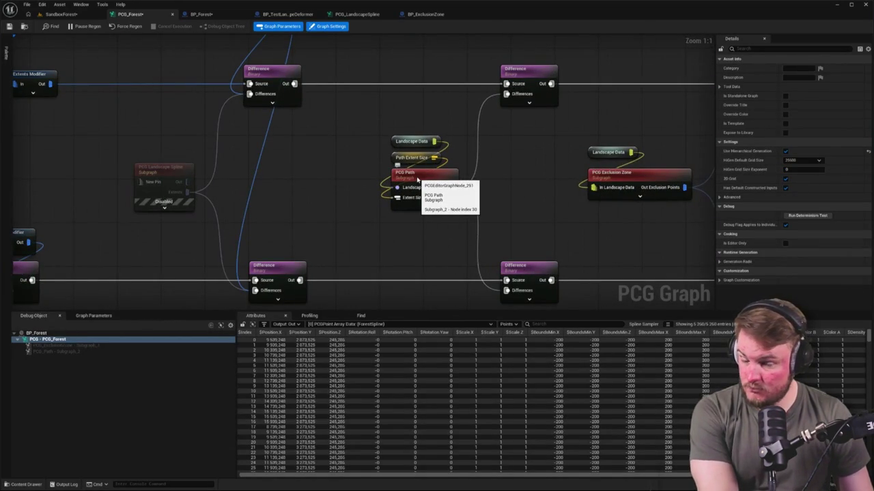
pyautogui.scroll(-8, 417, 179)
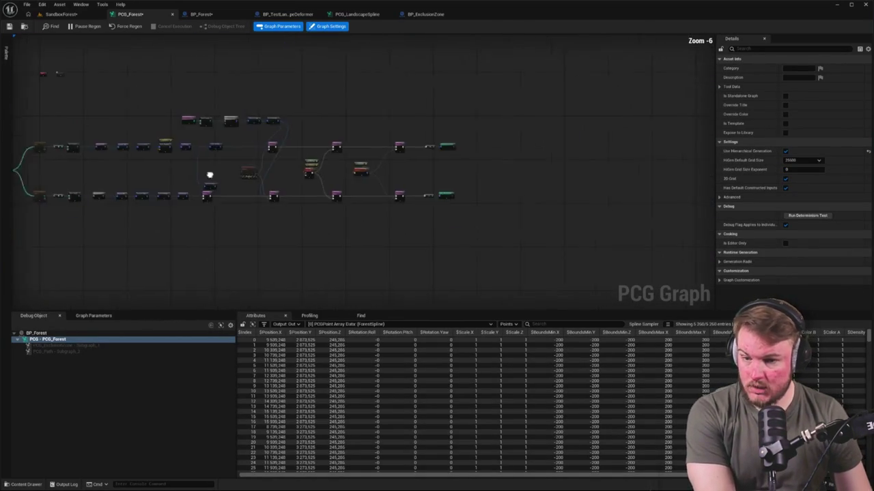
pyautogui.scroll(5, 205, 160)
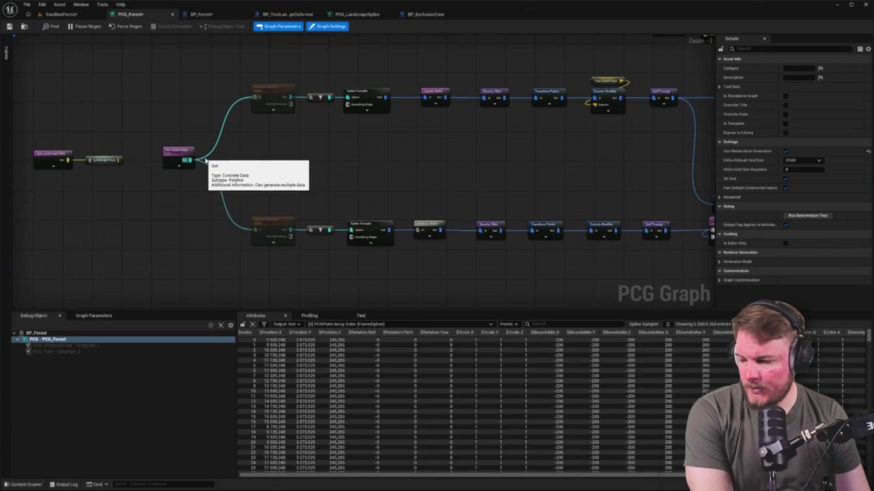
pyautogui.moveTo(292, 161); pyautogui.dragTo(277, 165)
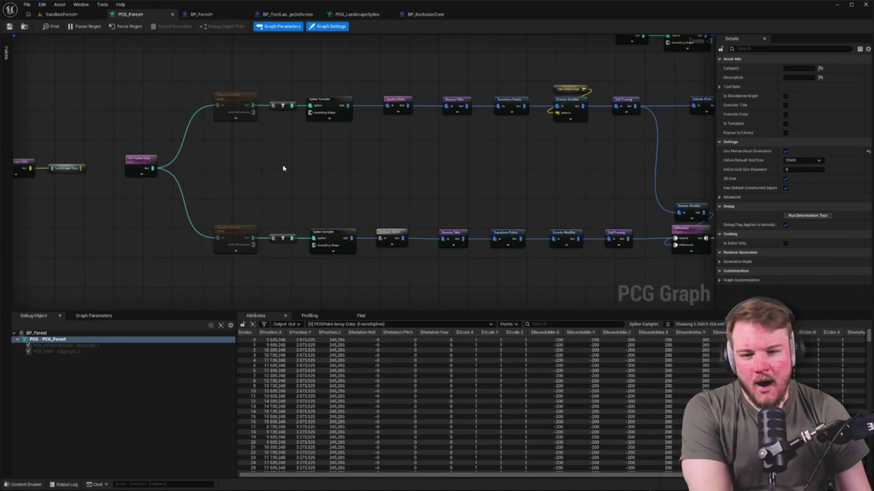
pyautogui.hotkey('ctrl', 's')
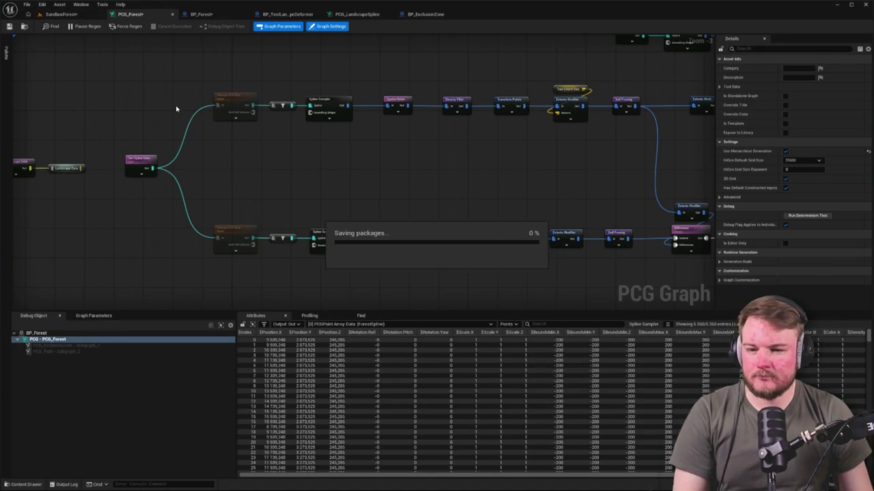
# Look over the forest level, then nudge Get Spline Data slightly right in PCG_Forest.
pyautogui.click(61, 13)
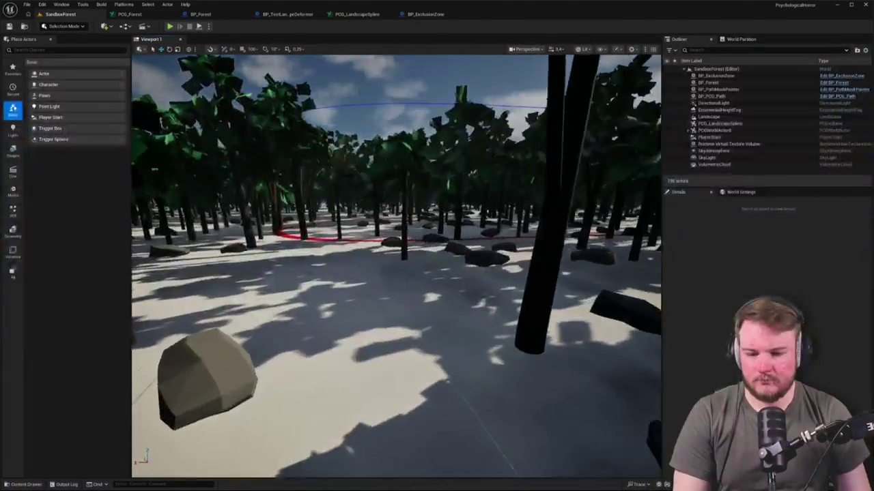
pyautogui.moveTo(396, 266)
pyautogui.mouseDown()
pyautogui.moveTo(382, 273)
pyautogui.moveTo(415, 267)
pyautogui.mouseUp()
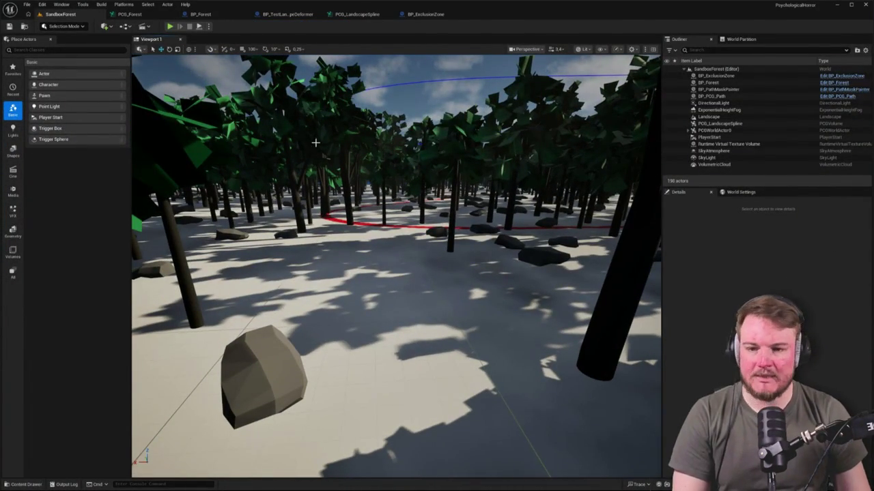
pyautogui.click(140, 17)
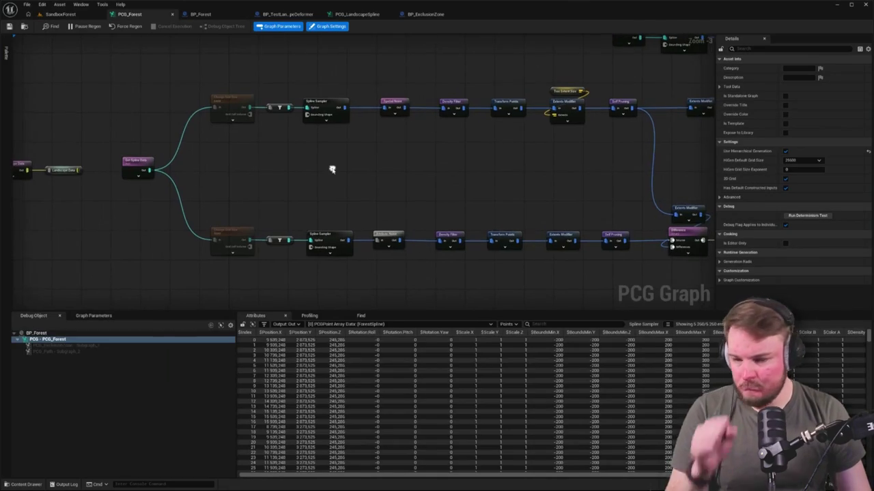
pyautogui.scroll(2, 335, 174)
pyautogui.moveTo(272, 163); pyautogui.dragTo(285, 160)
pyautogui.moveTo(486, 174); pyautogui.dragTo(357, 176)
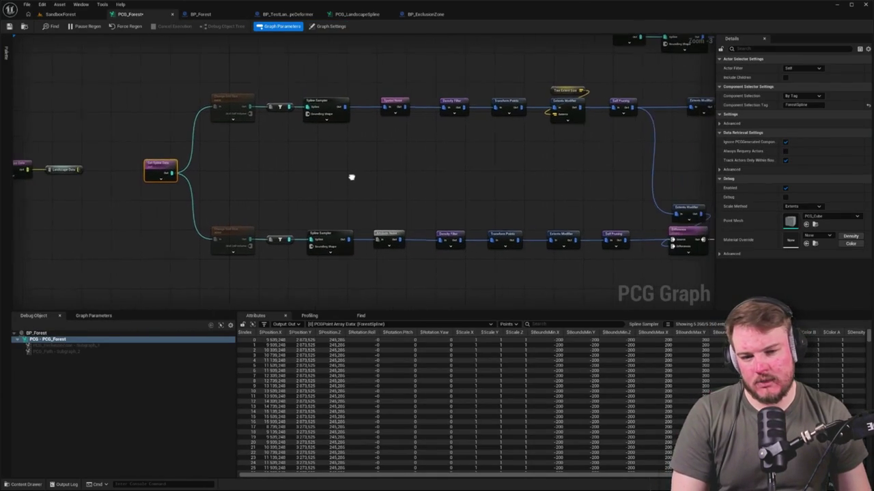
pyautogui.click(398, 159)
# Select the left-hand PCG_Forest nodes and move them further left.
pyautogui.scroll(1, 397, 159)
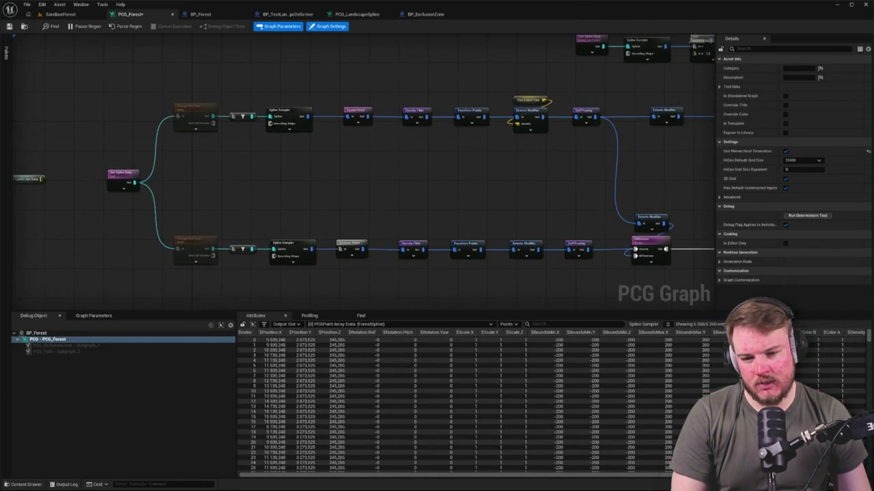
pyautogui.scroll(-2, 136, 92)
pyautogui.scroll(1, 160, 114)
pyautogui.moveTo(108, 83); pyautogui.dragTo(448, 269)
pyautogui.moveTo(439, 98); pyautogui.dragTo(318, 98)
pyautogui.click(392, 140)
# Add an unconnected Projection node (searched as 'pro') and return to SandboxForest.
pyautogui.rightClick(392, 140)
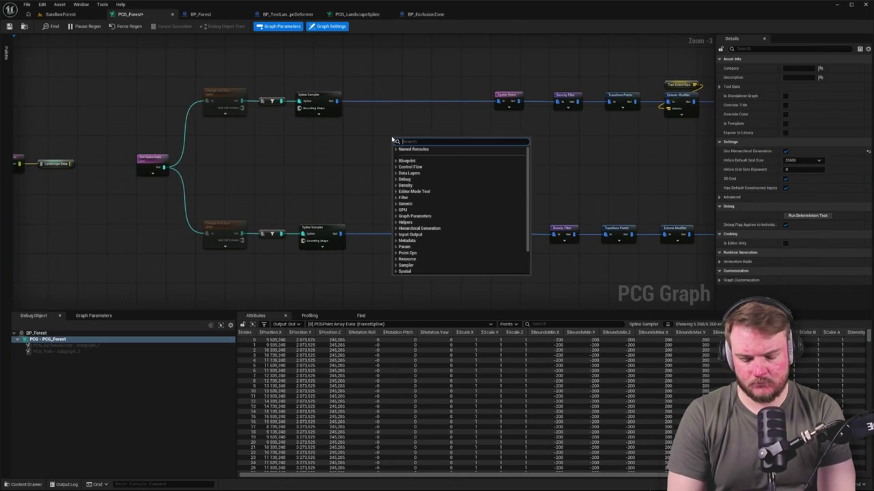
pyautogui.write('pro')
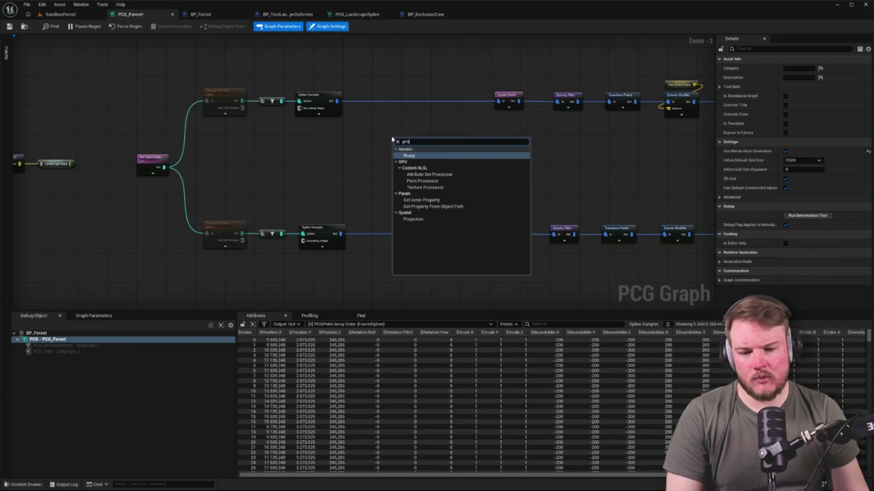
pyautogui.click(413, 219)
pyautogui.moveTo(421, 160); pyautogui.dragTo(420, 172)
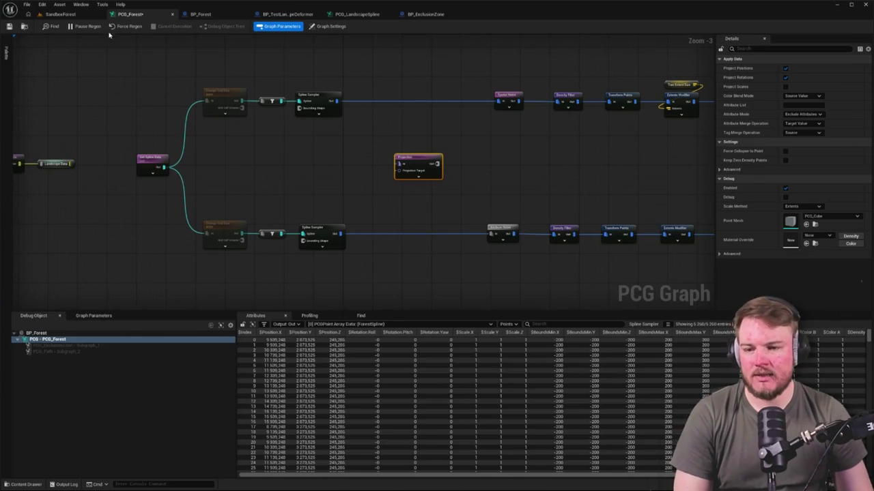
pyautogui.click(60, 14)
pyautogui.scroll(-10, 396, 266)
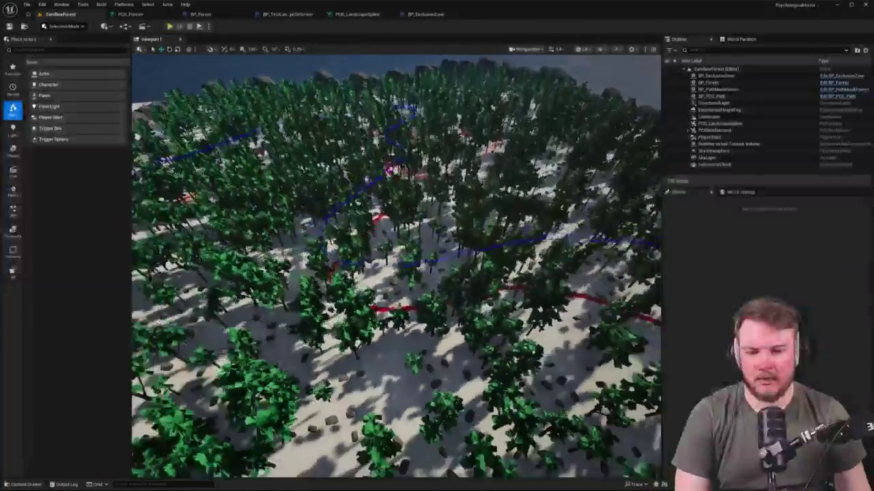
pyautogui.scroll(10, 396, 266)
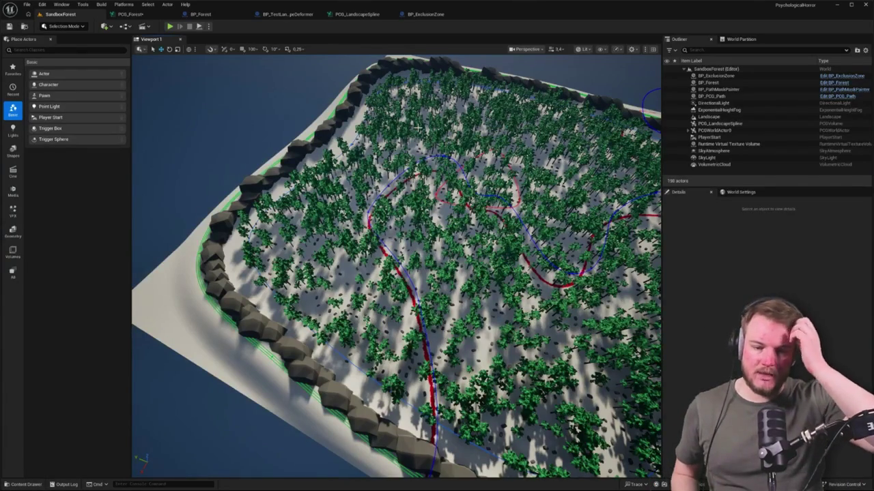
pyautogui.scroll(-2, 306, 95)
pyautogui.moveTo(395, 266); pyautogui.dragTo(341, 272)
pyautogui.moveTo(334, 178); pyautogui.dragTo(307, 173)
pyautogui.moveTo(396, 237); pyautogui.dragTo(396, 205)
pyautogui.moveTo(431, 234); pyautogui.dragTo(430, 234)
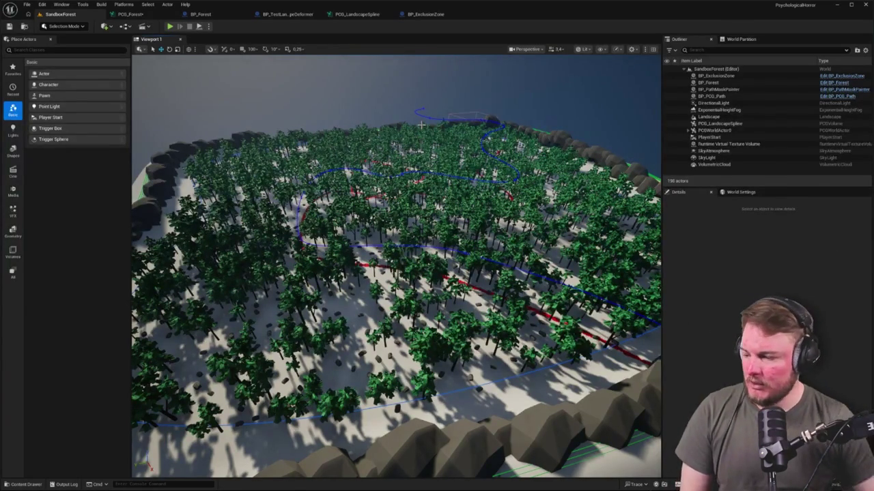
pyautogui.moveTo(442, 201)
pyautogui.mouseDown()
pyautogui.moveTo(471, 208)
pyautogui.moveTo(232, 72)
pyautogui.mouseUp()
# Place the Projection node on the upper Spline Sampler branch of PCG_Forest.
pyautogui.click(130, 14)
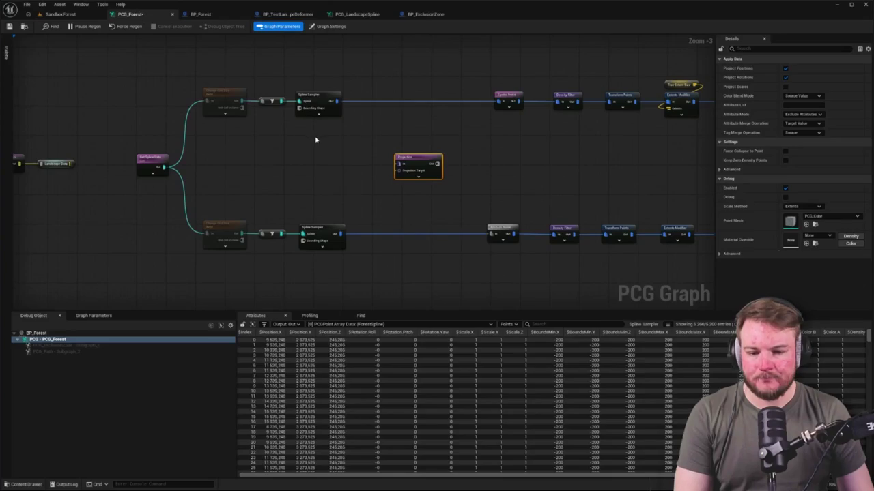
pyautogui.scroll(1, 218, 175)
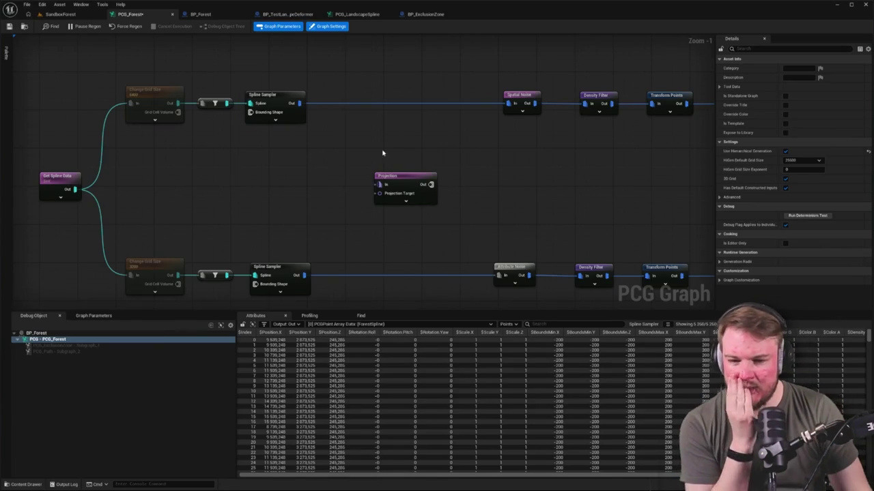
pyautogui.moveTo(408, 163)
pyautogui.mouseDown()
pyautogui.moveTo(296, 132)
pyautogui.moveTo(324, 89)
pyautogui.mouseUp()
pyautogui.moveTo(150, 63); pyautogui.dragTo(341, 152)
pyautogui.moveTo(156, 205); pyautogui.dragTo(314, 304)
pyautogui.moveTo(277, 182)
pyautogui.mouseDown()
pyautogui.moveTo(369, 170)
pyautogui.moveTo(354, 179)
pyautogui.mouseUp()
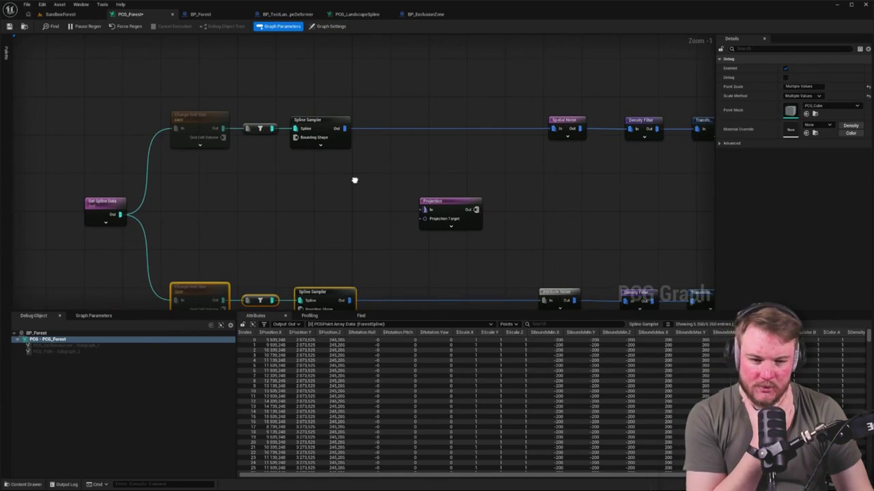
pyautogui.moveTo(455, 205)
pyautogui.mouseDown()
pyautogui.moveTo(451, 133)
pyautogui.moveTo(452, 151)
pyautogui.moveTo(431, 165)
pyautogui.mouseUp()
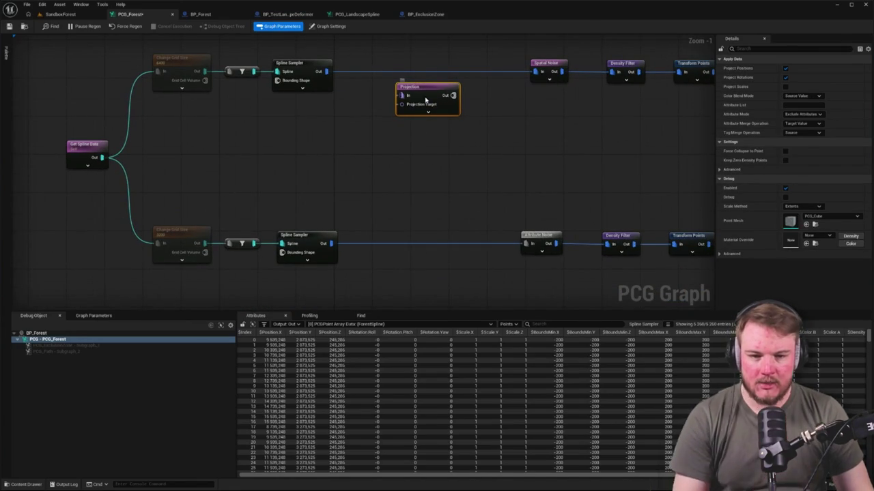
# Duplicate Projection for the lower branch and route both Spline Samplers through Projection into their noise nodes.
pyautogui.hotkey('ctrl', 'c')
pyautogui.hotkey('ctrl', 'v')
pyautogui.moveTo(439, 212); pyautogui.dragTo(421, 203)
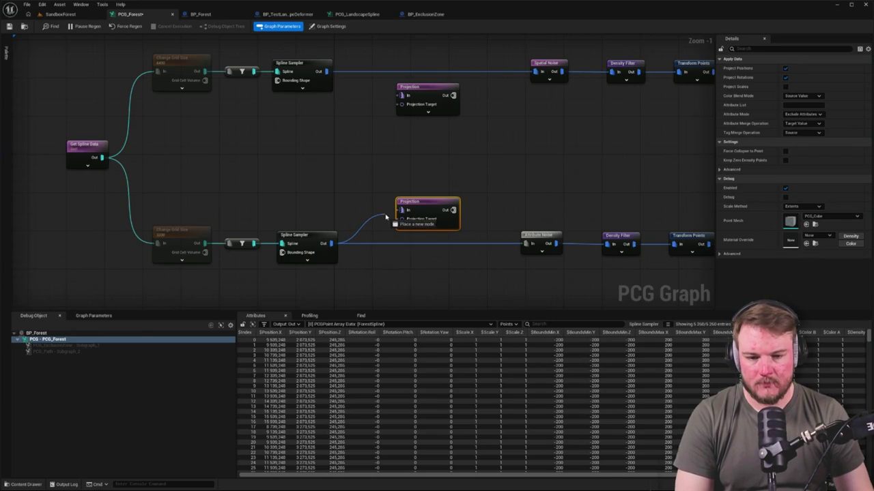
pyautogui.moveTo(400, 209); pyautogui.dragTo(399, 95)
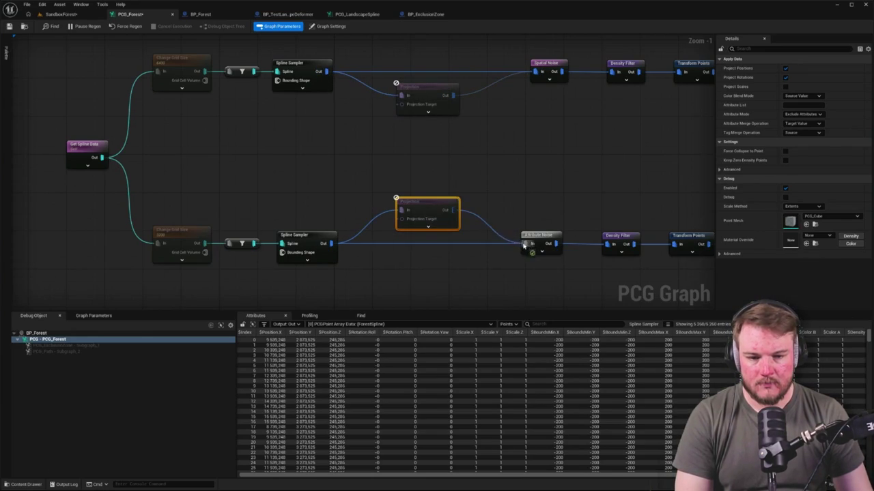
pyautogui.click(474, 142)
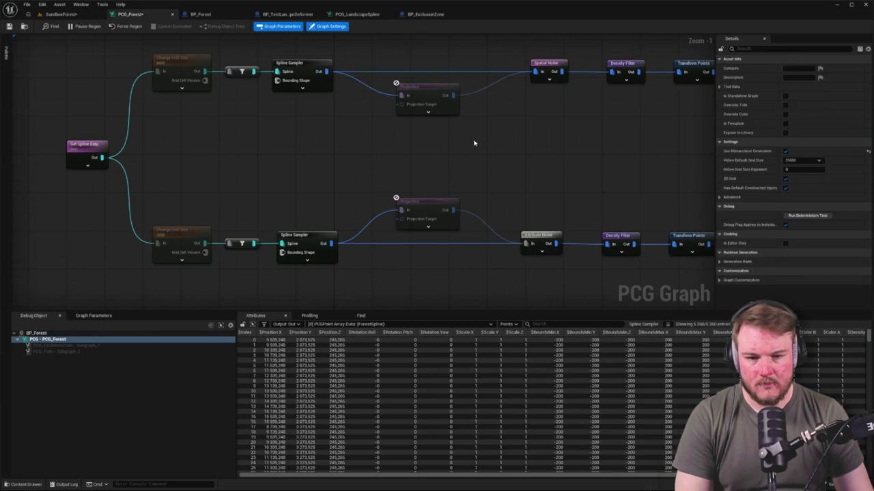
pyautogui.keyDown('alt'); pyautogui.click(474, 245); pyautogui.keyUp('alt')
pyautogui.keyDown('alt'); pyautogui.click(450, 74); pyautogui.keyUp('alt')
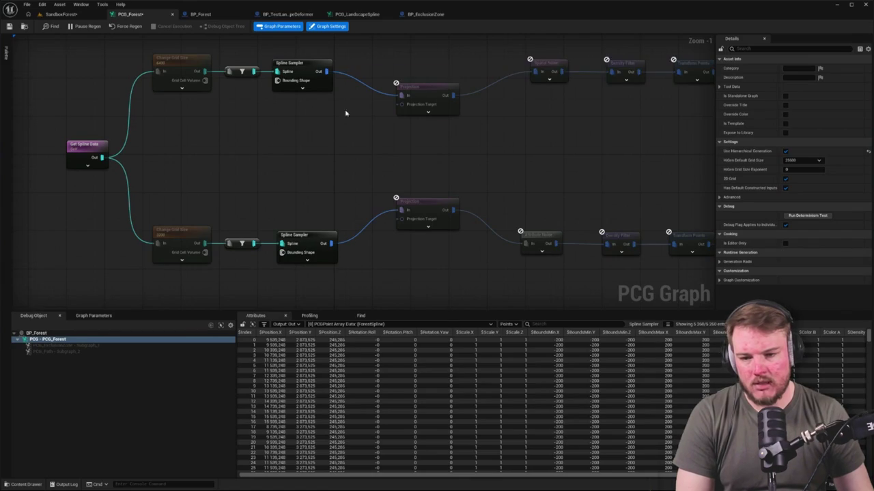
# Feed Landscape Data into the Projection Target, align the nodes, and view the SandboxForest level.
pyautogui.moveTo(226, 140); pyautogui.dragTo(351, 146)
pyautogui.moveTo(34, 157)
pyautogui.mouseDown()
pyautogui.moveTo(445, 165)
pyautogui.moveTo(391, 171)
pyautogui.mouseUp()
pyautogui.moveTo(427, 127); pyautogui.dragTo(438, 110)
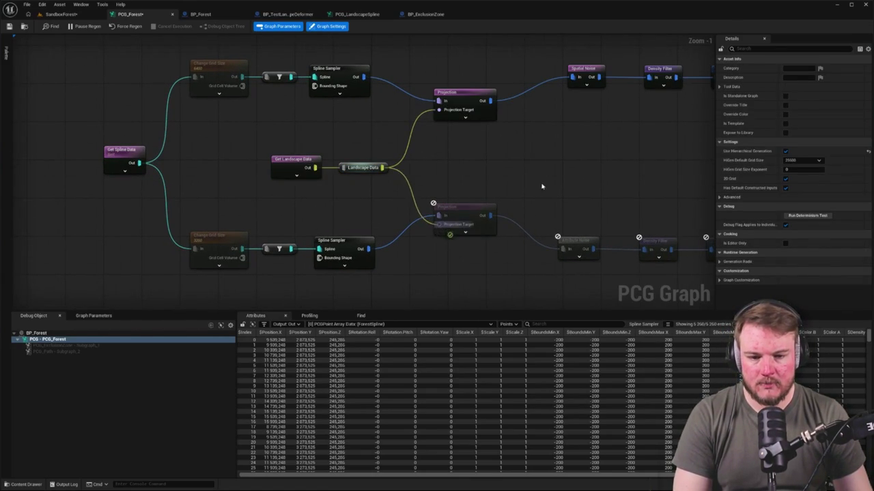
pyautogui.moveTo(460, 213)
pyautogui.mouseDown()
pyautogui.moveTo(464, 253)
pyautogui.moveTo(480, 240)
pyautogui.mouseUp()
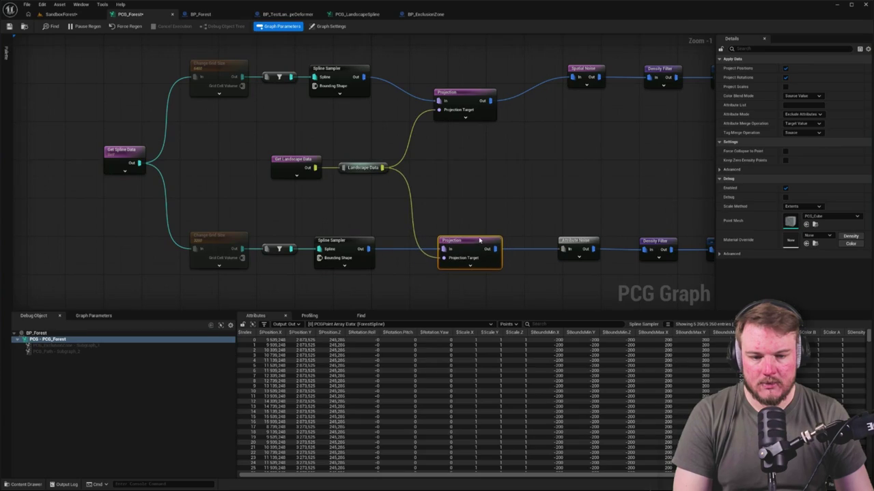
pyautogui.moveTo(335, 51); pyautogui.dragTo(583, 112)
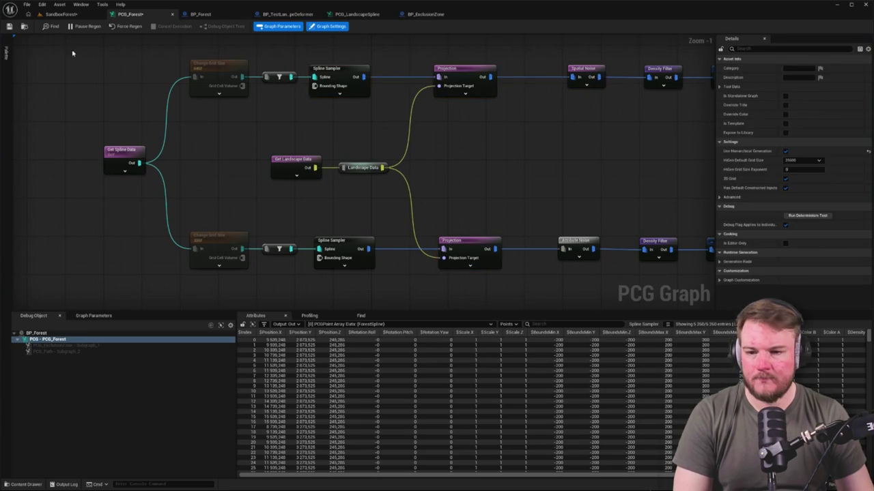
pyautogui.click(55, 14)
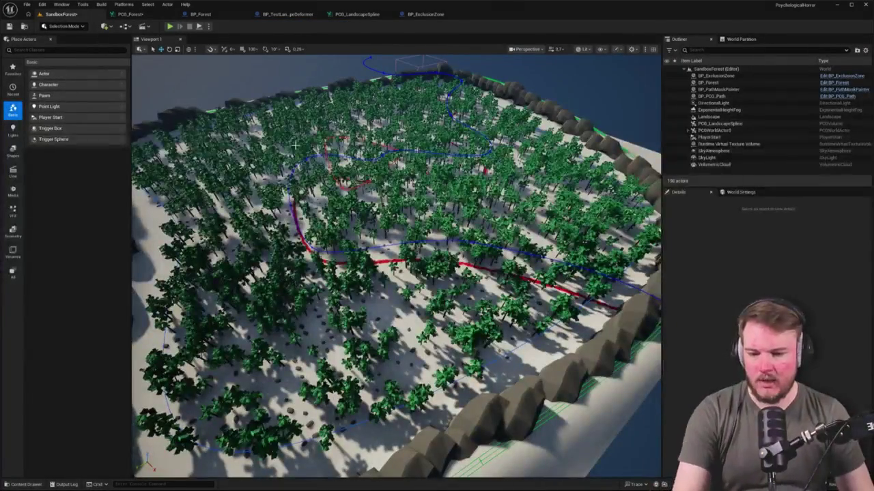
# Fly the camera down through the trees and along the red path, then reopen PCG_Forest.
pyautogui.press('w')
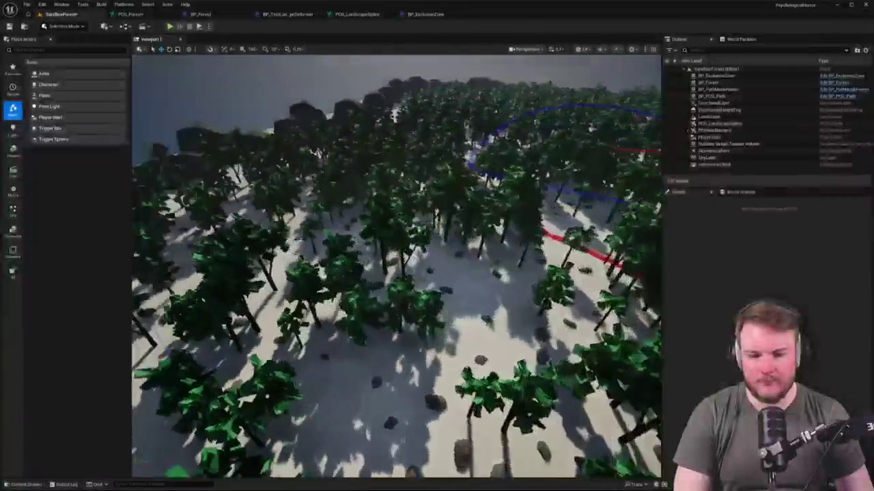
pyautogui.press('w')
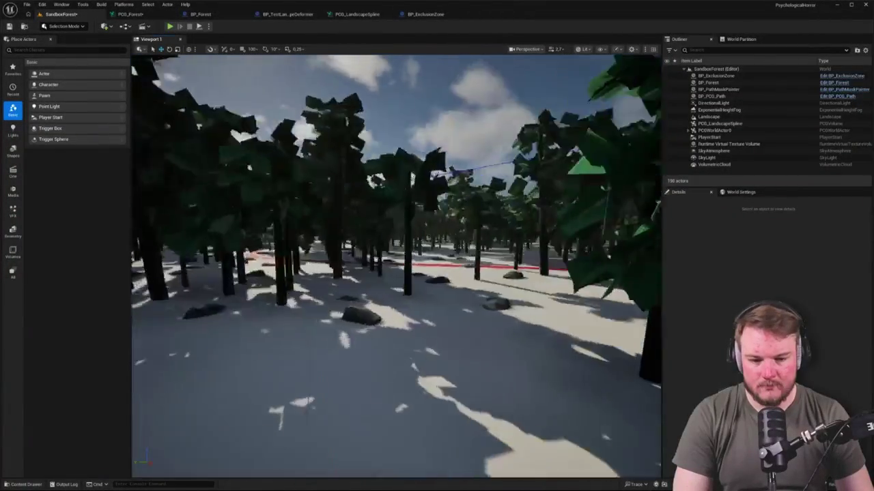
pyautogui.press('w')
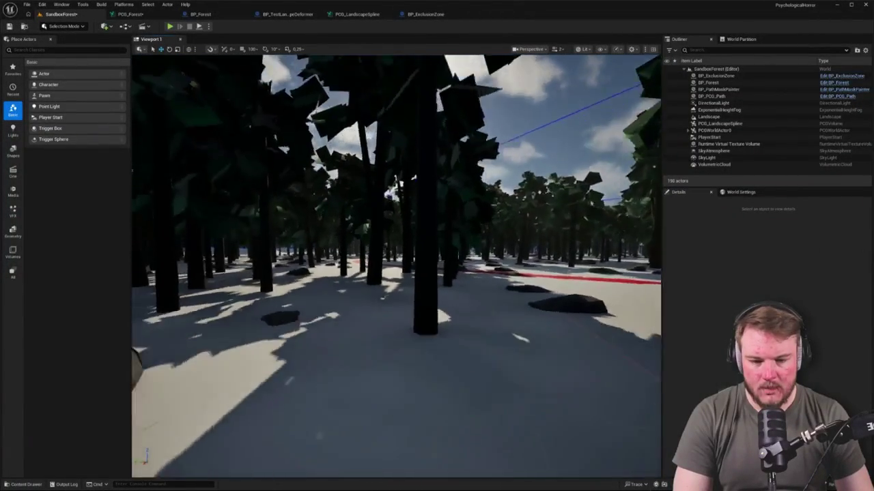
pyautogui.press('w')
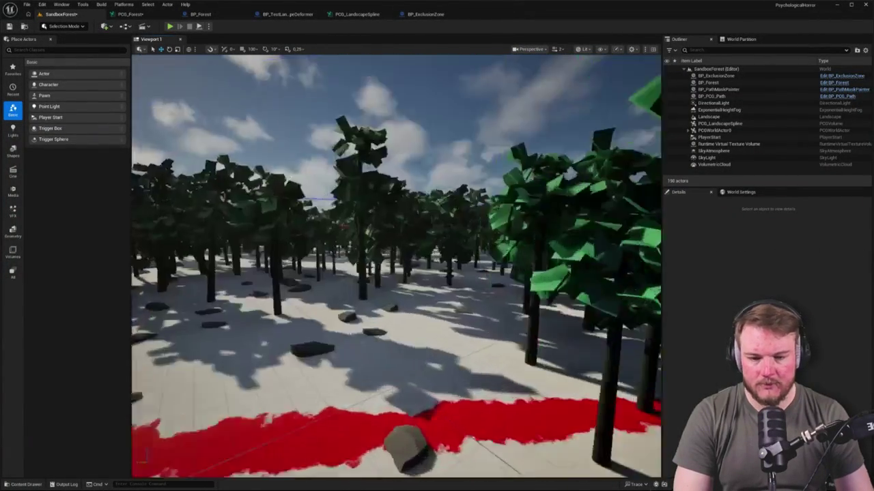
pyautogui.press('w')
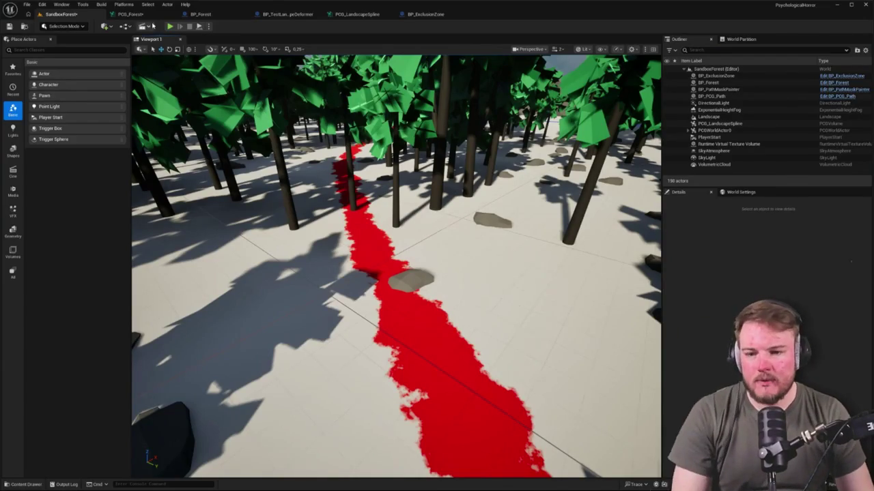
pyautogui.click(129, 13)
pyautogui.moveTo(431, 152); pyautogui.dragTo(338, 159)
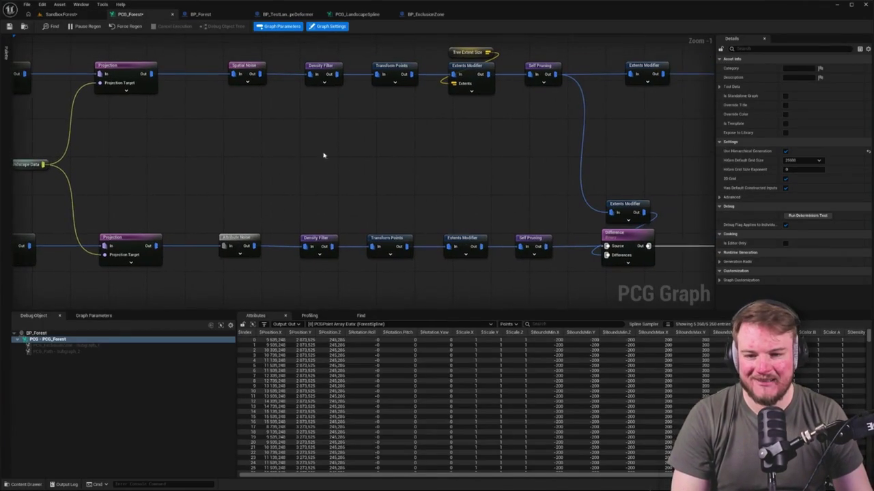
# Shift the noise, Density Filter, Transform Points and Extents Modifier node pairs left to close gaps.
pyautogui.moveTo(198, 73)
pyautogui.mouseDown()
pyautogui.moveTo(249, 283)
pyautogui.moveTo(268, 248)
pyautogui.mouseUp()
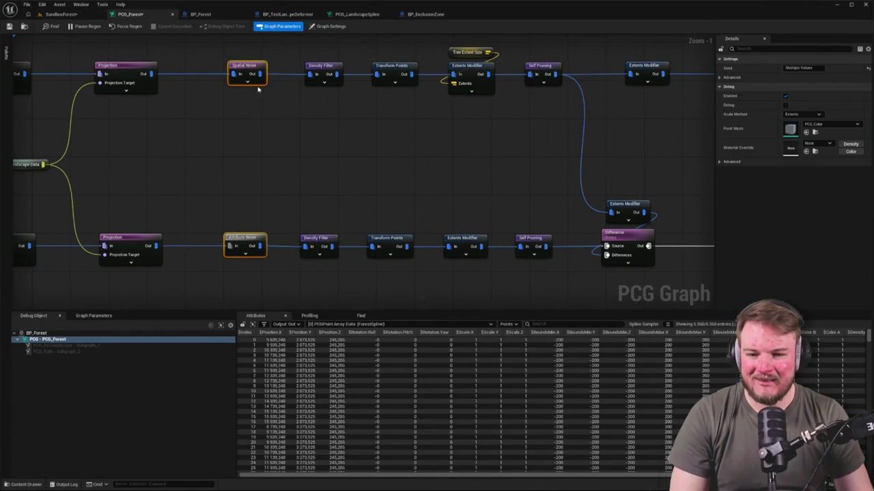
pyautogui.moveTo(238, 74); pyautogui.dragTo(219, 74)
pyautogui.moveTo(298, 60); pyautogui.dragTo(347, 267)
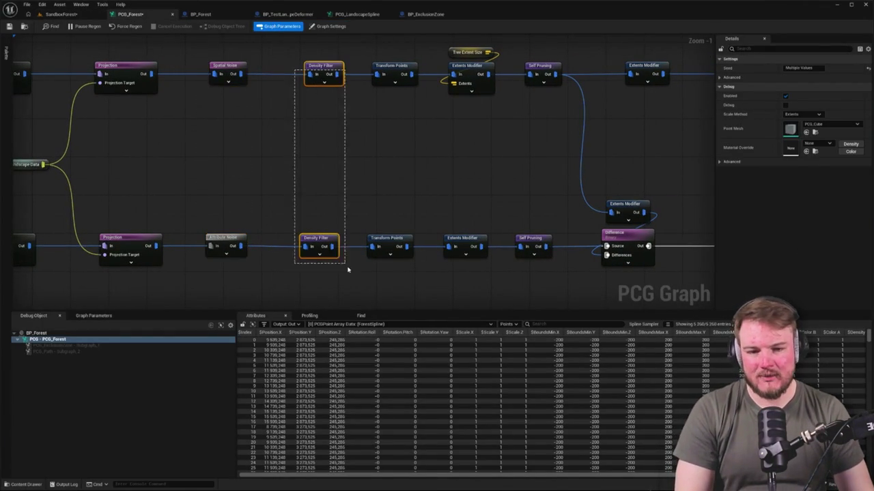
pyautogui.moveTo(362, 64); pyautogui.dragTo(416, 267)
pyautogui.moveTo(474, 198); pyautogui.dragTo(352, 86)
pyautogui.moveTo(346, 53); pyautogui.dragTo(402, 265)
pyautogui.moveTo(463, 202); pyautogui.dragTo(368, 202)
pyautogui.click(353, 73)
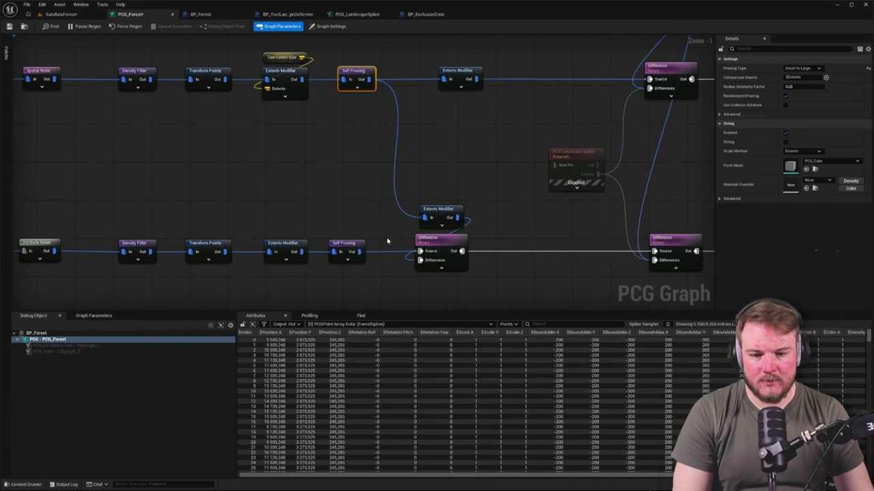
pyautogui.keyDown('shift'); pyautogui.click(344, 244); pyautogui.keyUp('shift')
# Re-enable the PCG Landscape Spline subgraph node and switch back to the SandboxForest level.
pyautogui.moveTo(428, 155)
pyautogui.mouseDown()
pyautogui.moveTo(267, 158)
pyautogui.moveTo(308, 243)
pyautogui.mouseUp()
pyautogui.moveTo(363, 240); pyautogui.dragTo(342, 242)
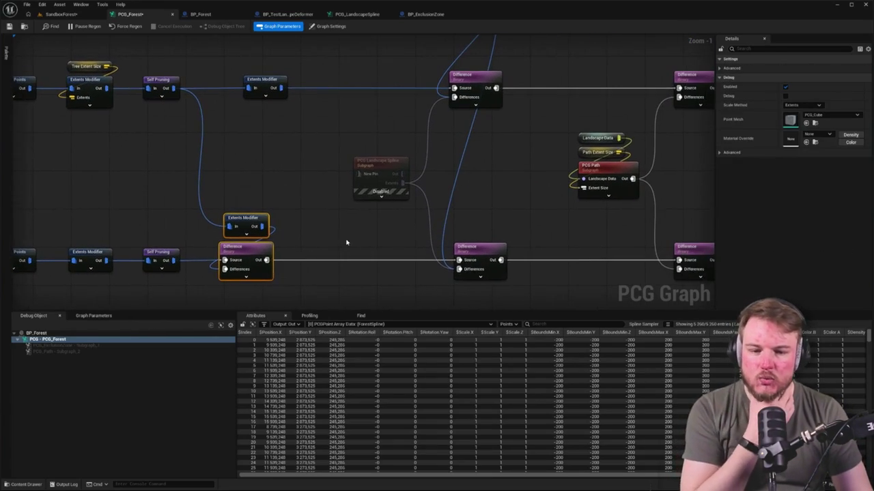
pyautogui.click(383, 165)
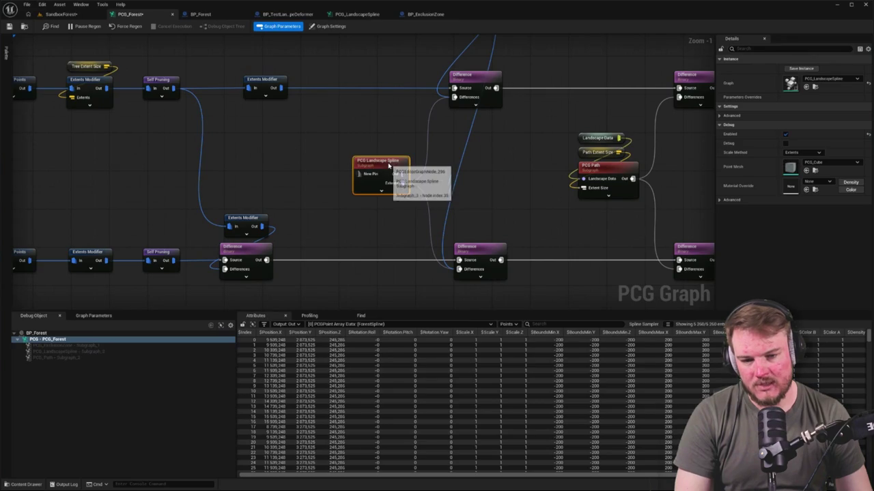
pyautogui.hotkey('ctrl', 'z')
pyautogui.moveTo(395, 143); pyautogui.dragTo(284, 139)
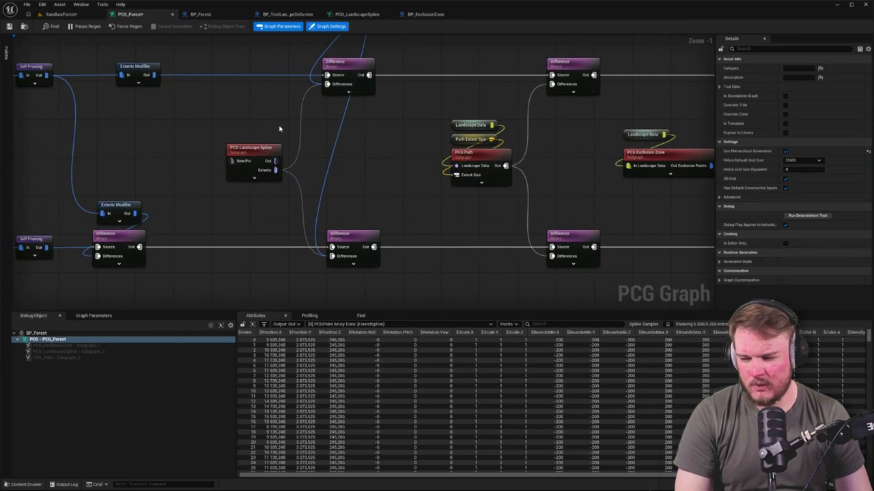
pyautogui.click(62, 8)
pyautogui.click(61, 13)
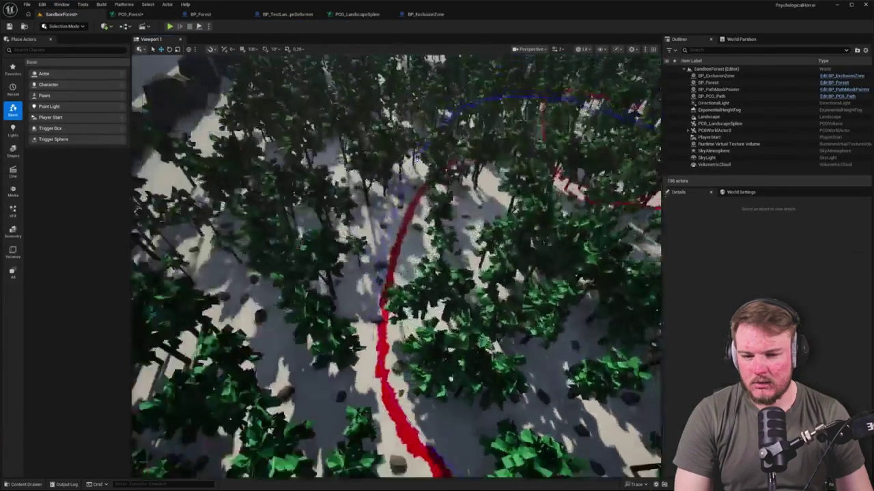
# View the rock ridge over the forest, then move PCG_Forest's top row of nodes left.
pyautogui.moveTo(311, 116); pyautogui.dragTo(307, 117)
pyautogui.moveTo(396, 179); pyautogui.dragTo(371, 172)
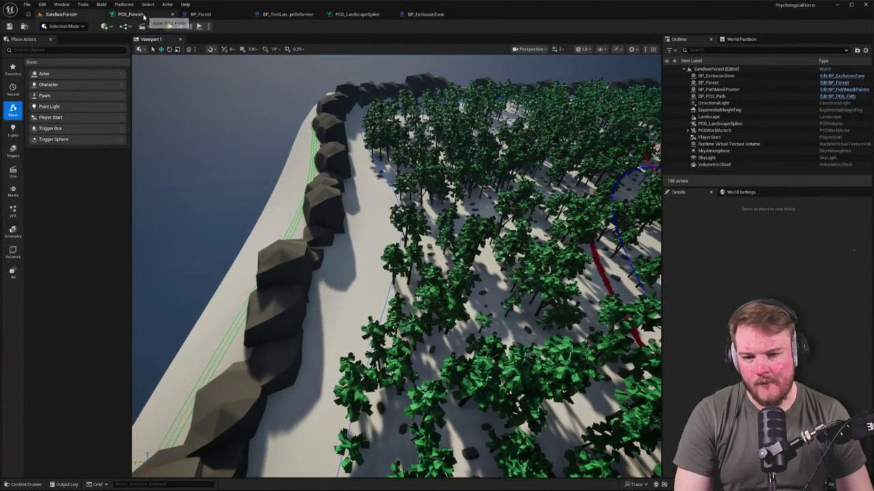
pyautogui.click(144, 15)
pyautogui.moveTo(396, 146)
pyautogui.mouseDown()
pyautogui.moveTo(396, 221)
pyautogui.moveTo(503, 255)
pyautogui.moveTo(474, 262)
pyautogui.mouseUp()
pyautogui.moveTo(113, 76); pyautogui.dragTo(454, 136)
pyautogui.moveTo(283, 103); pyautogui.dragTo(130, 99)
# Disable the PCG Landscape Spline subgraph node and check the forest level.
pyautogui.moveTo(341, 205)
pyautogui.mouseDown()
pyautogui.moveTo(443, 181)
pyautogui.moveTo(474, 112)
pyautogui.moveTo(397, 137)
pyautogui.mouseUp()
pyautogui.click(383, 219)
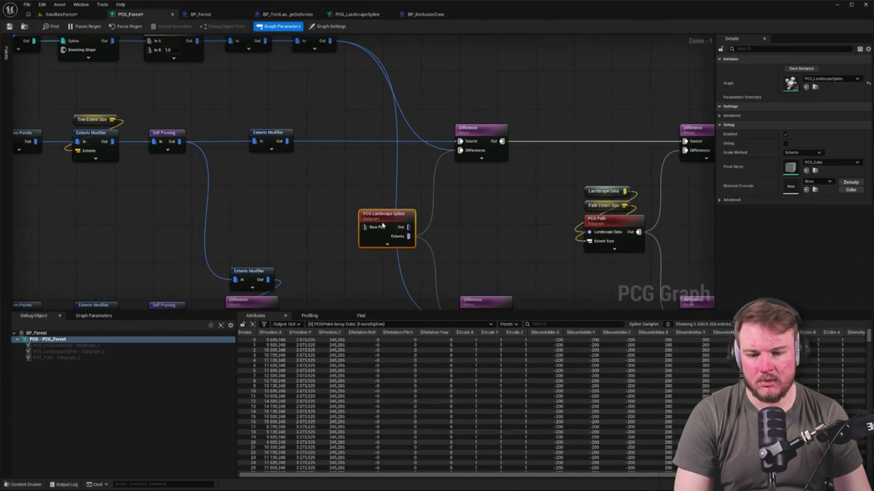
pyautogui.press('e')
pyautogui.click(81, 14)
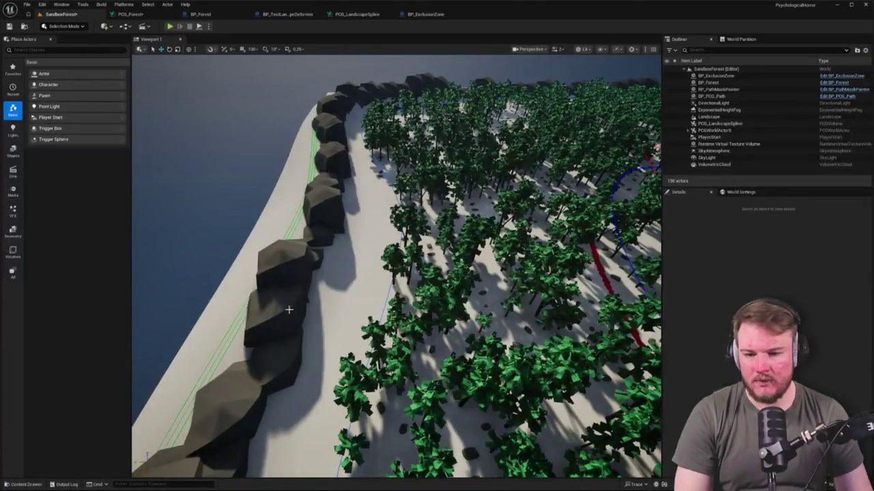
# Select the PCG Path subgraph node in PCG_Forest, then go back to the forest level.
pyautogui.click(164, 16)
pyautogui.scroll(3, 368, 225)
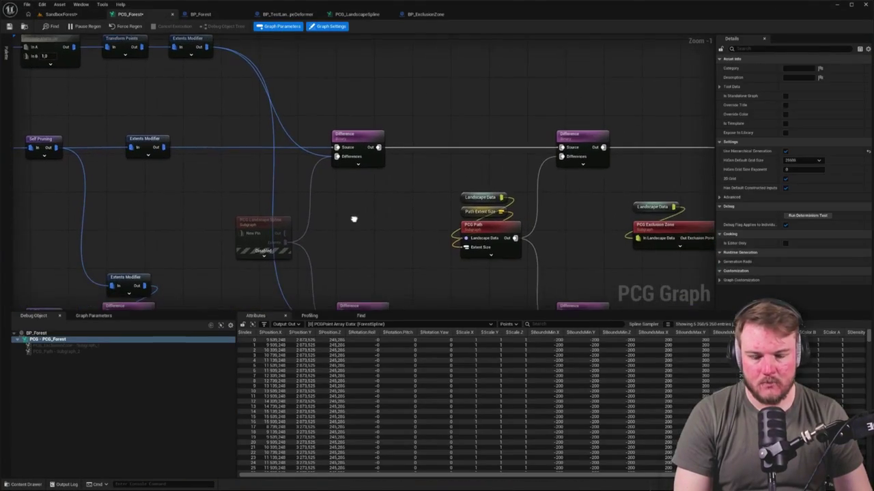
pyautogui.moveTo(352, 219)
pyautogui.mouseDown()
pyautogui.moveTo(269, 164)
pyautogui.moveTo(229, 158)
pyautogui.mouseUp()
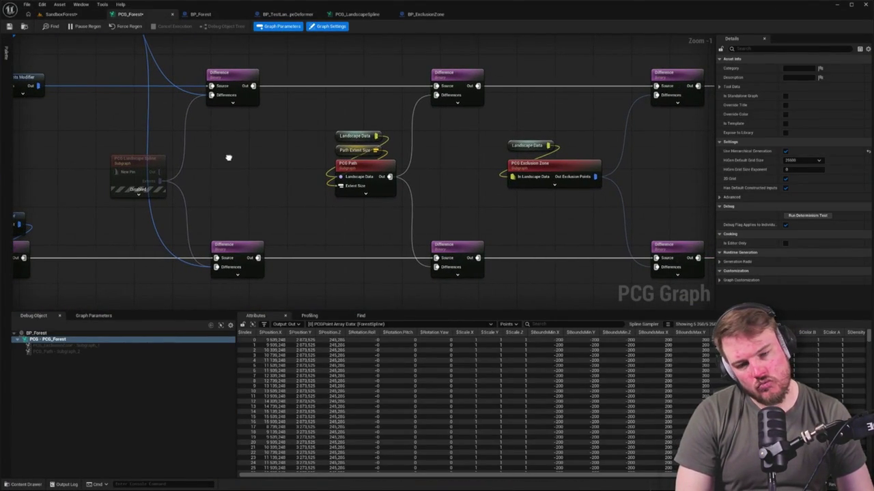
pyautogui.click(364, 173)
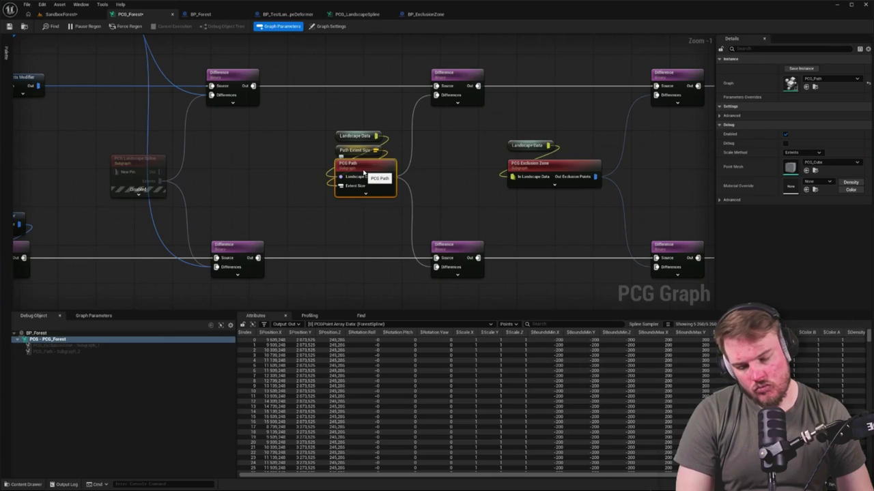
pyautogui.click(60, 13)
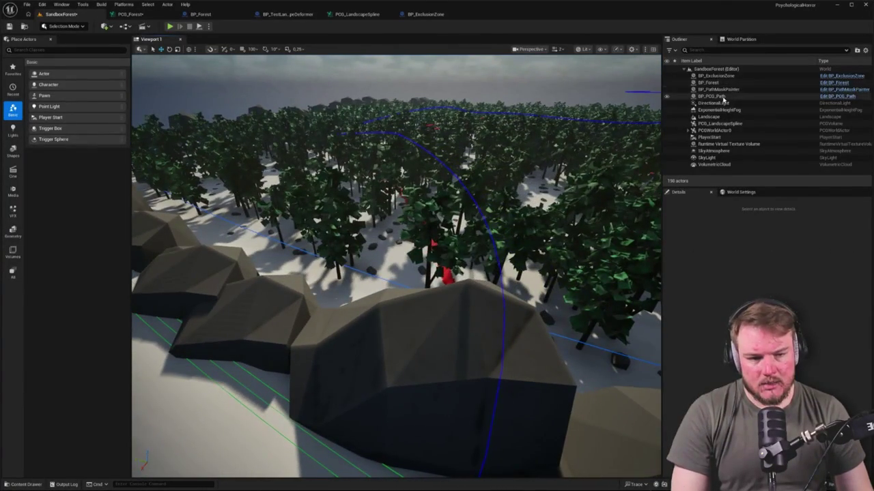
# Focus BP_PCG_Path and open its PCG_Path graph asset from the PCG component.
pyautogui.click(710, 97)
pyautogui.press('f')
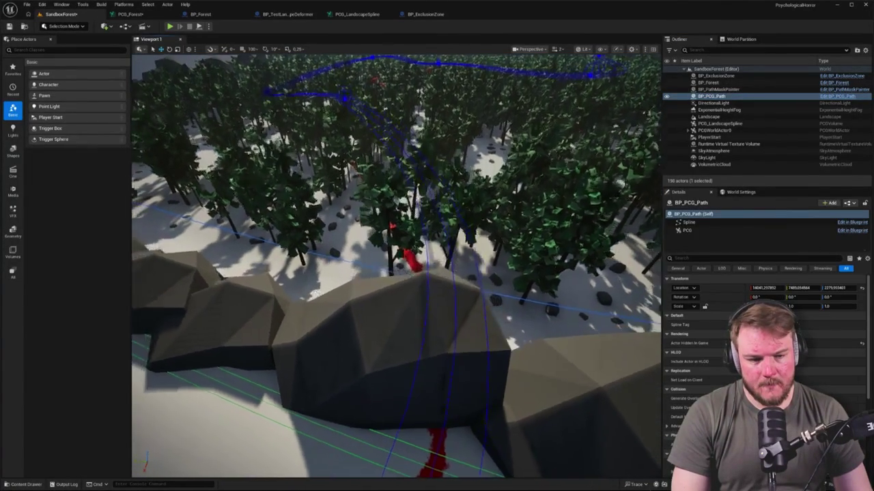
pyautogui.click(710, 231)
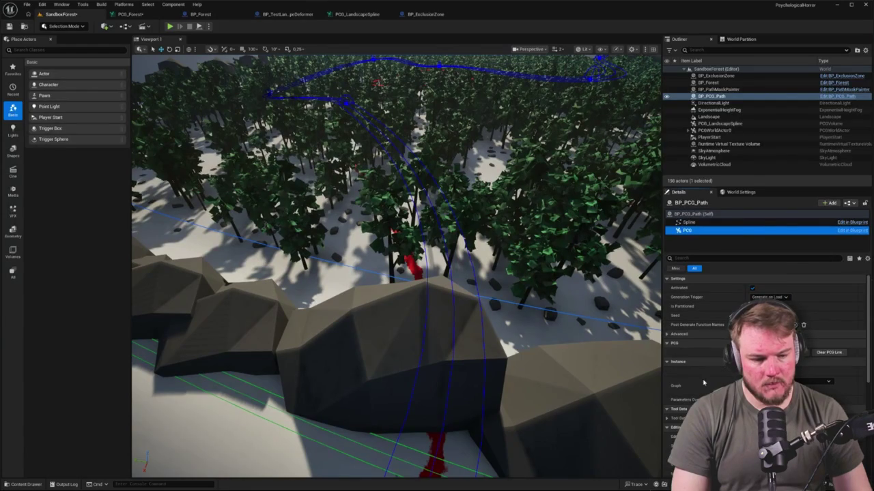
pyautogui.hotkey('ctrl', 'space')
pyautogui.doubleClick(170, 300)
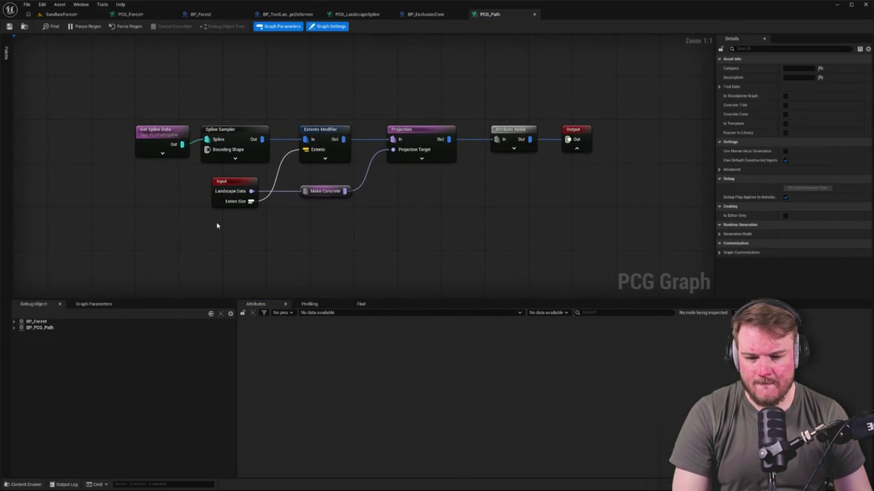
pyautogui.moveTo(169, 177); pyautogui.dragTo(456, 259)
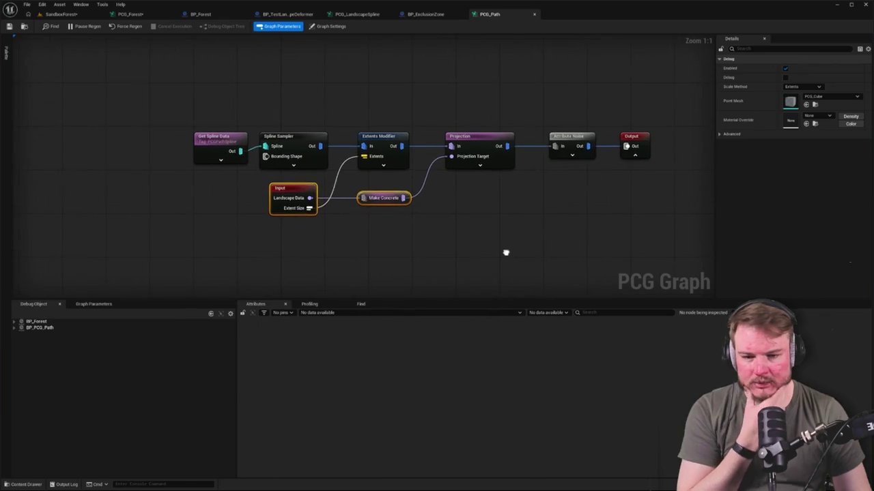
# Inspect the Get Spline Data, Projection and Attribute Noise node settings in PCG_Path.
pyautogui.click(78, 14)
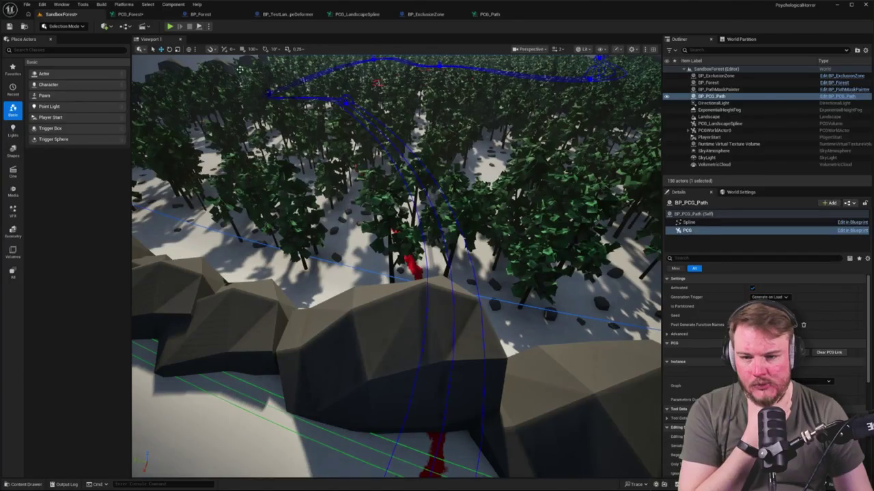
pyautogui.click(129, 14)
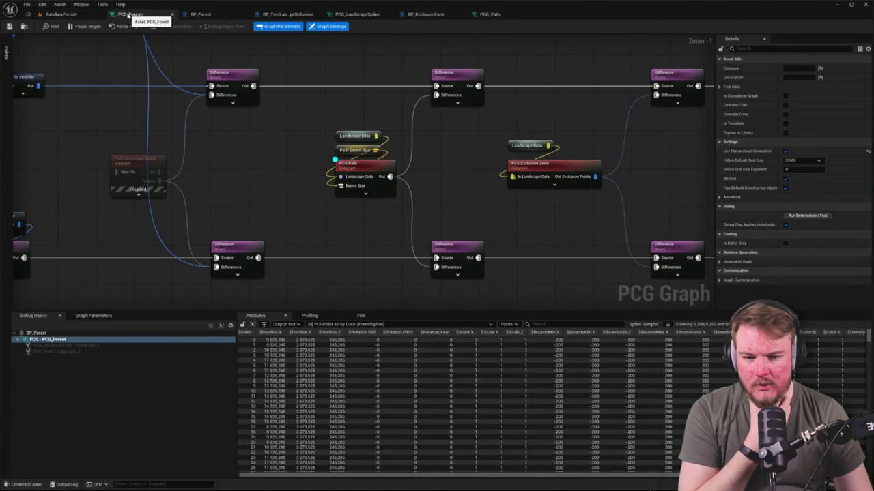
pyautogui.click(494, 15)
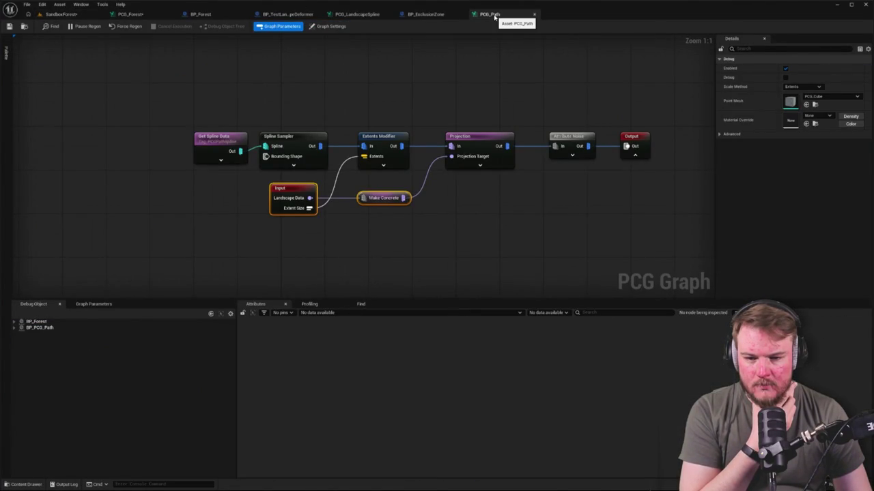
pyautogui.click(211, 146)
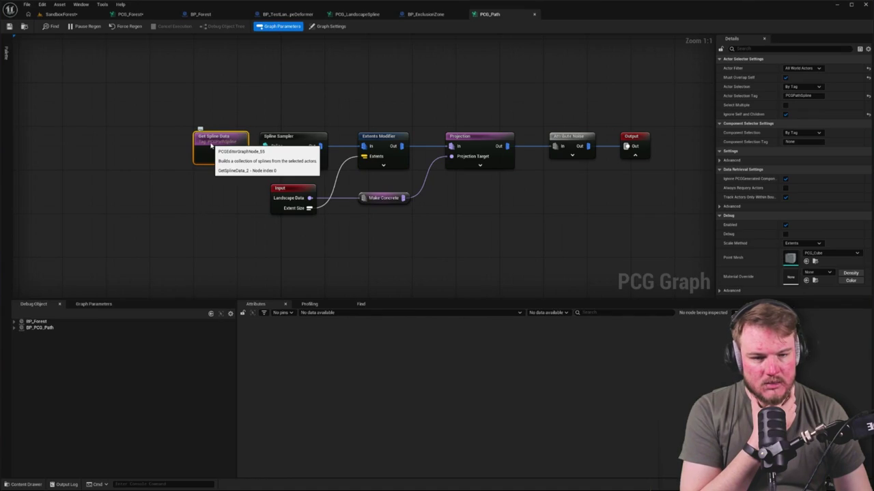
pyautogui.click(467, 137)
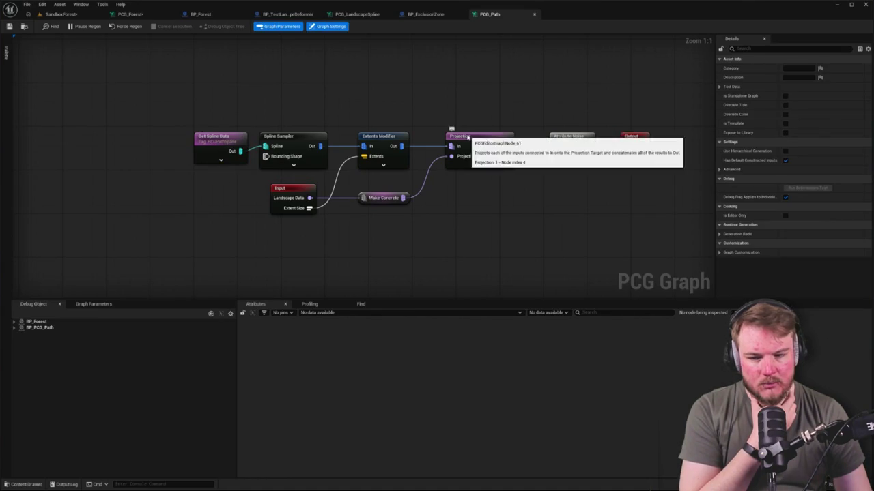
pyautogui.click(581, 139)
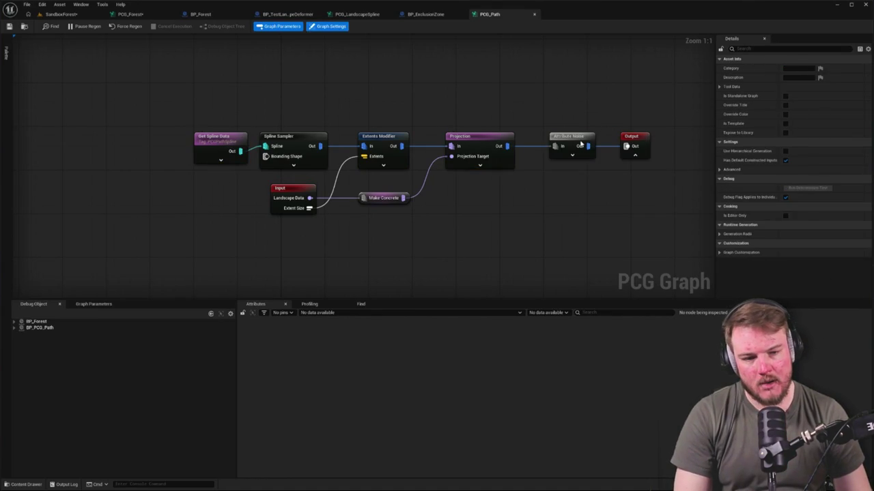
# Recheck Get Spline Data and Spline Sampler settings in PCG_Path, then return to SandboxForest.
pyautogui.click(60, 14)
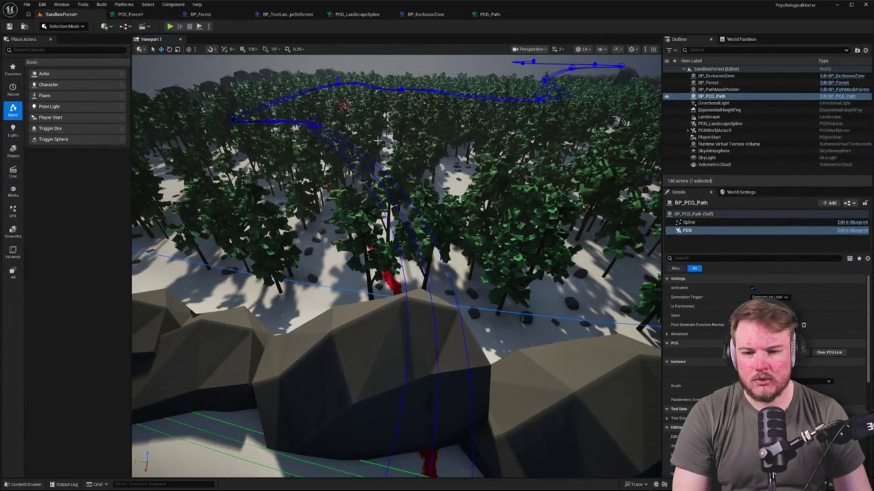
pyautogui.click(486, 14)
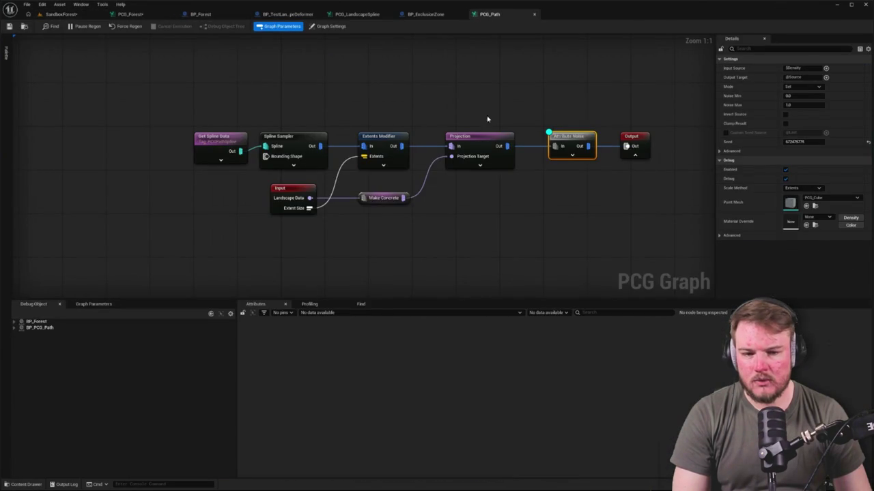
pyautogui.click(214, 141)
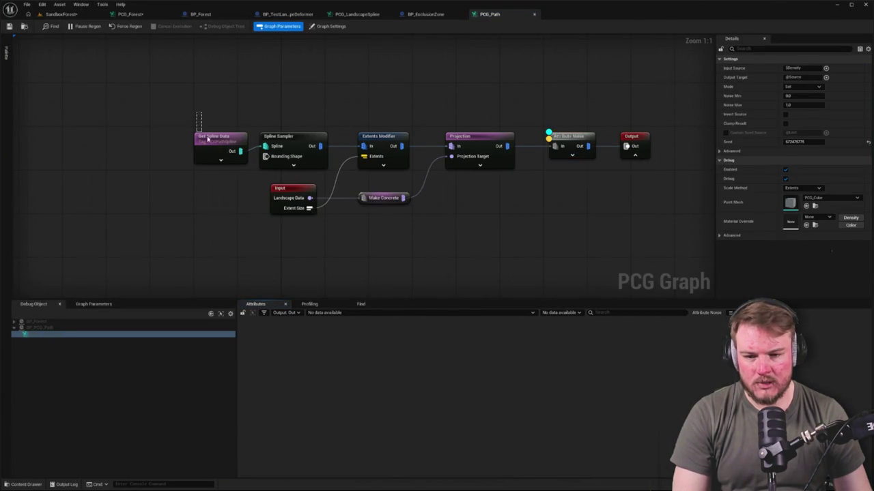
pyautogui.click(278, 136)
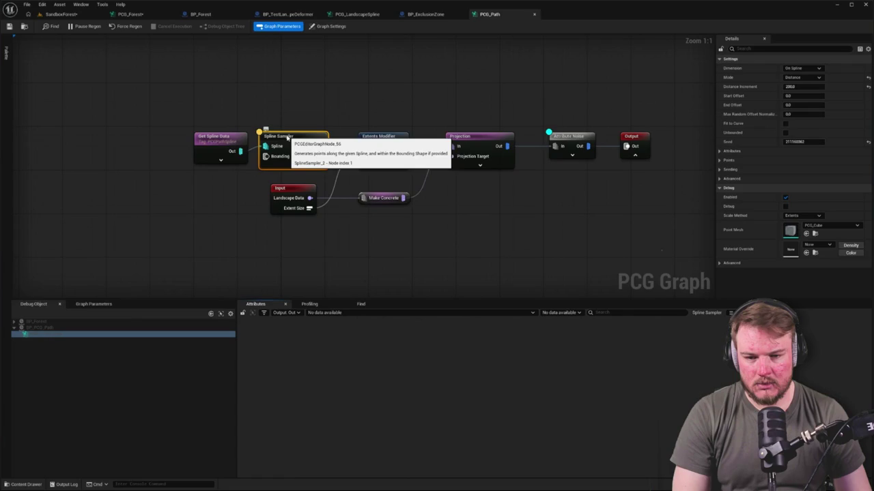
pyautogui.click(81, 15)
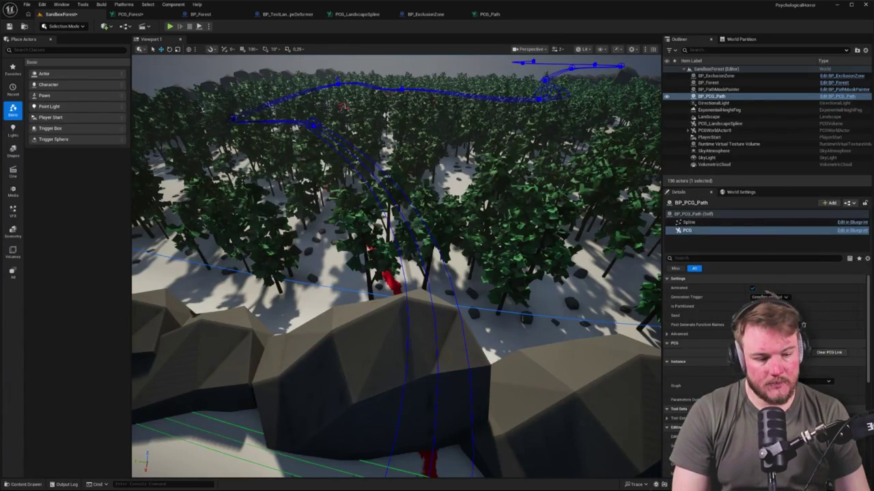
# Look through BP_PathMaskPainter and BP_Forest's components, then frame BP_ExclusionZone's red spline loop.
pyautogui.click(713, 90)
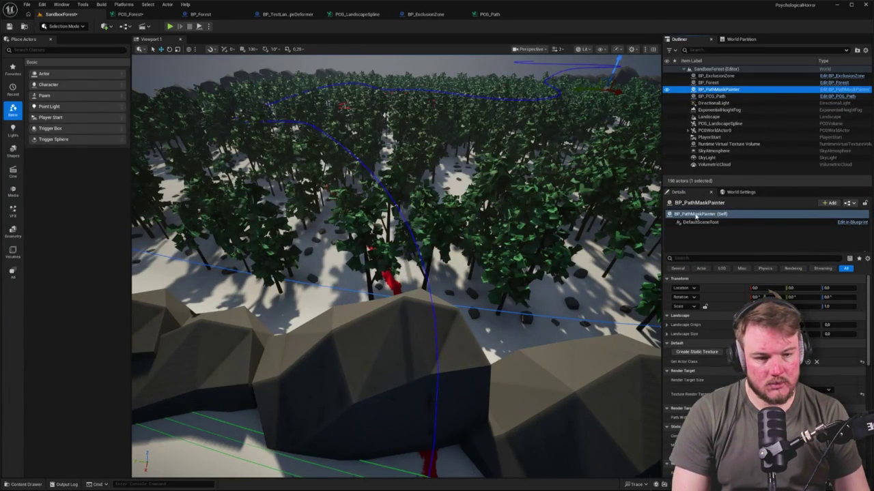
pyautogui.click(710, 82)
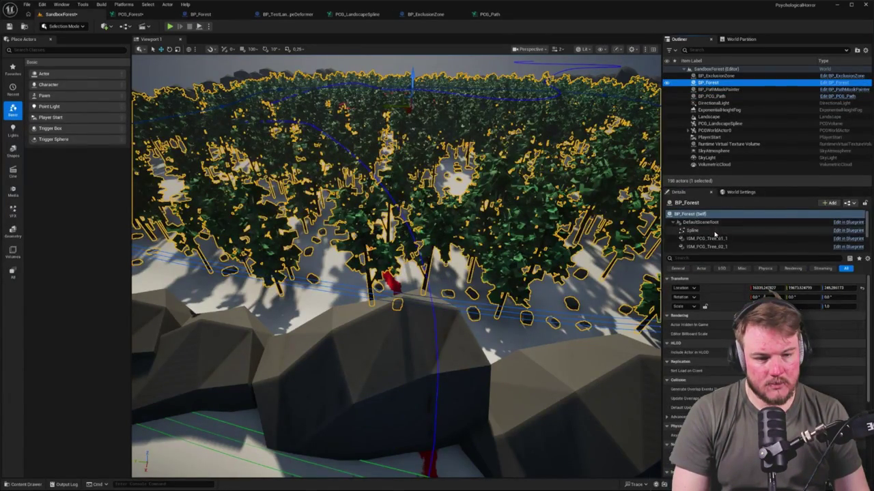
pyautogui.click(690, 232)
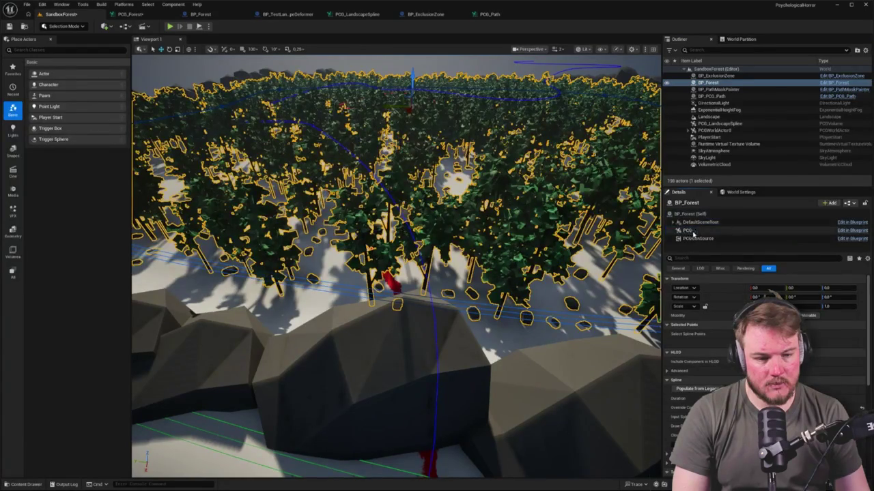
pyautogui.click(688, 230)
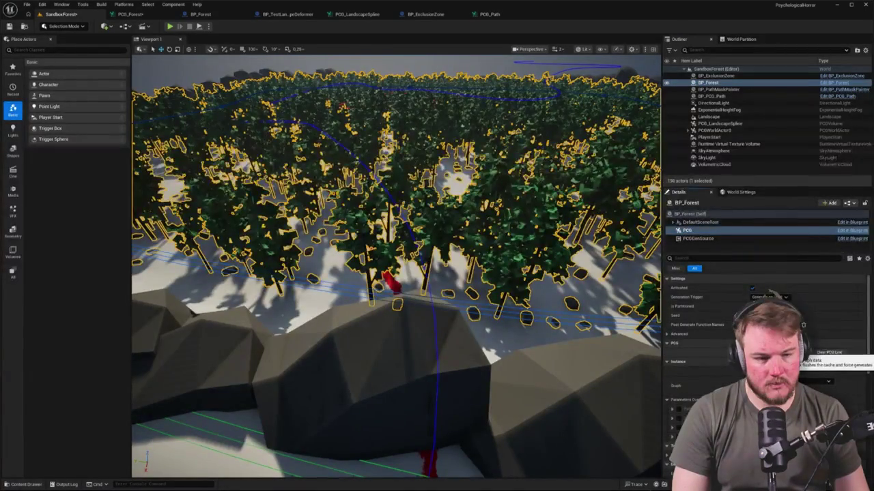
pyautogui.click(714, 75)
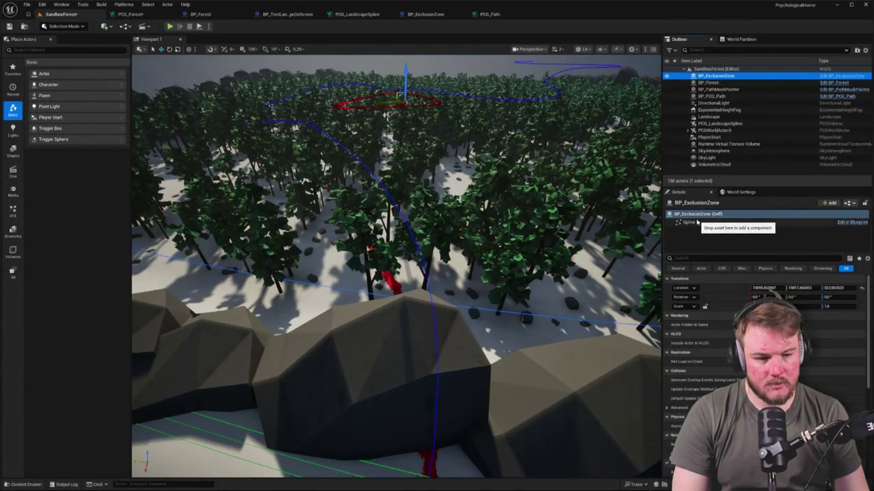
pyautogui.scroll(-10, 395, 266)
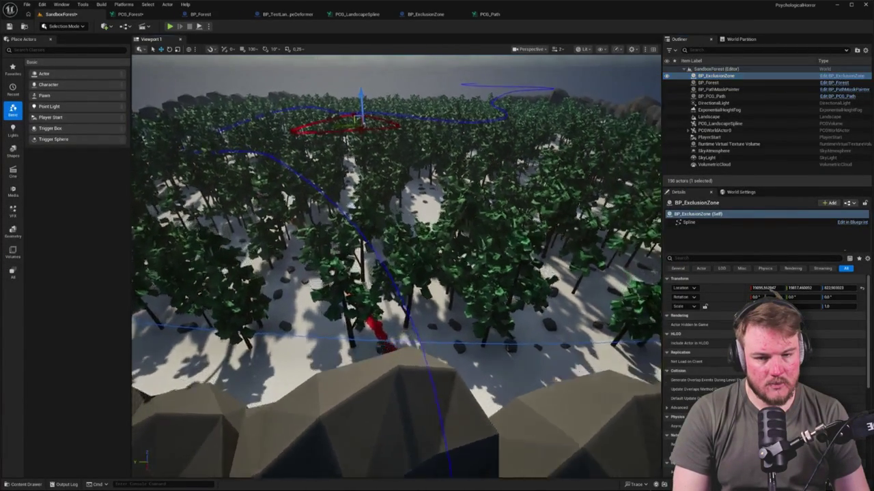
pyautogui.press('f')
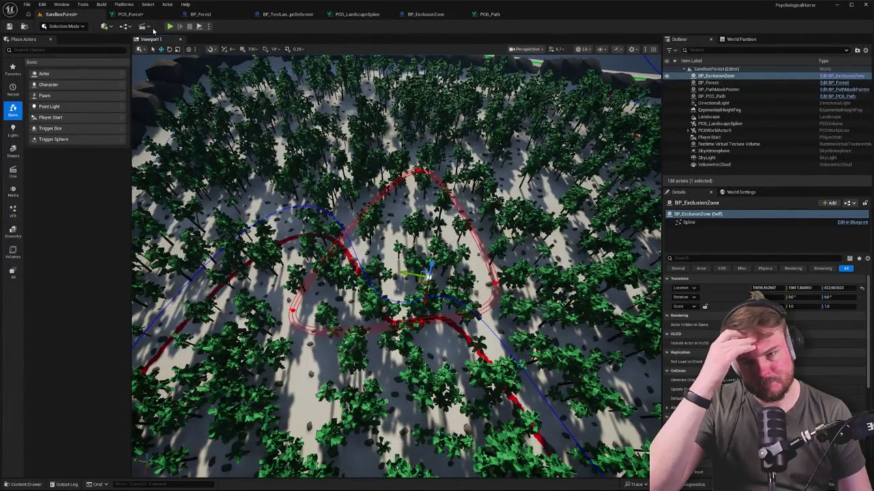
# Open the PCG_ExclusionZone subgraph and look over its Input and Make Concrete nodes.
pyautogui.click(134, 15)
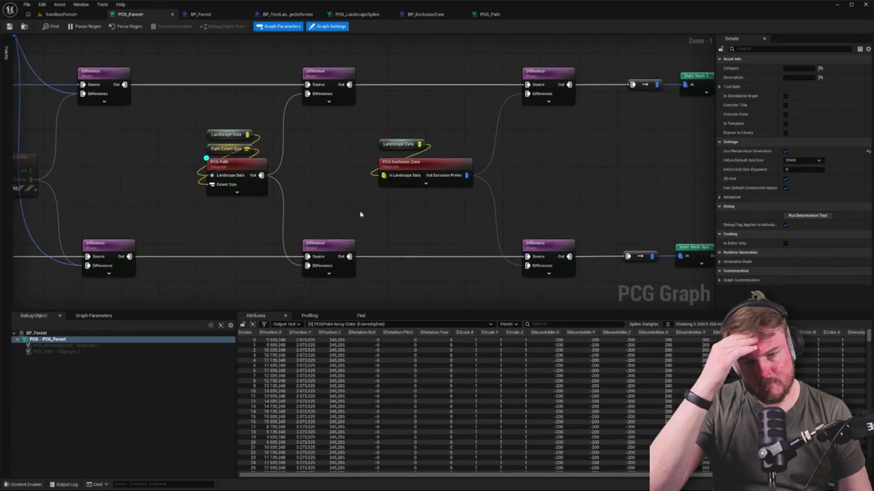
pyautogui.click(408, 160)
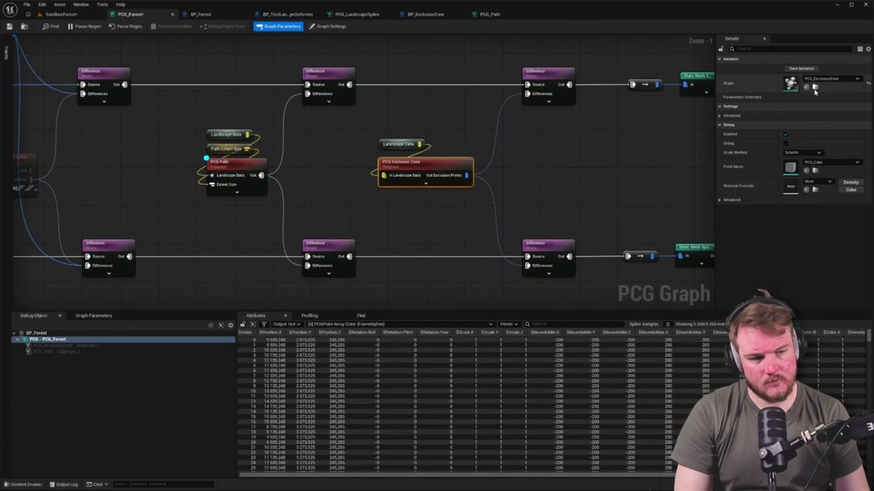
pyautogui.click(815, 87)
pyautogui.doubleClick(166, 365)
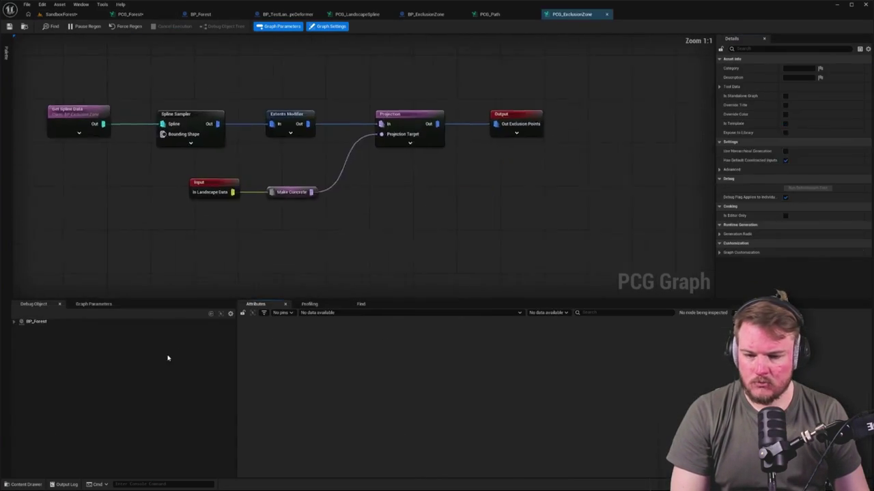
pyautogui.moveTo(197, 197); pyautogui.dragTo(547, 267)
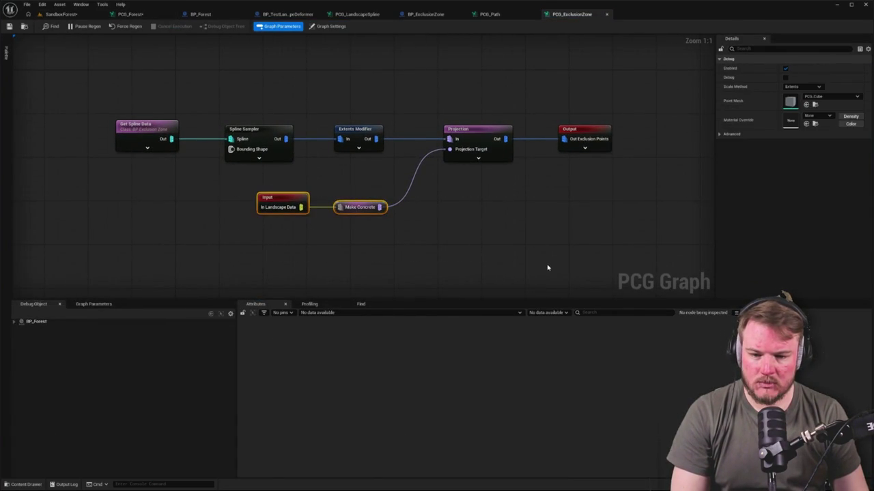
# Move Get Landscape Data right in PCG_Forest, inspect the Exclusion Zone's inputs, then view the level.
pyautogui.click(130, 14)
pyautogui.click(324, 154)
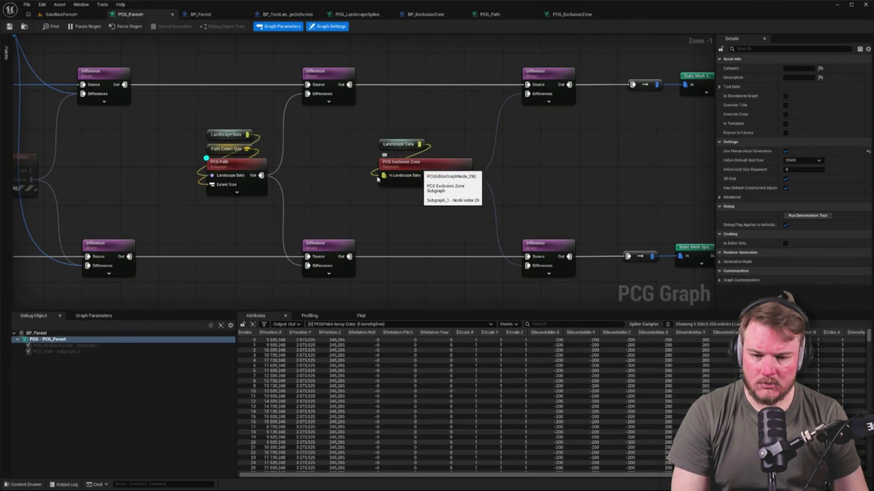
pyautogui.scroll(-4, 420, 171)
pyautogui.scroll(6, 203, 185)
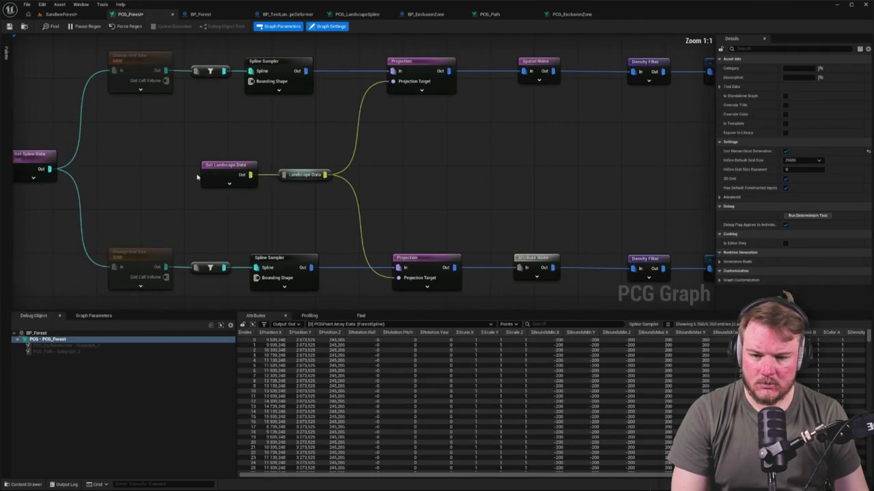
pyautogui.moveTo(156, 157)
pyautogui.mouseDown()
pyautogui.moveTo(306, 191)
pyautogui.moveTo(341, 177)
pyautogui.mouseUp()
pyautogui.moveTo(490, 171)
pyautogui.mouseDown()
pyautogui.moveTo(509, 165)
pyautogui.moveTo(279, 168)
pyautogui.moveTo(441, 156)
pyautogui.mouseUp()
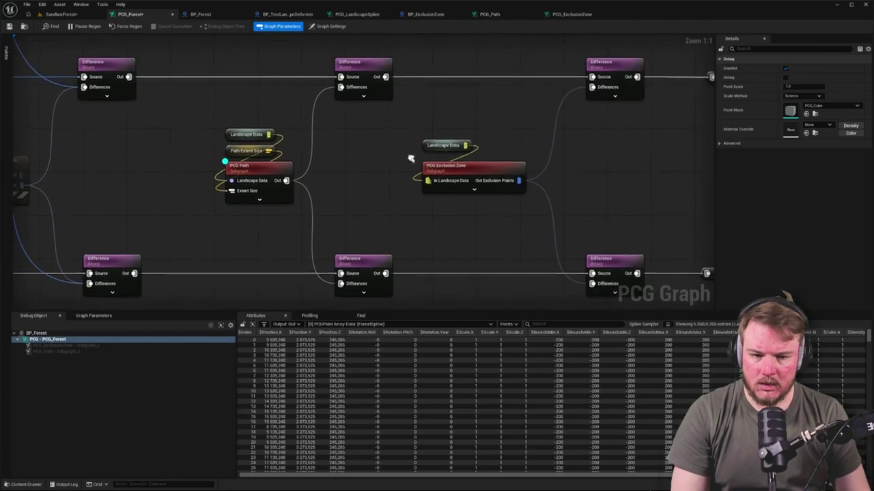
pyautogui.click(436, 146)
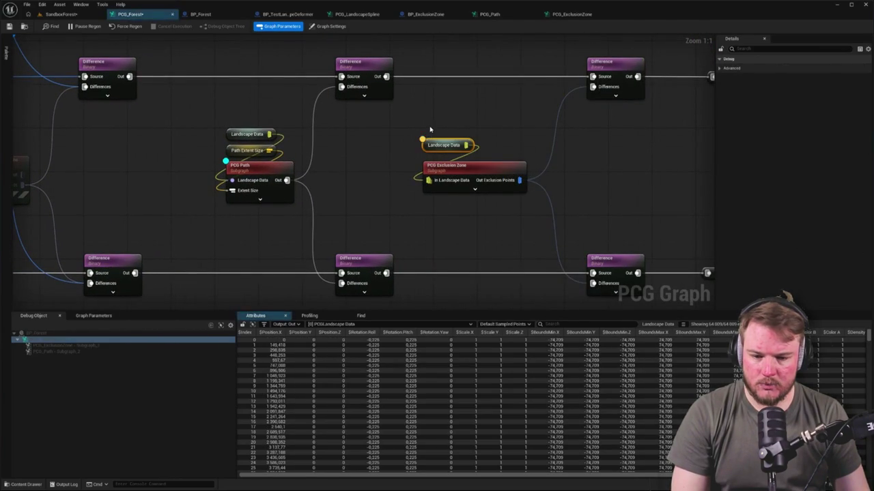
pyautogui.click(443, 171)
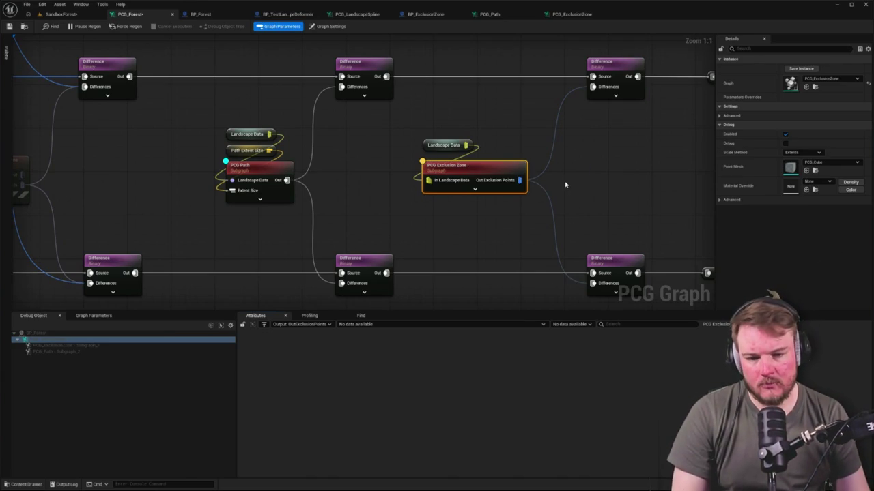
pyautogui.click(62, 14)
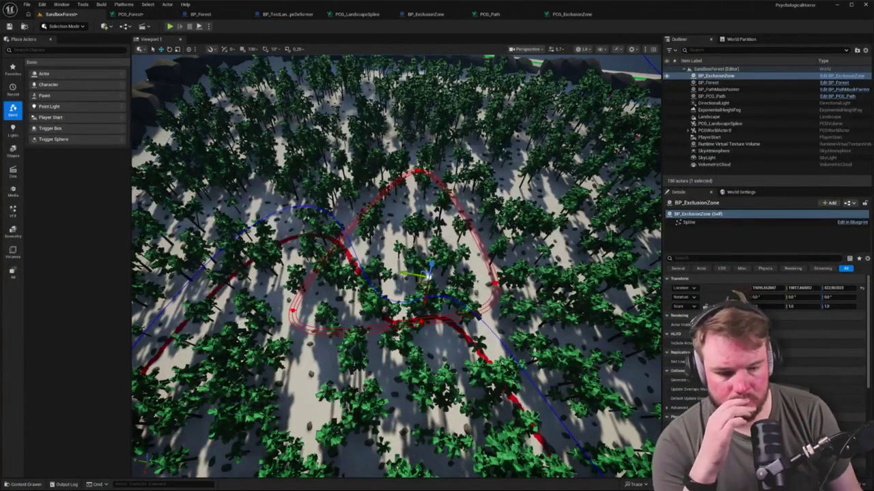
# Nudge the red spline's top point left and debug Get Spline Data in PCG_ExclusionZone.
pyautogui.click(418, 174)
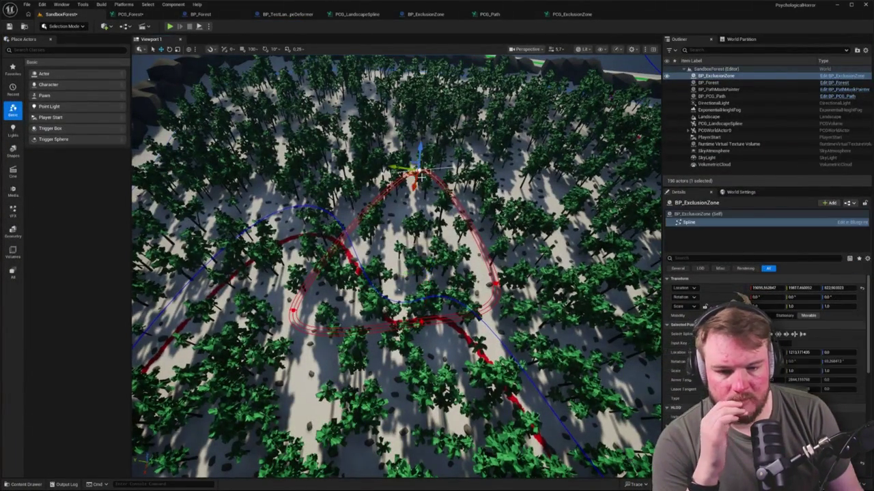
pyautogui.moveTo(421, 175); pyautogui.dragTo(415, 173)
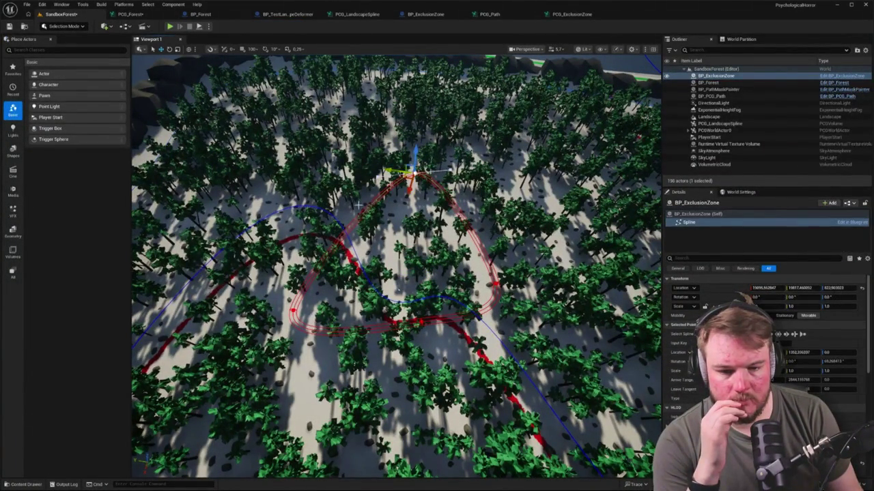
pyautogui.click(571, 13)
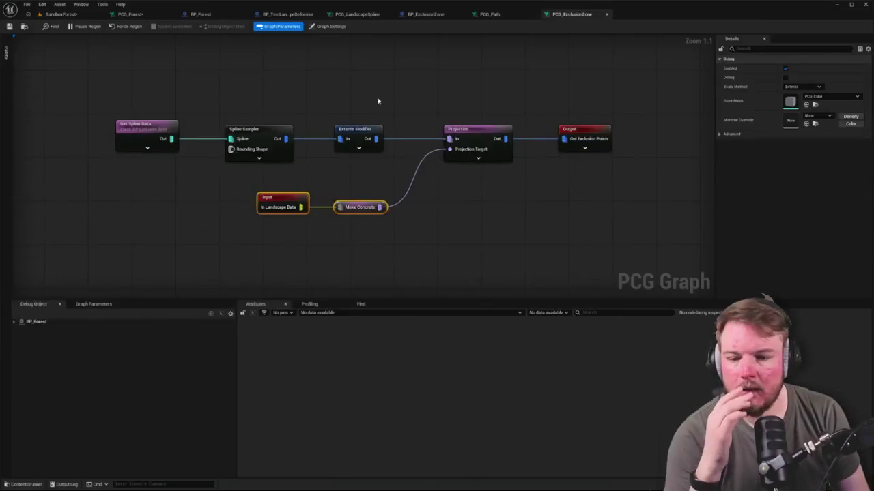
pyautogui.click(120, 142)
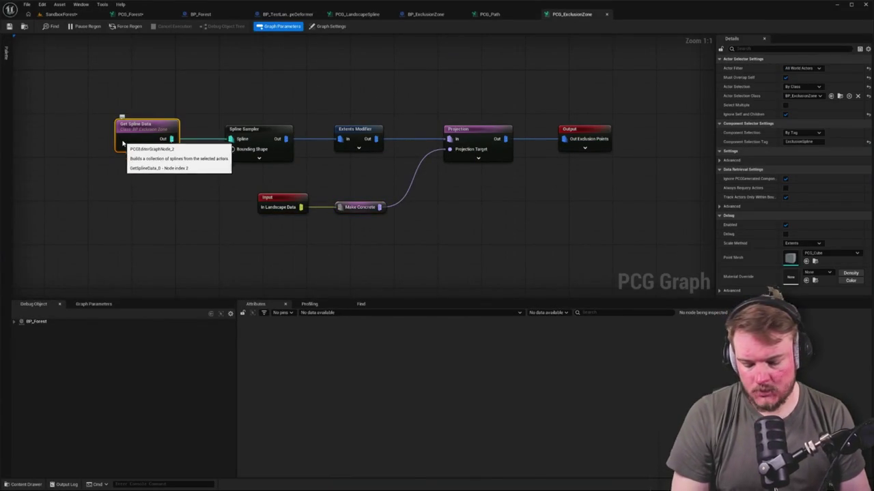
pyautogui.press('a')
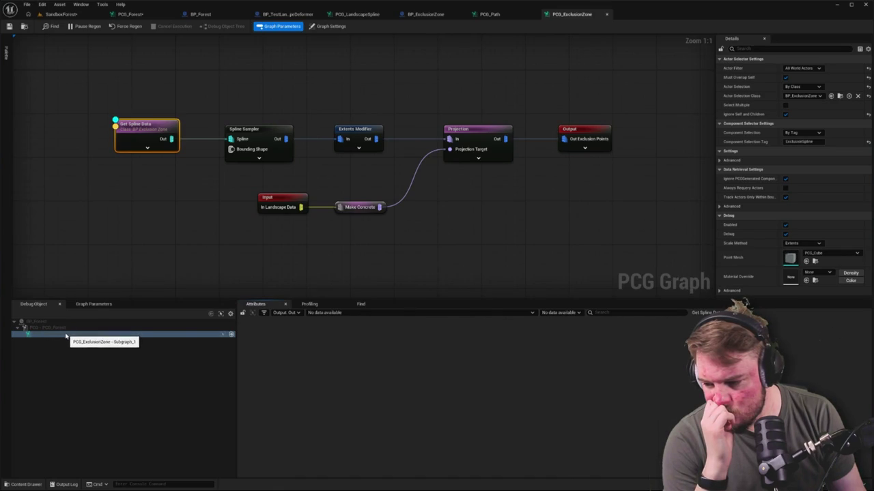
# Return to the PCG_Forest graph and frame the whole graph.
pyautogui.click(75, 232)
pyautogui.click(60, 14)
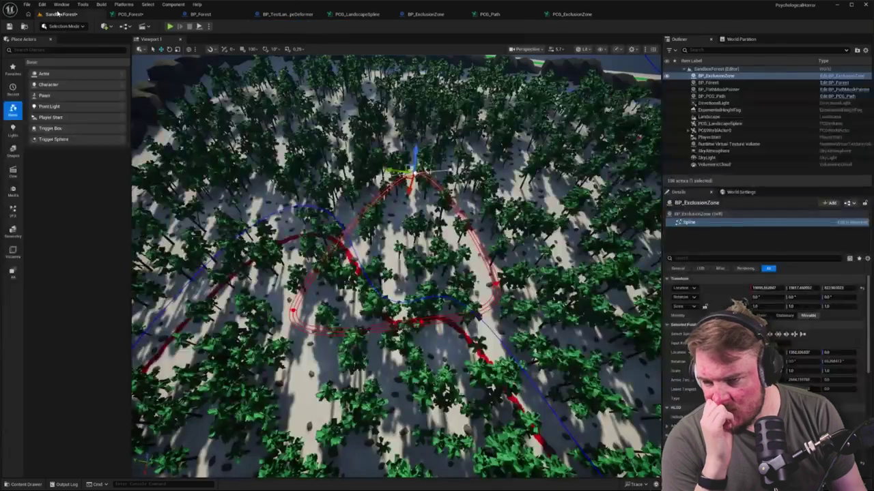
pyautogui.click(130, 13)
pyautogui.press('Home')
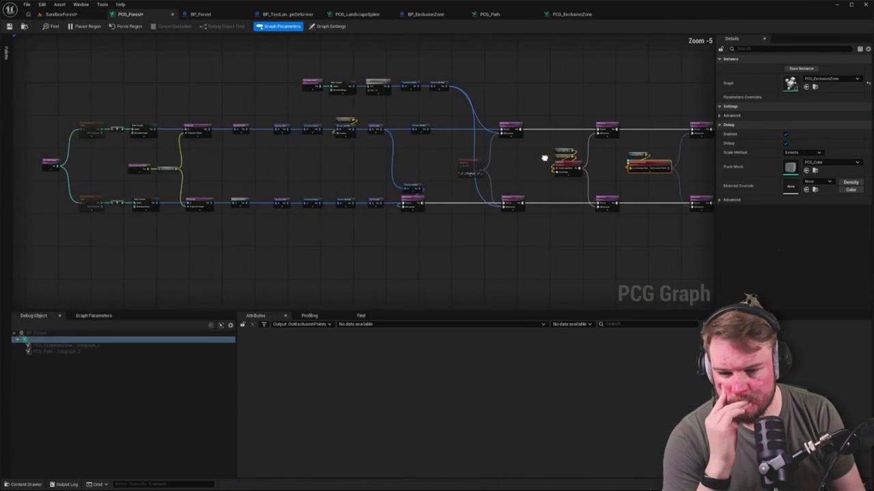
# Select both Change Grid Size nodes in PCG_Forest and view the SandboxForest level.
pyautogui.scroll(3, 107, 156)
pyautogui.moveTo(219, 81); pyautogui.dragTo(151, 266)
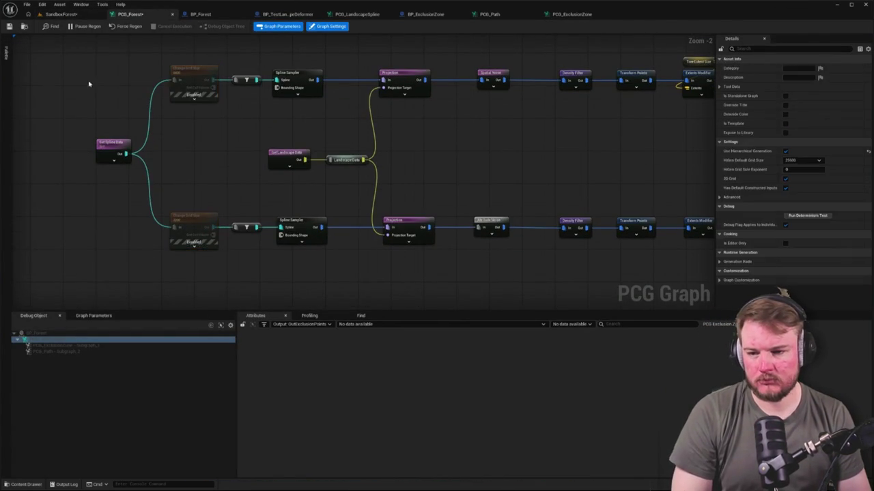
pyautogui.click(60, 13)
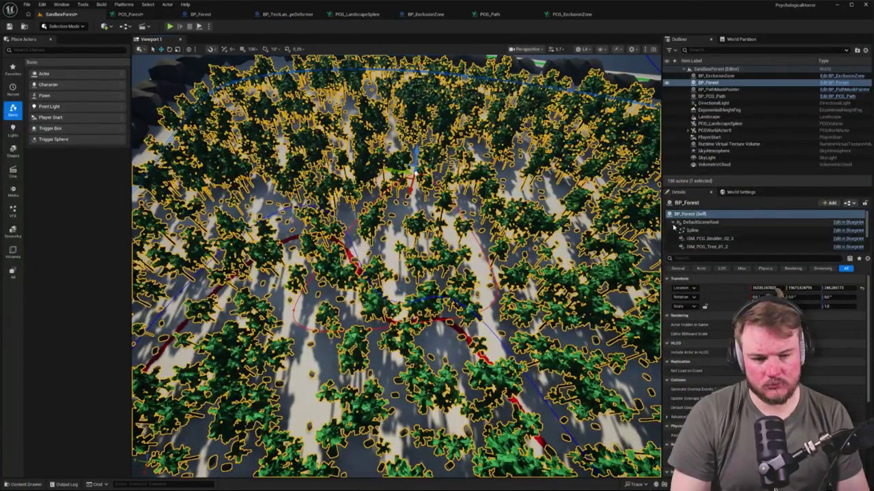
# Regenerate BP_Forest's PCG component, frame the forest, and bring the graph's left side into view.
pyautogui.click(684, 232)
pyautogui.click(828, 352)
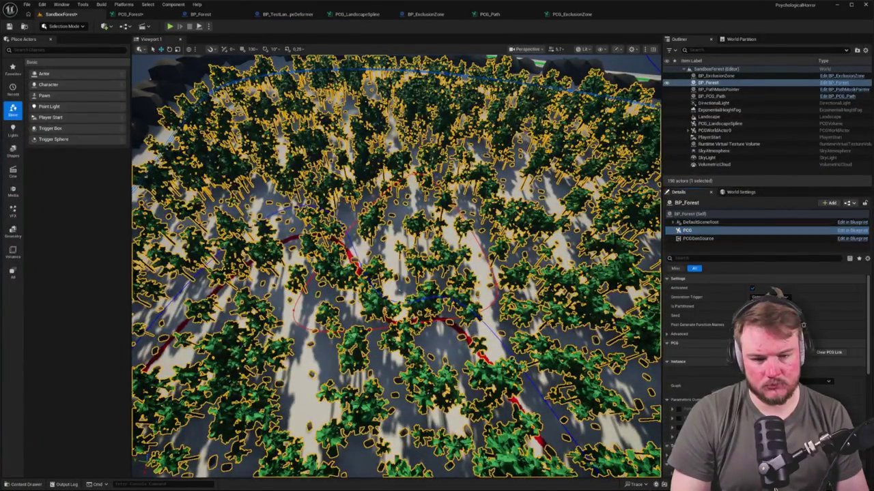
pyautogui.press('f')
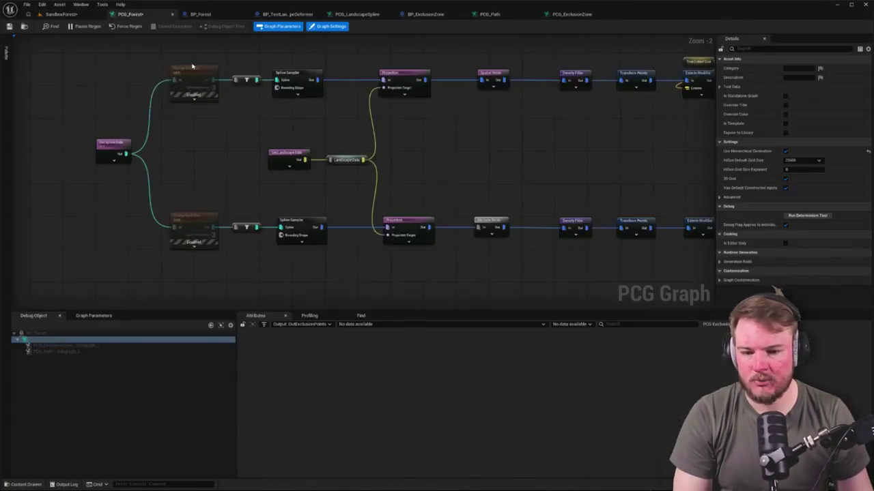
pyautogui.scroll(-3, 411, 171)
pyautogui.scroll(2, 411, 170)
pyautogui.moveTo(394, 164)
pyautogui.mouseDown()
pyautogui.moveTo(441, 211)
pyautogui.moveTo(398, 218)
pyautogui.moveTo(414, 117)
pyautogui.moveTo(512, 117)
pyautogui.mouseUp()
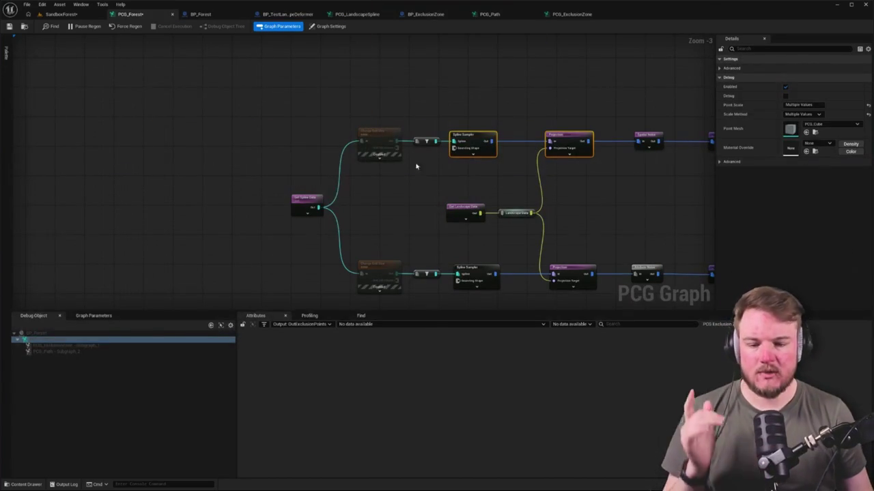
# Move the Spline Sampler and Projection nodes up-left in the PCG_Forest graph.
pyautogui.moveTo(389, 189)
pyautogui.mouseDown()
pyautogui.moveTo(460, 190)
pyautogui.moveTo(294, 172)
pyautogui.moveTo(312, 214)
pyautogui.mouseUp()
pyautogui.moveTo(363, 152)
pyautogui.mouseDown()
pyautogui.moveTo(493, 198)
pyautogui.moveTo(457, 121)
pyautogui.moveTo(409, 91)
pyautogui.mouseUp()
pyautogui.moveTo(413, 164)
pyautogui.mouseDown()
pyautogui.moveTo(442, 157)
pyautogui.moveTo(362, 144)
pyautogui.moveTo(414, 201)
pyautogui.moveTo(405, 234)
pyautogui.moveTo(414, 187)
pyautogui.moveTo(412, 210)
pyautogui.mouseUp()
pyautogui.click(386, 168)
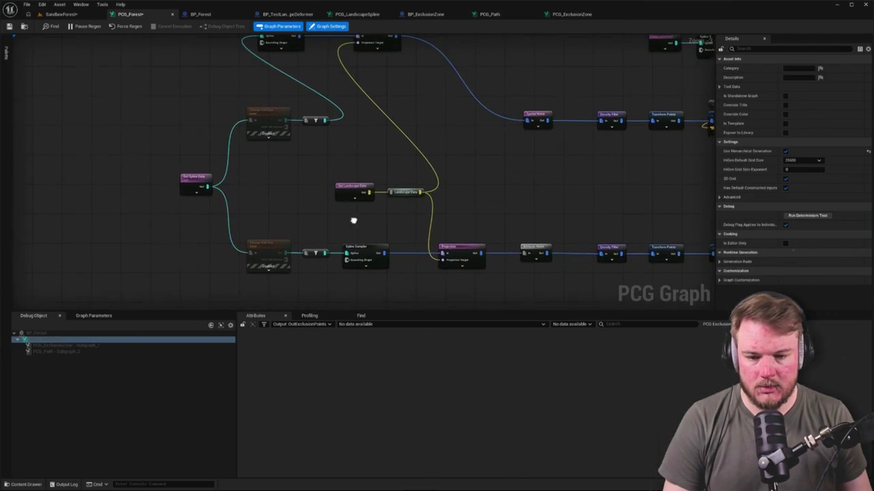
pyautogui.moveTo(316, 119)
pyautogui.mouseDown()
pyautogui.moveTo(307, 150)
pyautogui.moveTo(321, 137)
pyautogui.moveTo(243, 101)
pyautogui.moveTo(231, 55)
pyautogui.mouseUp()
# Wire Get Spline Data straight into the Spline Sampler, removing its links to the disabled grid-size nodes.
pyautogui.moveTo(204, 88); pyautogui.dragTo(292, 133)
pyautogui.moveTo(273, 195)
pyautogui.mouseDown()
pyautogui.moveTo(266, 57)
pyautogui.moveTo(254, 111)
pyautogui.moveTo(330, 109)
pyautogui.mouseUp()
pyautogui.moveTo(318, 192); pyautogui.dragTo(323, 140)
pyautogui.keyDown('alt'); pyautogui.click(321, 140); pyautogui.keyUp('alt')
pyautogui.keyDown('alt'); pyautogui.click(320, 275); pyautogui.keyUp('alt')
# Move Get Landscape Data and its reroute node further left.
pyautogui.moveTo(399, 200)
pyautogui.mouseDown()
pyautogui.moveTo(489, 230)
pyautogui.moveTo(219, 204)
pyautogui.mouseUp()
pyautogui.moveTo(412, 106); pyautogui.dragTo(301, 105)
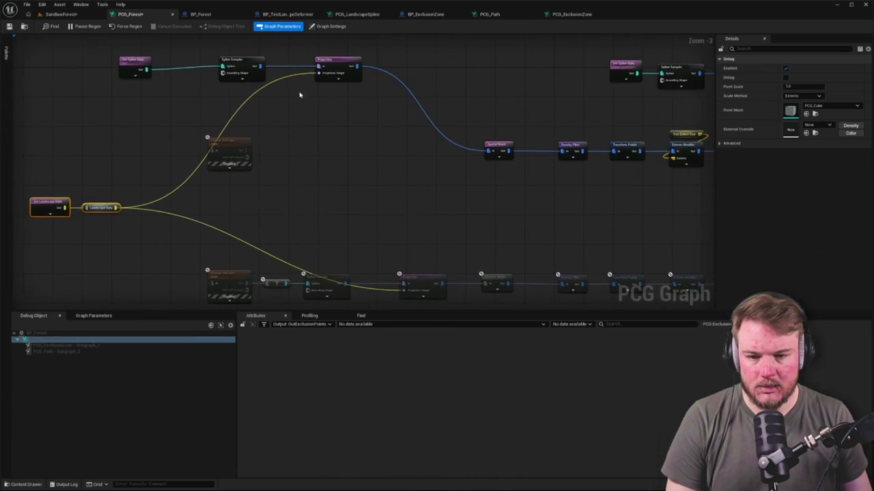
pyautogui.moveTo(228, 173); pyautogui.dragTo(273, 167)
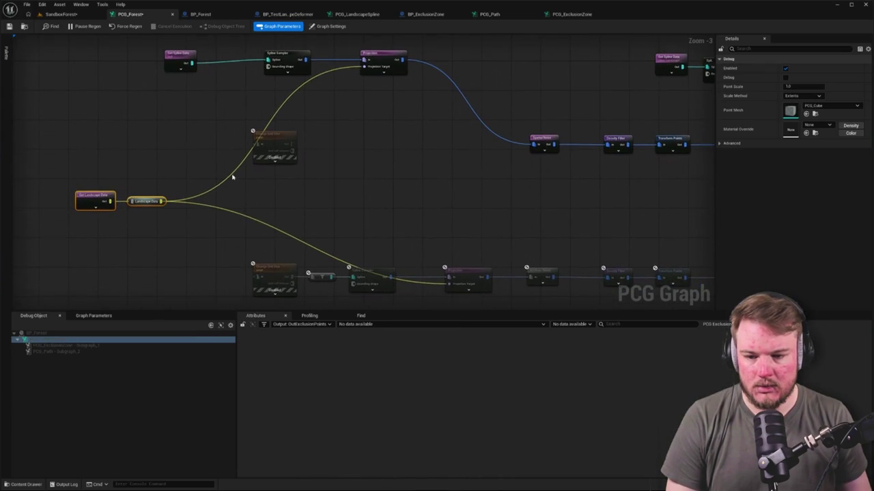
# Add a Landscape Data reroute feeding Projection's target, and wire the disabled node into Spatial Noise instead.
pyautogui.rightClick(167, 131)
pyautogui.write('land')
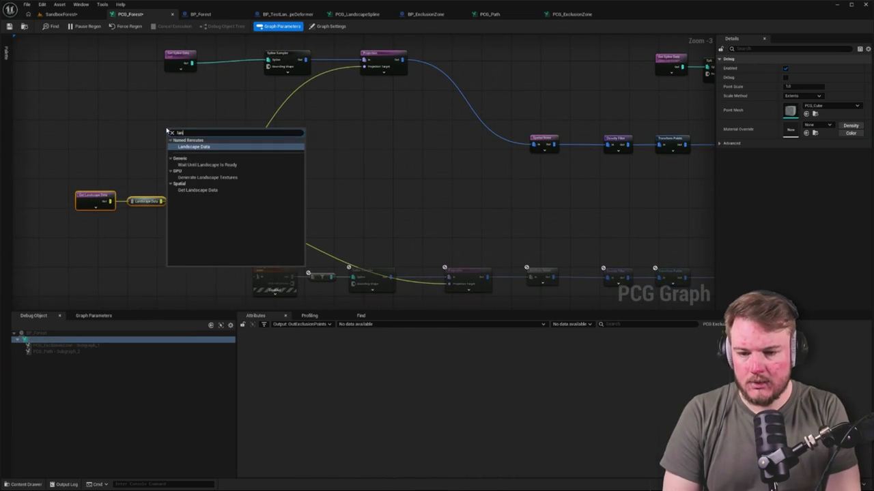
pyautogui.press('Return')
pyautogui.moveTo(197, 131)
pyautogui.mouseDown()
pyautogui.moveTo(364, 87)
pyautogui.moveTo(366, 66)
pyautogui.mouseUp()
pyautogui.moveTo(187, 128)
pyautogui.mouseDown()
pyautogui.moveTo(390, 41)
pyautogui.moveTo(384, 88)
pyautogui.moveTo(341, 38)
pyautogui.mouseUp()
pyautogui.moveTo(247, 134); pyautogui.dragTo(484, 134)
pyautogui.keyDown('alt'); pyautogui.click(460, 127); pyautogui.keyUp('alt')
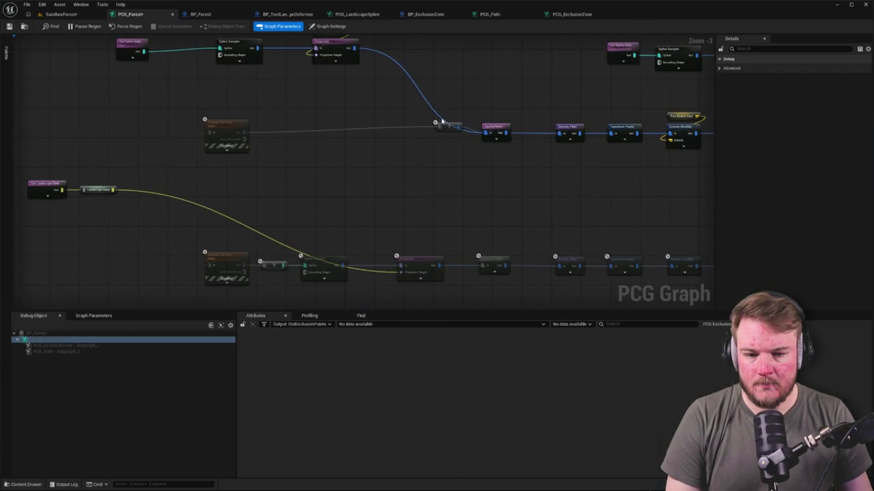
# Replace the small inline node with a Surface Sampler connected after the top grid-size node.
pyautogui.click(447, 126)
pyautogui.press('Delete')
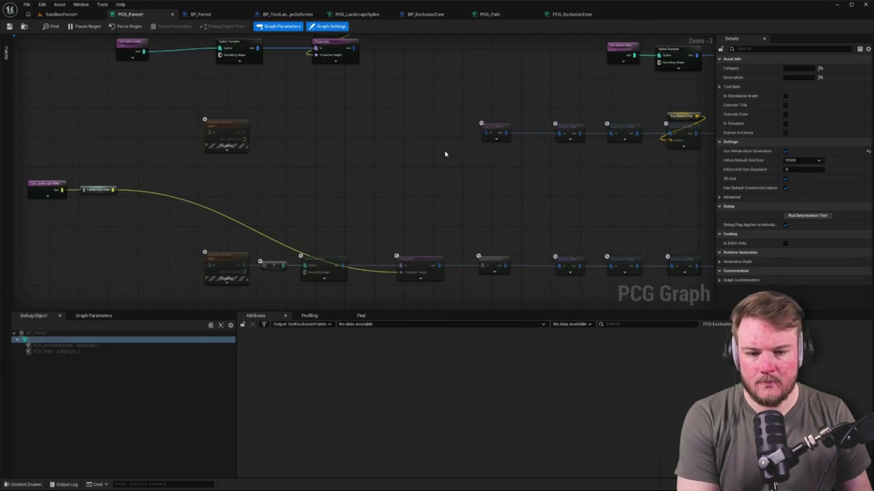
pyautogui.moveTo(244, 133)
pyautogui.mouseDown()
pyautogui.moveTo(289, 136)
pyautogui.moveTo(280, 132)
pyautogui.mouseUp()
pyautogui.write('sampl')
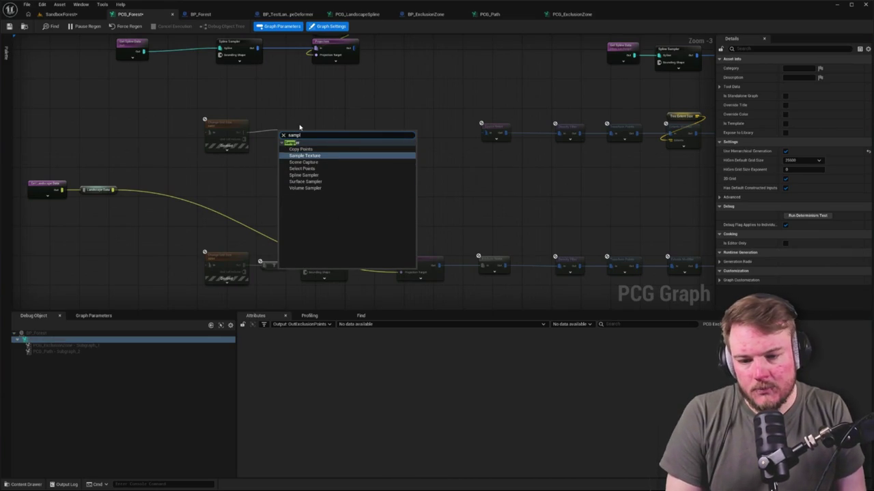
pyautogui.press('Down')
pyautogui.press('Down')
pyautogui.press('Down')
pyautogui.press('Return')
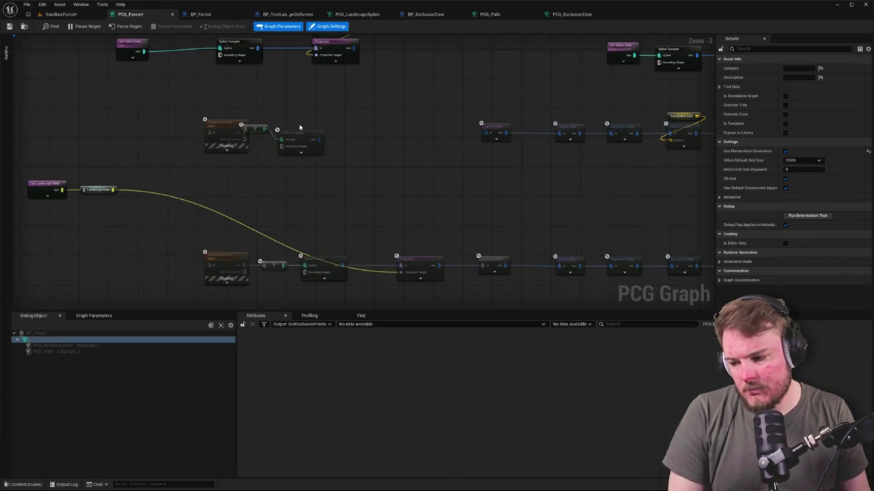
pyautogui.click(301, 135)
pyautogui.moveTo(300, 135); pyautogui.dragTo(324, 135)
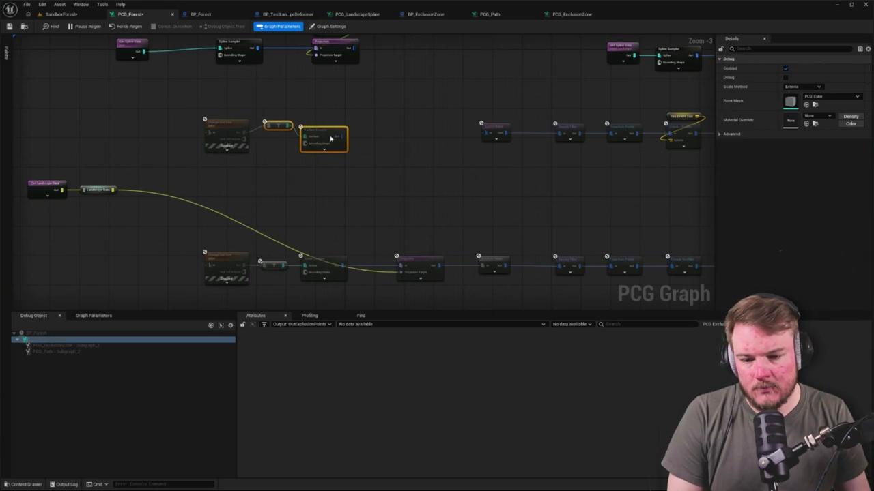
# Clear the lower chain's extra Surface Sampler, small node and projection node, disconnecting landscape data.
pyautogui.moveTo(337, 260); pyautogui.dragTo(346, 215)
pyautogui.moveTo(277, 237); pyautogui.dragTo(357, 207)
pyautogui.press('Delete')
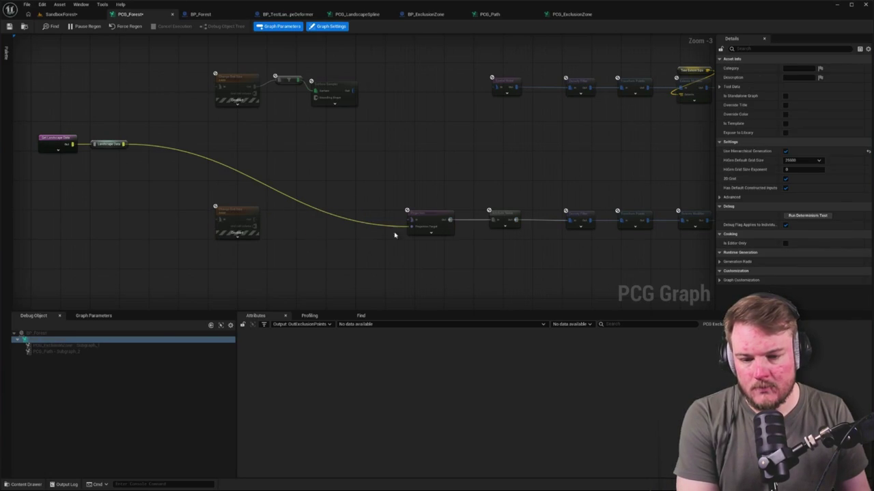
pyautogui.keyDown('alt'); pyautogui.click(408, 226); pyautogui.keyUp('alt')
pyautogui.click(419, 234)
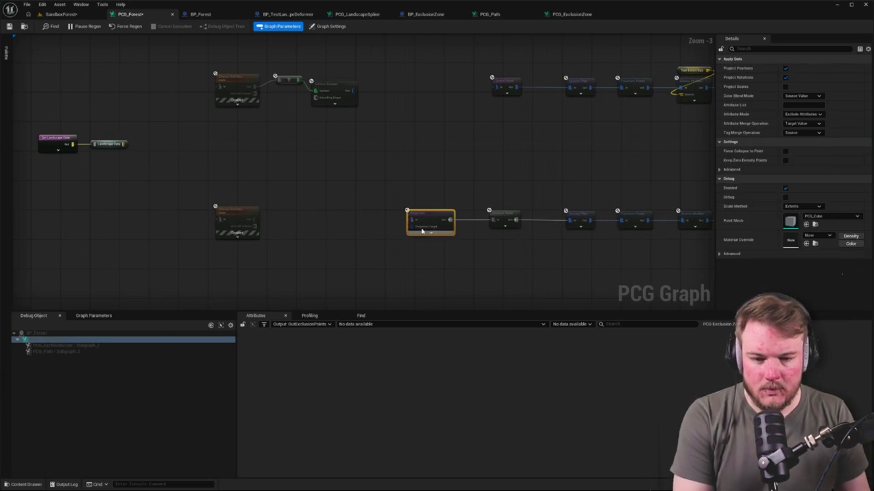
pyautogui.press('Delete')
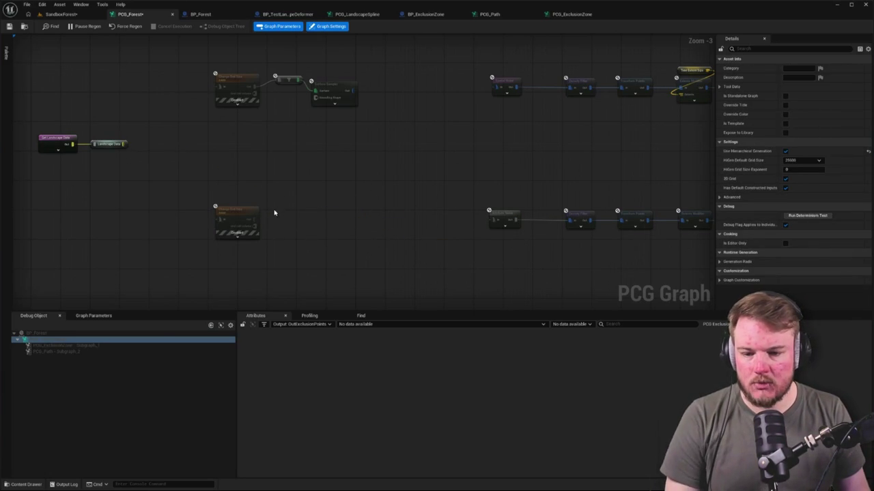
# Add a Surface Sampler after the lower grid-size node and feed Landscape Data into both samplers.
pyautogui.moveTo(253, 218); pyautogui.dragTo(292, 218)
pyautogui.write('diff')
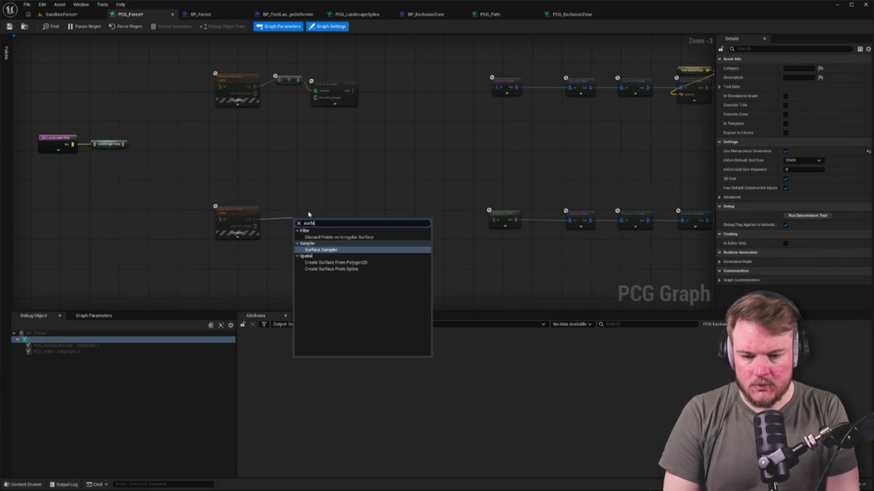
pyautogui.press('Return')
pyautogui.moveTo(124, 144); pyautogui.dragTo(218, 87)
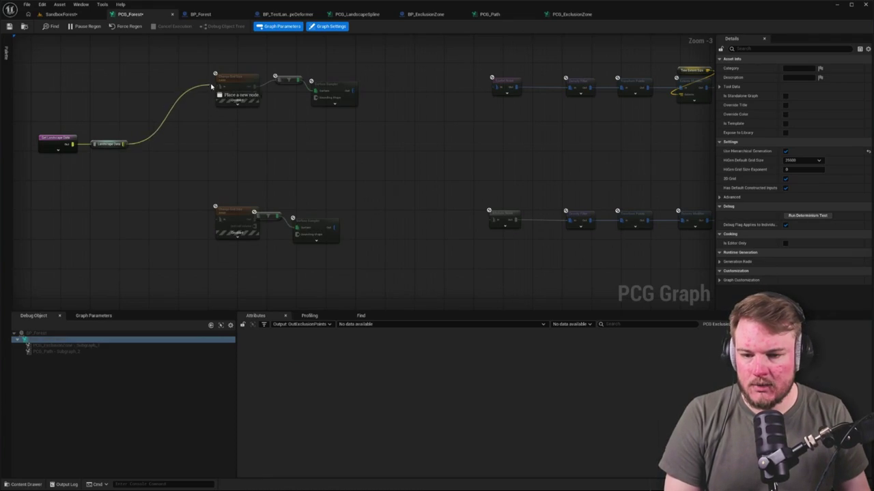
pyautogui.moveTo(124, 144)
pyautogui.mouseDown()
pyautogui.moveTo(195, 218)
pyautogui.moveTo(217, 219)
pyautogui.mouseUp()
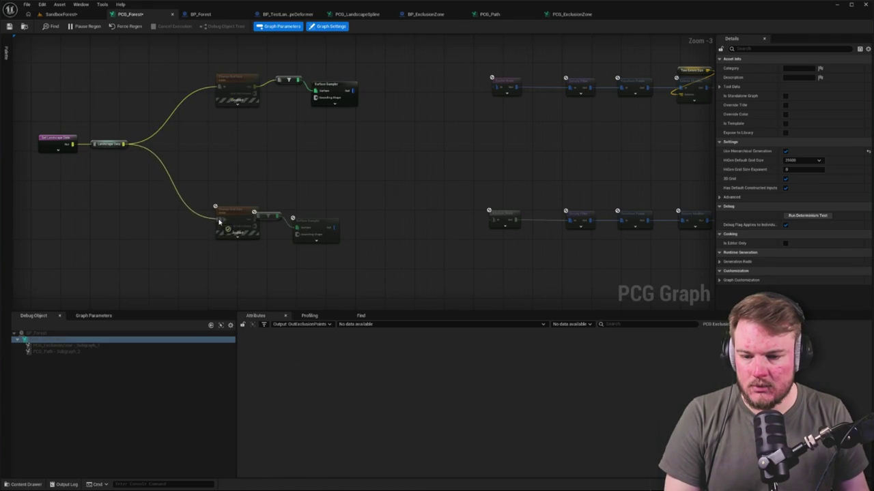
pyautogui.moveTo(245, 105)
pyautogui.mouseDown()
pyautogui.moveTo(298, 112)
pyautogui.moveTo(325, 100)
pyautogui.mouseUp()
pyautogui.moveTo(292, 178); pyautogui.dragTo(300, 145)
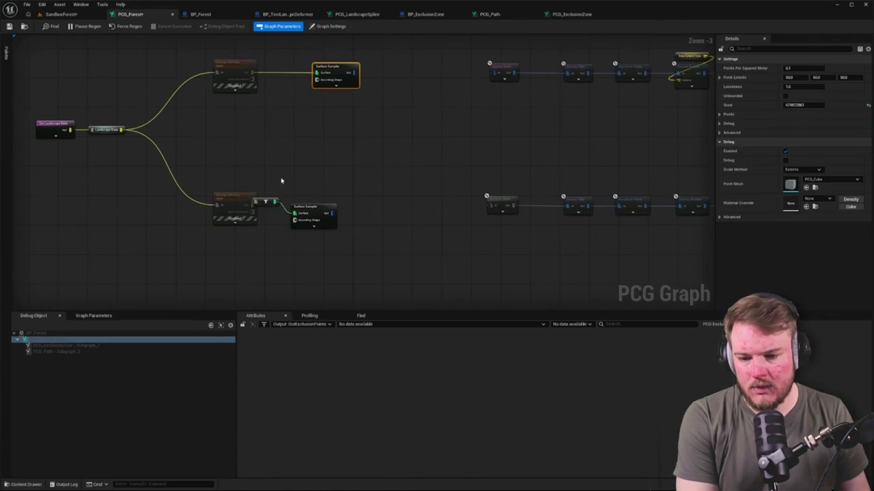
pyautogui.moveTo(271, 201); pyautogui.dragTo(281, 213)
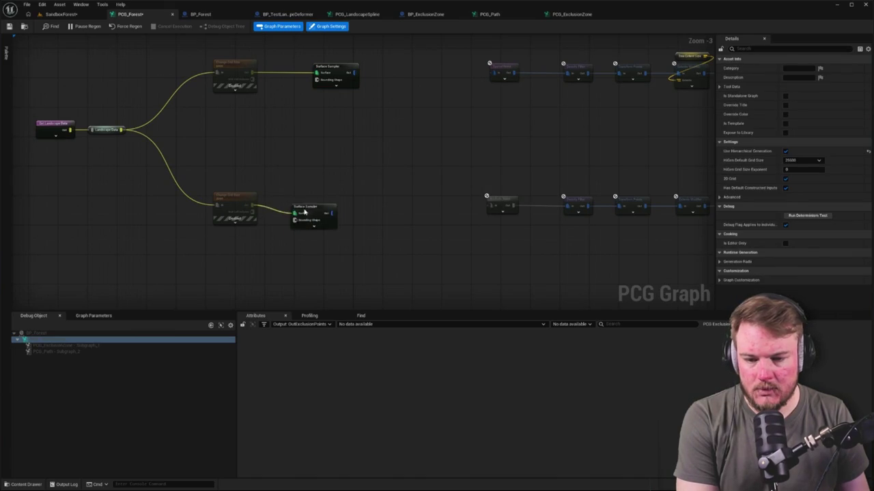
# Align the two Surface Sampler nodes and shift the landscape nodes right to tidy the graph.
pyautogui.moveTo(322, 116); pyautogui.dragTo(353, 132)
pyautogui.moveTo(339, 74); pyautogui.dragTo(390, 226)
pyautogui.hotkey('shift', 'a')
pyautogui.click(251, 118)
pyautogui.moveTo(297, 68); pyautogui.dragTo(232, 250)
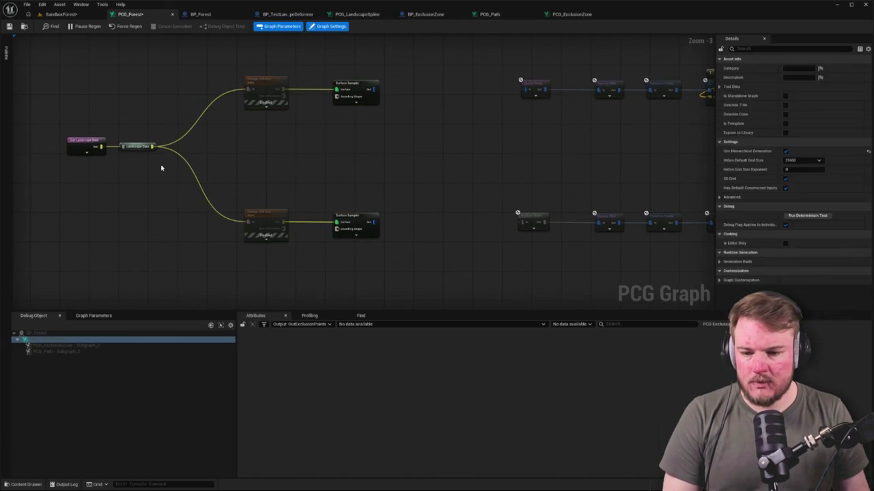
pyautogui.click(139, 150)
pyautogui.moveTo(130, 145); pyautogui.dragTo(183, 145)
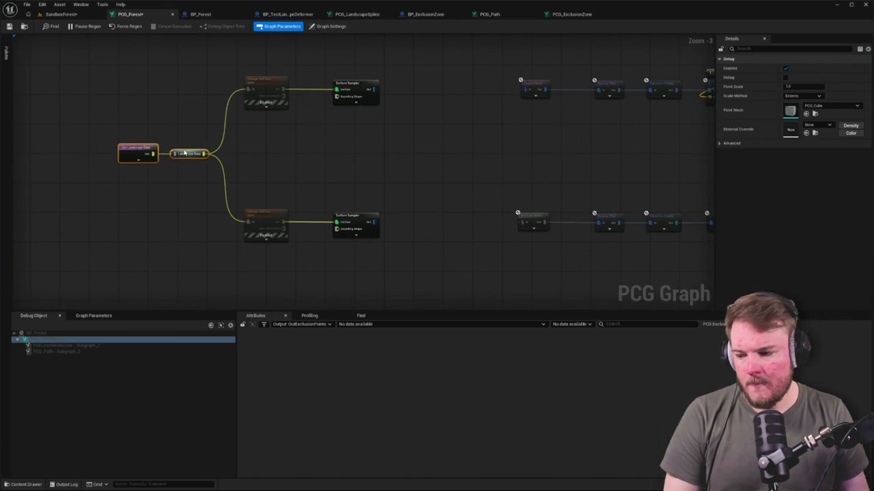
pyautogui.click(330, 167)
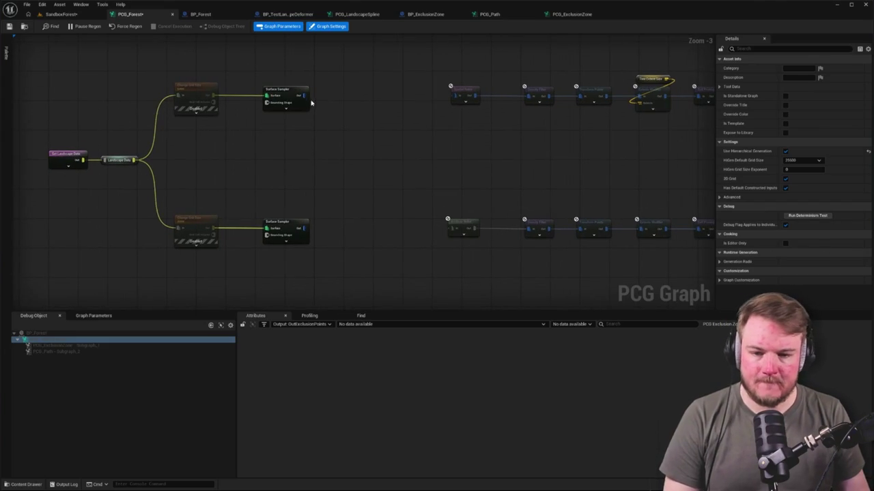
# Wire both Surface Samplers into their Spatial Noise chains and return to SandboxForest.
pyautogui.moveTo(382, 101); pyautogui.dragTo(457, 96)
pyautogui.moveTo(299, 232); pyautogui.dragTo(456, 228)
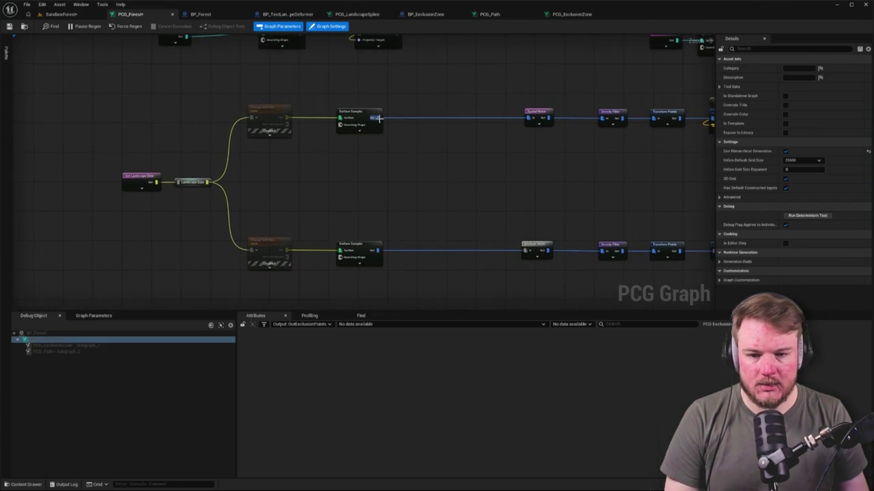
pyautogui.click(378, 121)
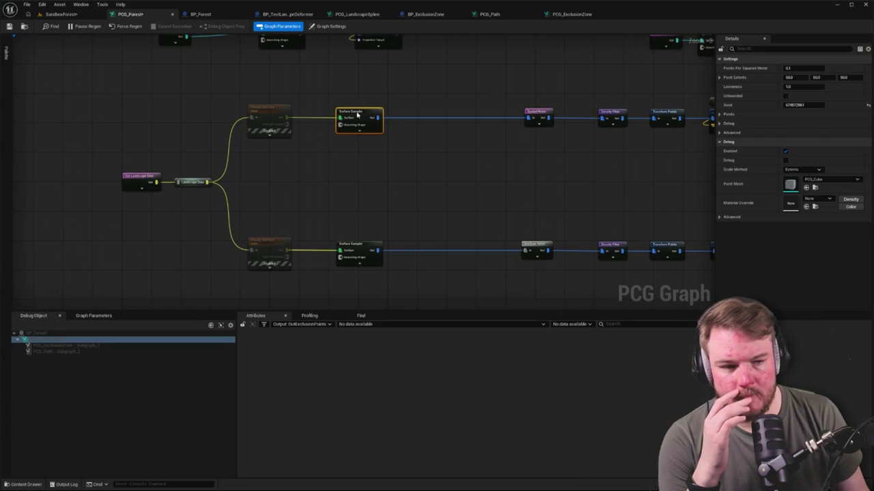
pyautogui.click(62, 13)
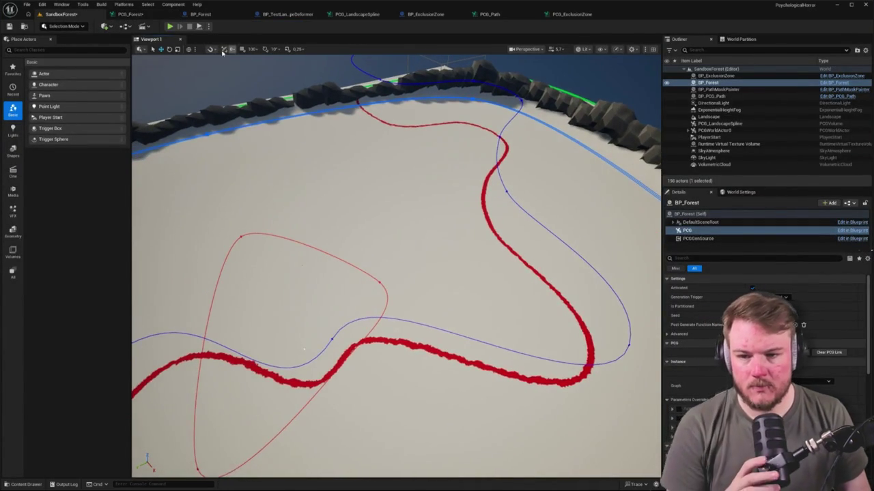
# Turn on debug display for the top Surface Sampler and make it Unbounded.
pyautogui.click(131, 14)
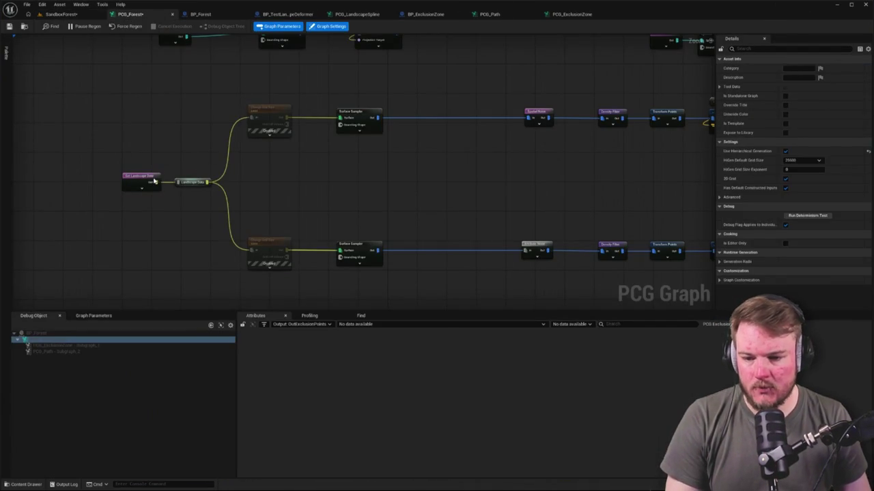
pyautogui.click(142, 179)
pyautogui.click(271, 114)
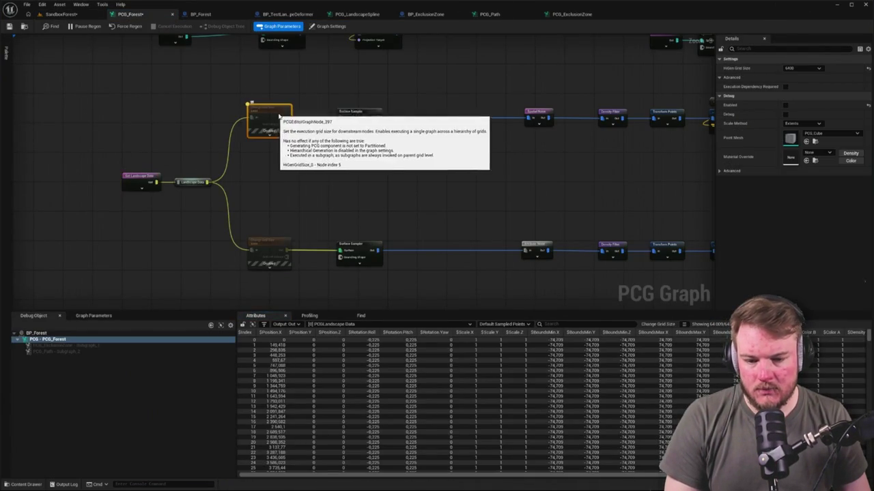
pyautogui.click(364, 117)
pyautogui.press('d')
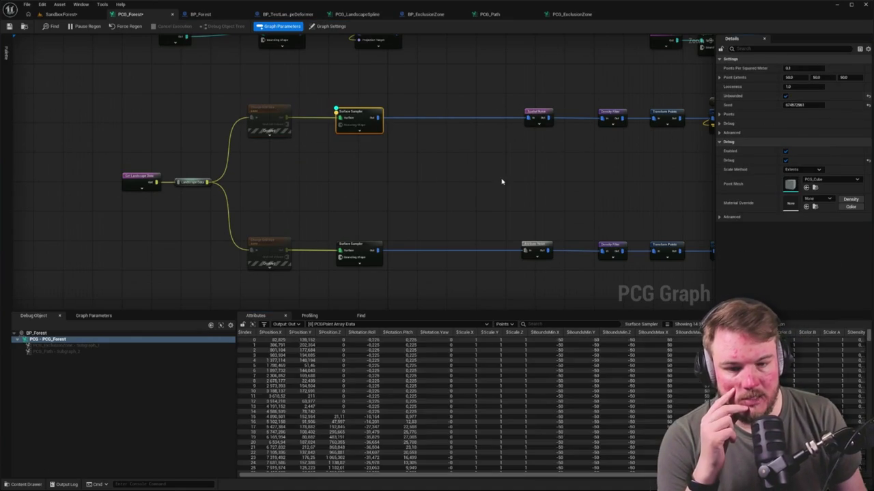
pyautogui.click(785, 97)
# Frame the forest in SandboxForest, then delete the BP_Forest actor and its foliage.
pyautogui.click(61, 14)
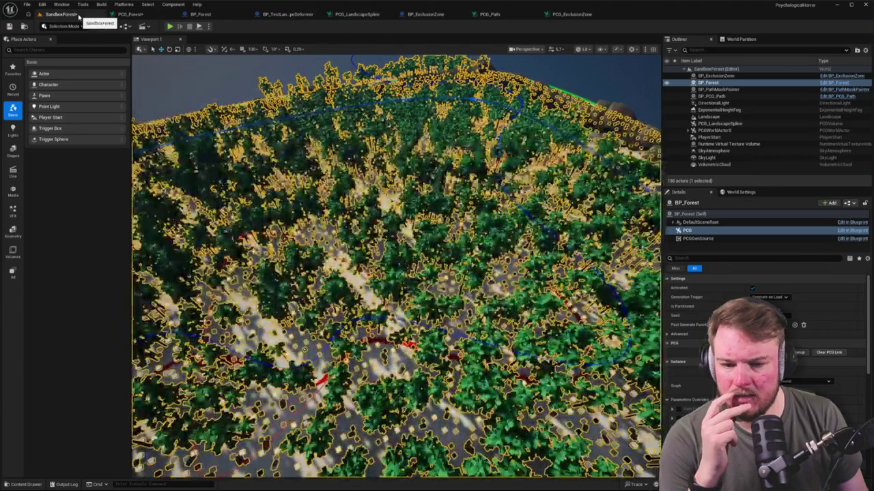
pyautogui.press('f')
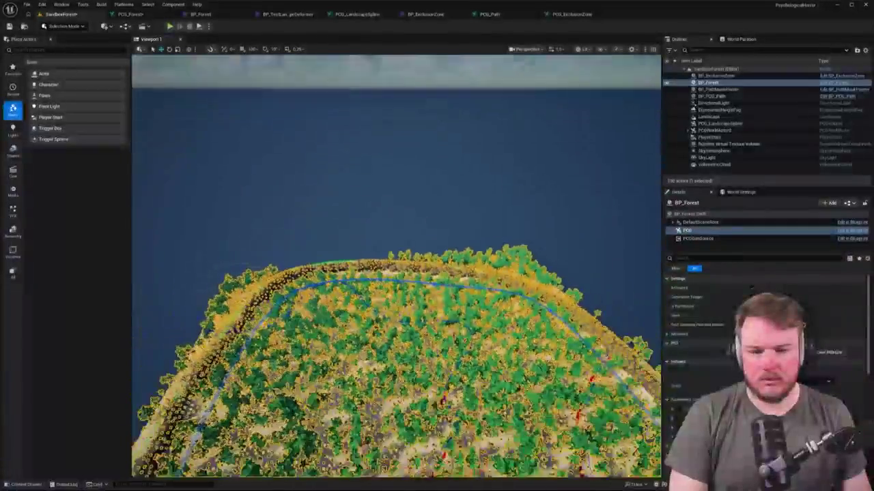
pyautogui.click(711, 130)
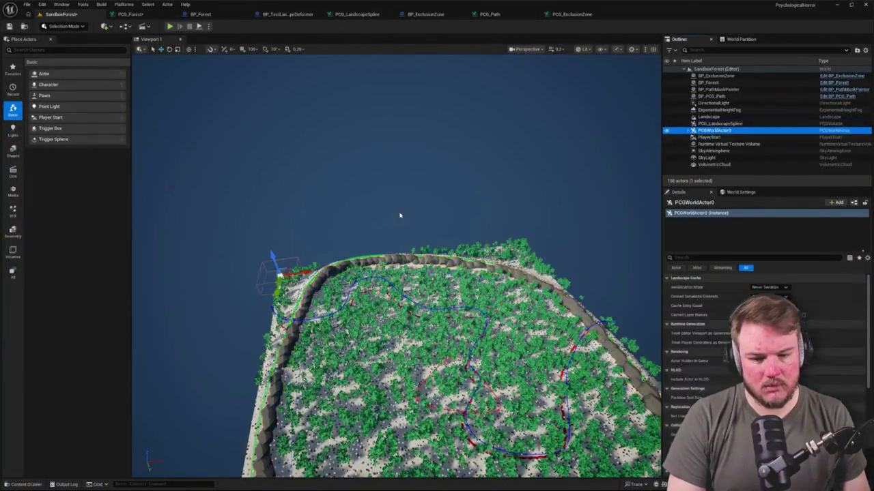
pyautogui.press('f')
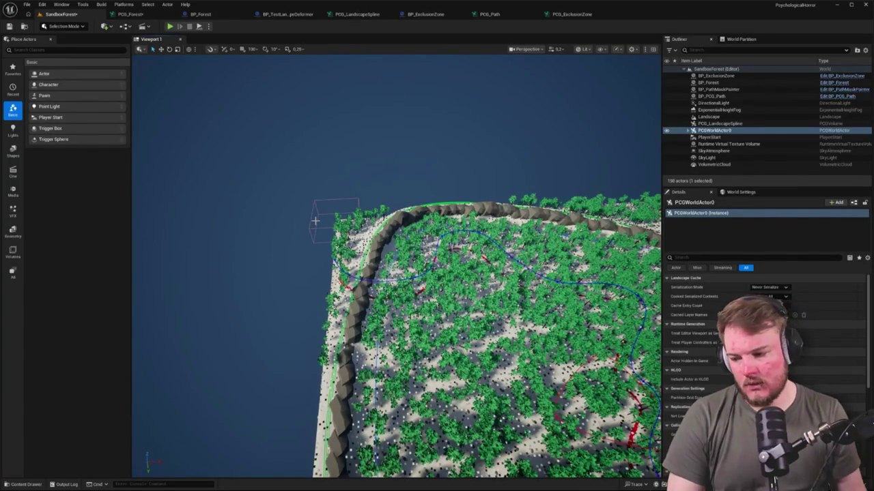
pyautogui.moveTo(292, 184); pyautogui.dragTo(321, 215)
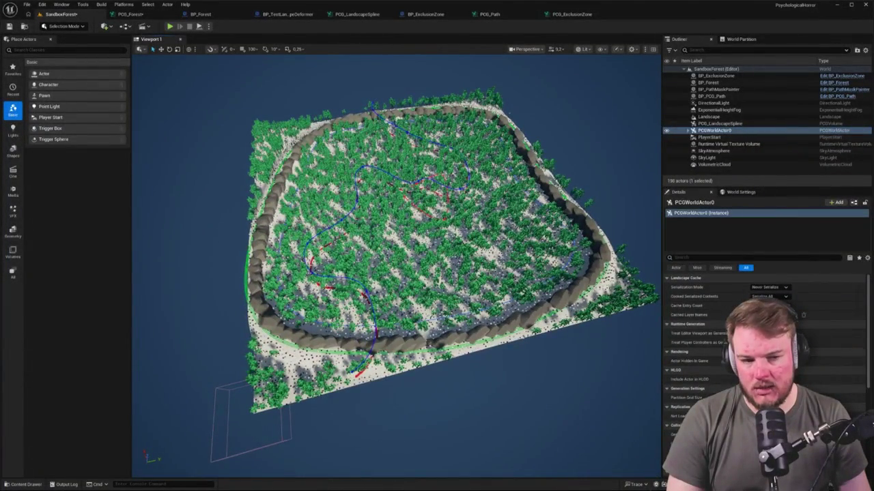
pyautogui.click(708, 82)
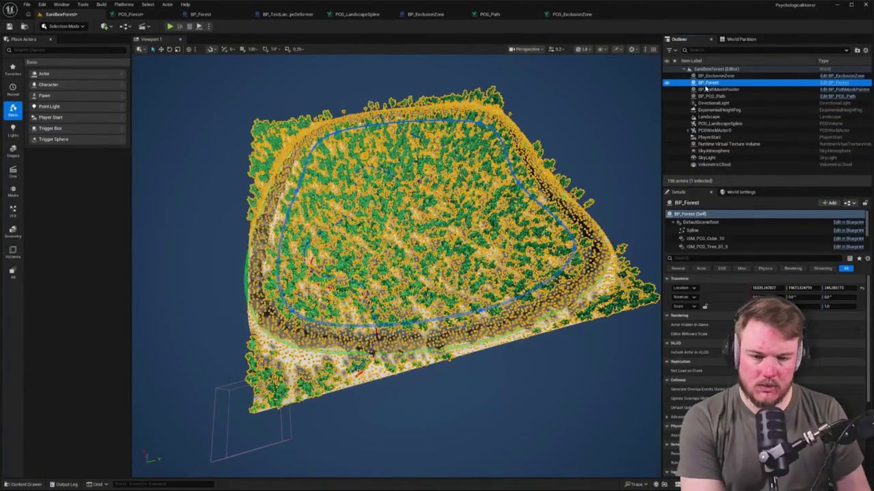
pyautogui.press('Delete')
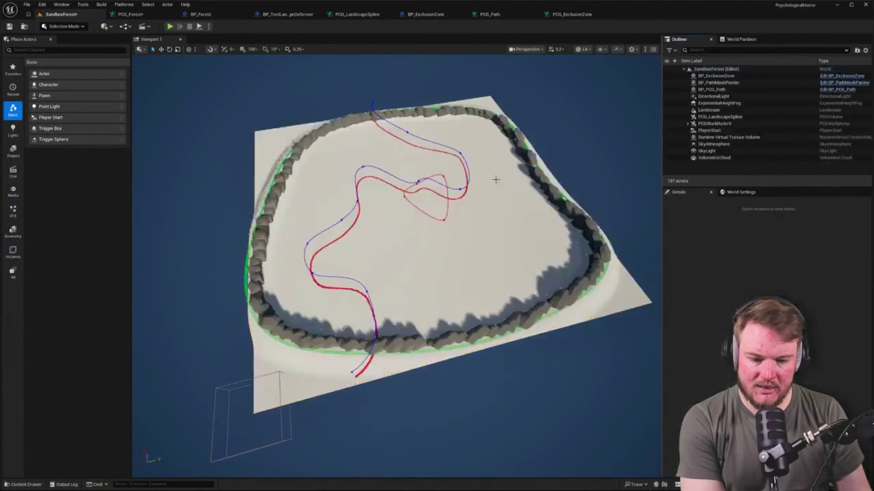
# Drag PCG_Forest from the PCG Forest folder into the level, focus it, then select PCG_LandscapeSpline.
pyautogui.hotkey('ctrl', 'space')
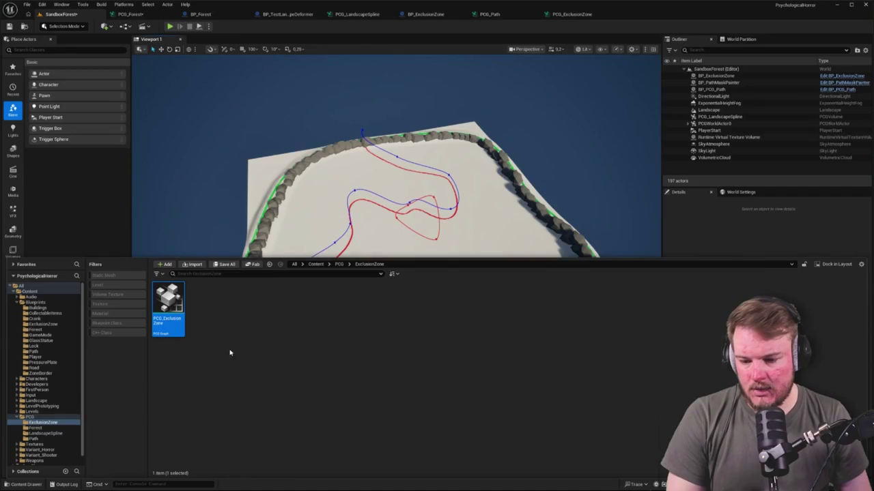
pyautogui.click(48, 428)
pyautogui.moveTo(168, 330)
pyautogui.mouseDown()
pyautogui.moveTo(423, 226)
pyautogui.moveTo(409, 214)
pyautogui.mouseUp()
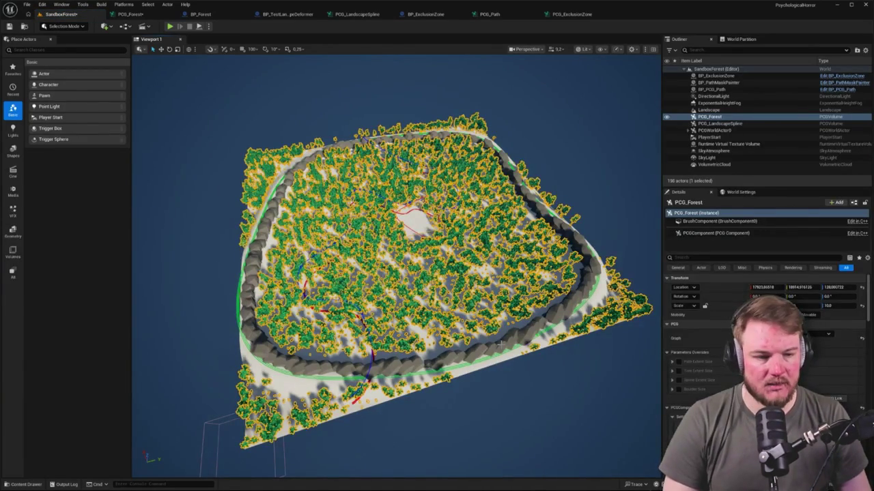
pyautogui.moveTo(522, 327); pyautogui.dragTo(540, 305)
pyautogui.press('f')
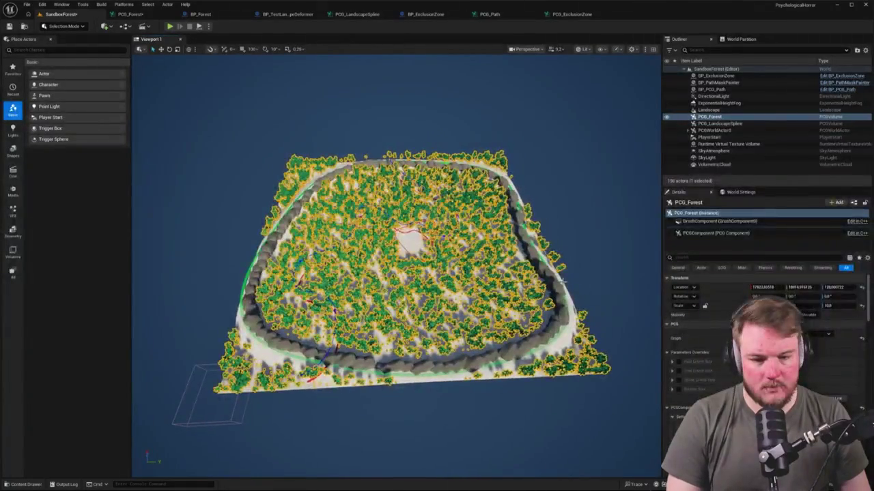
pyautogui.scroll(3, 395, 286)
pyautogui.scroll(10, 396, 266)
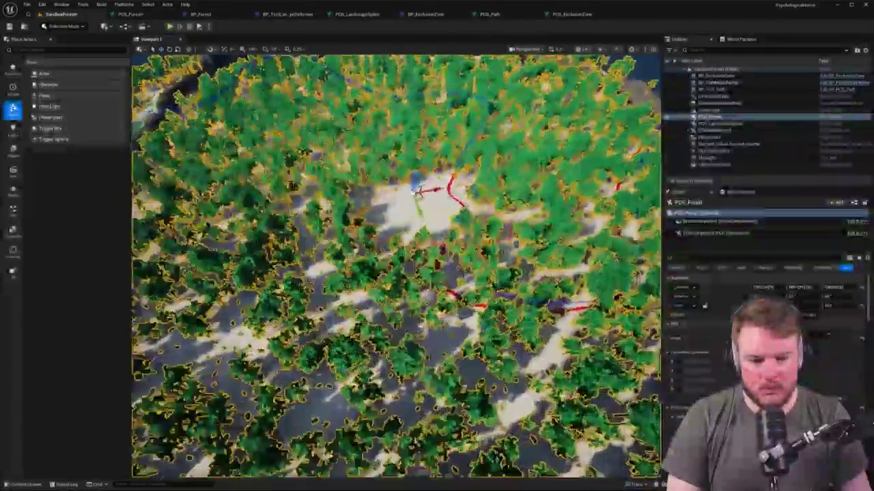
pyautogui.scroll(-10, 396, 266)
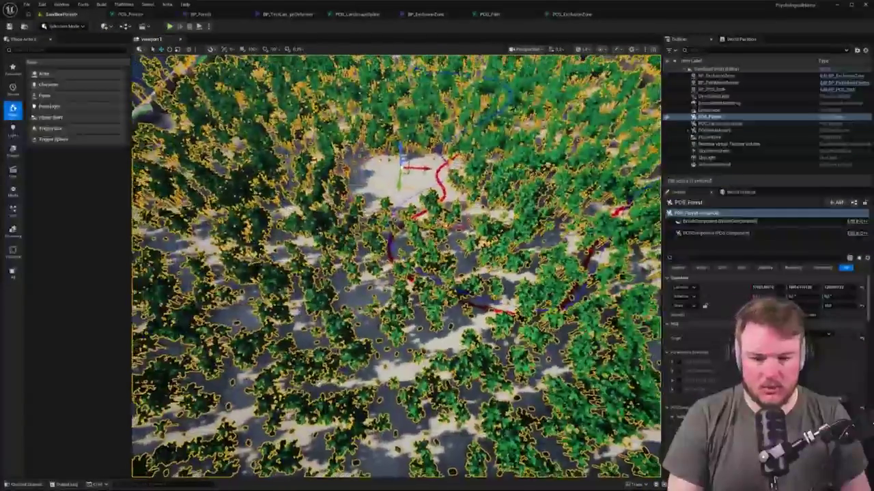
pyautogui.scroll(-3, 396, 266)
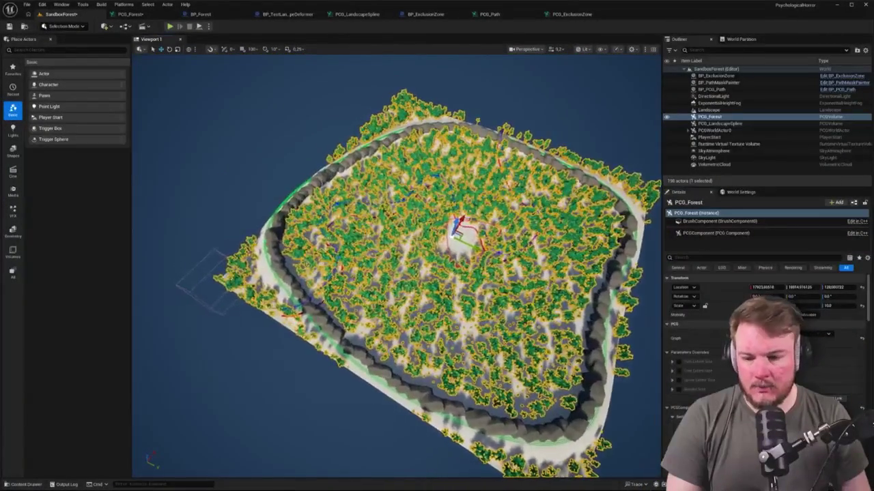
pyautogui.click(217, 254)
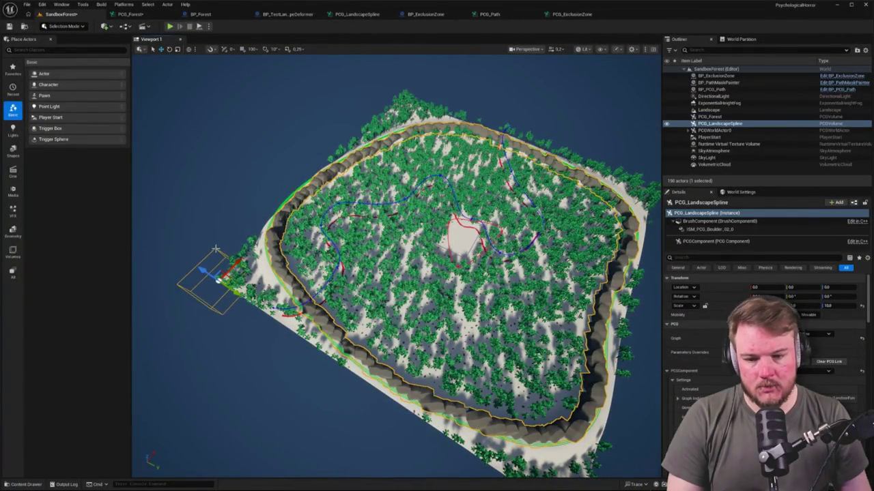
# Orbit out over the landscape, frame the new PCG_Forest volume, and switch to its graph.
pyautogui.click(725, 124)
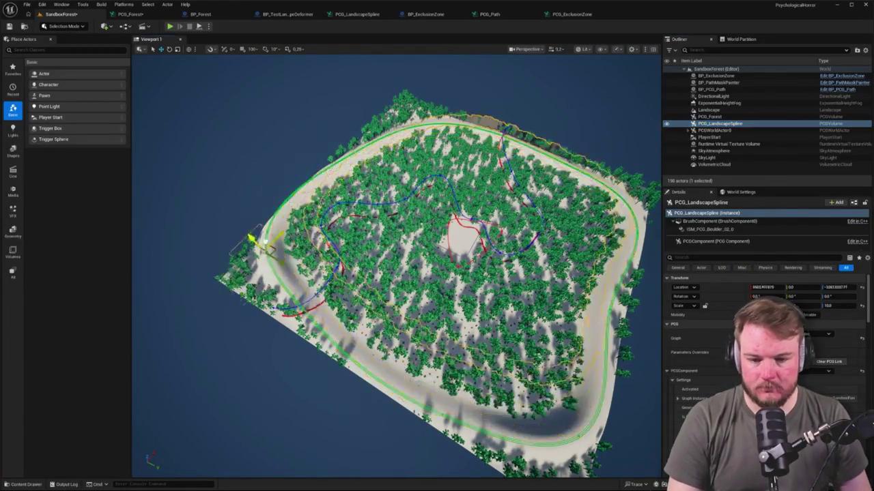
pyautogui.moveTo(396, 273); pyautogui.dragTo(430, 262)
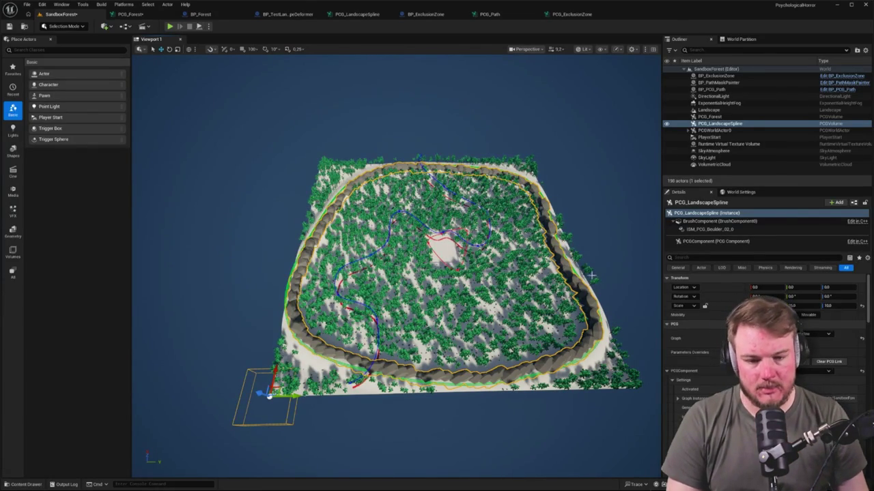
pyautogui.scroll(3, 406, 300)
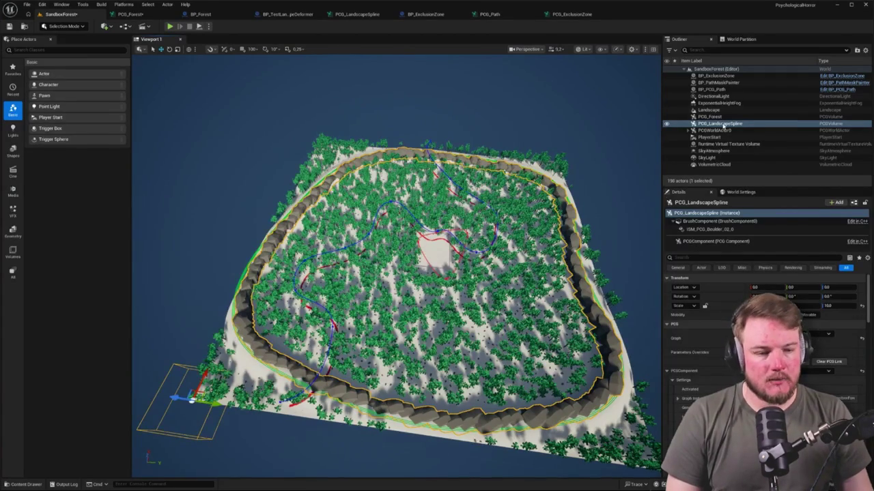
pyautogui.doubleClick(710, 116)
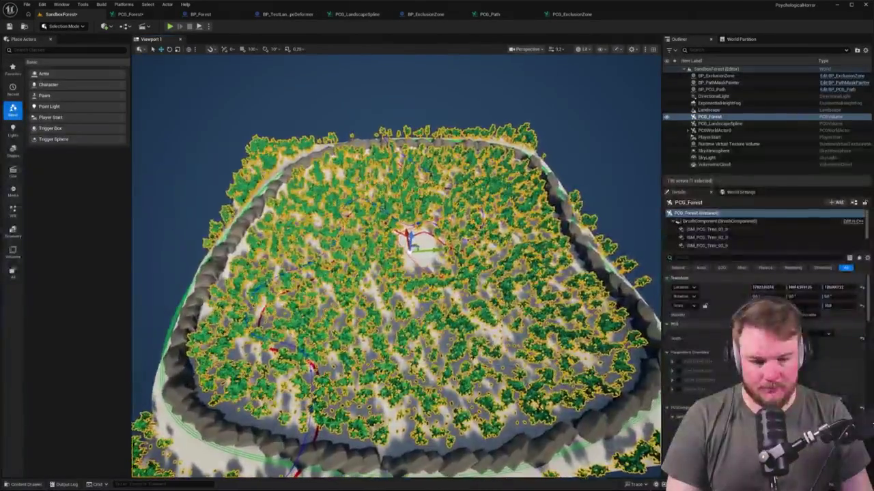
pyautogui.click(130, 14)
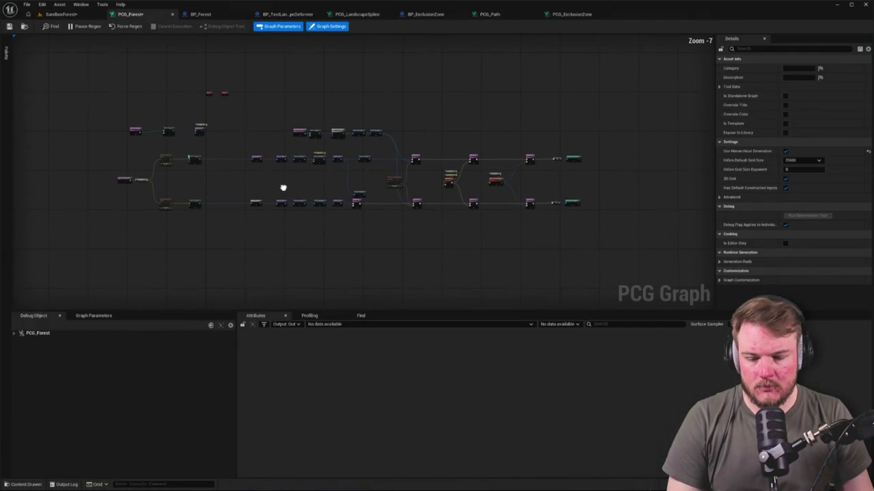
pyautogui.scroll(8, 374, 185)
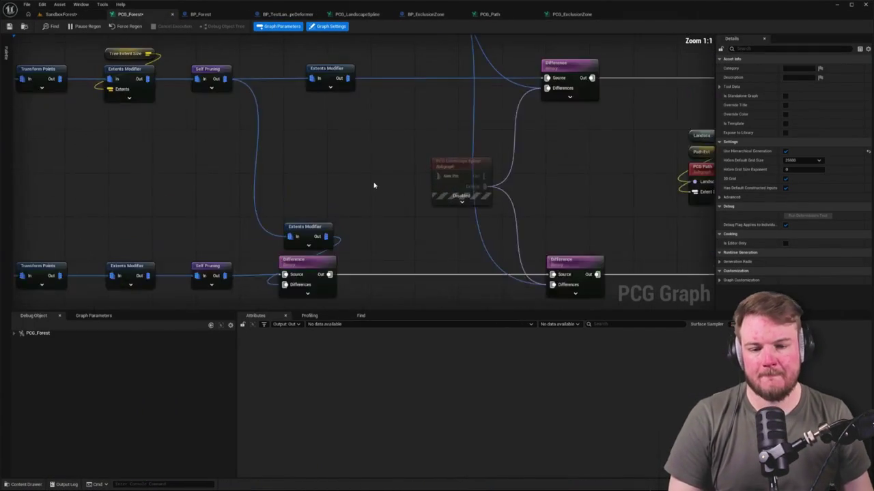
pyautogui.scroll(-3, 331, 214)
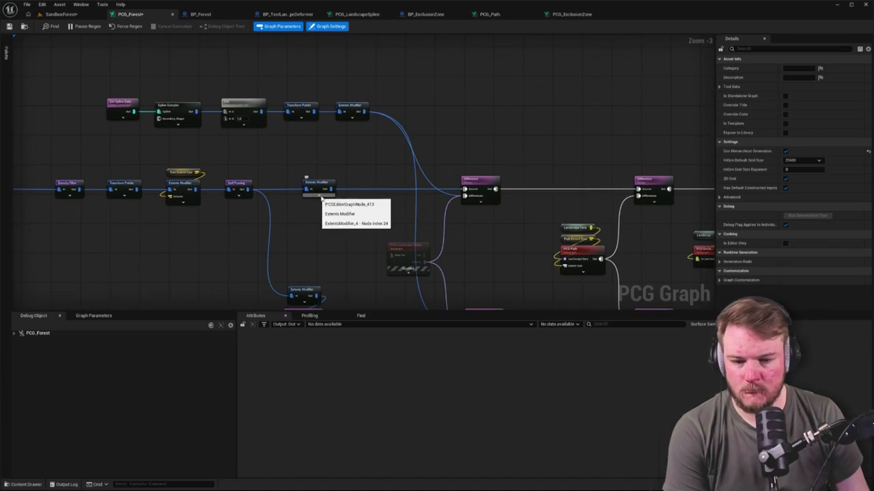
pyautogui.moveTo(336, 202); pyautogui.dragTo(346, 169)
pyautogui.click(415, 217)
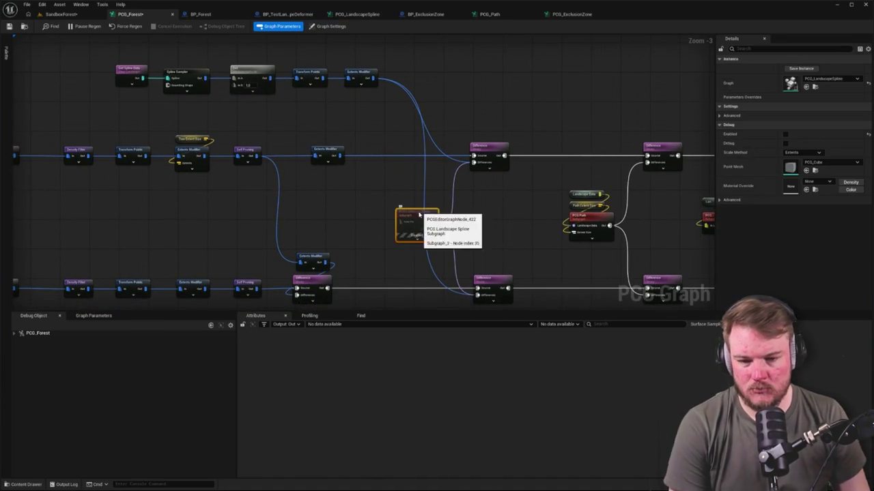
pyautogui.press('e')
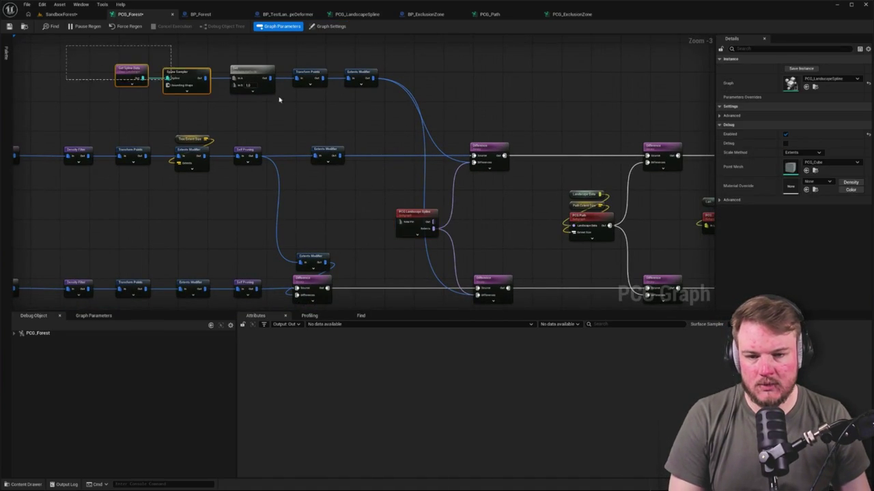
pyautogui.moveTo(99, 60); pyautogui.dragTo(389, 113)
pyautogui.press('e')
pyautogui.click(80, 15)
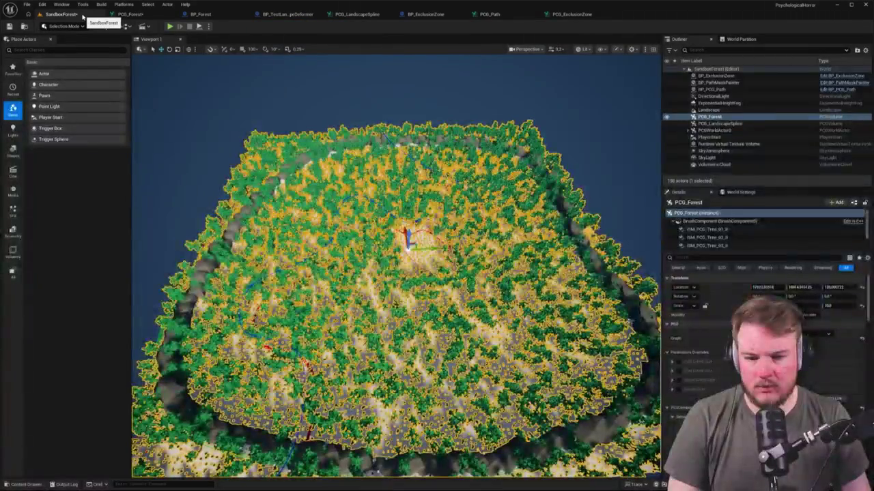
pyautogui.moveTo(194, 54); pyautogui.dragTo(219, 41)
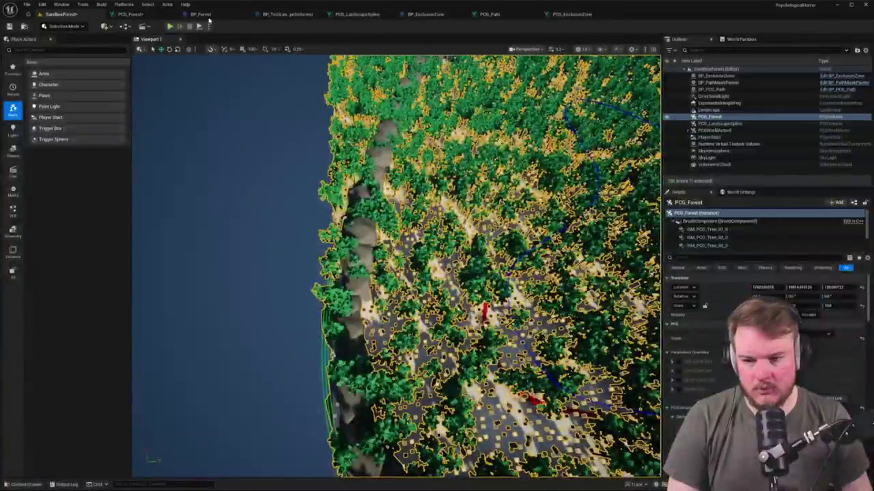
pyautogui.click(130, 14)
pyautogui.click(392, 239)
pyautogui.moveTo(390, 240)
pyautogui.mouseDown()
pyautogui.moveTo(389, 164)
pyautogui.moveTo(299, 178)
pyautogui.moveTo(337, 211)
pyautogui.mouseUp()
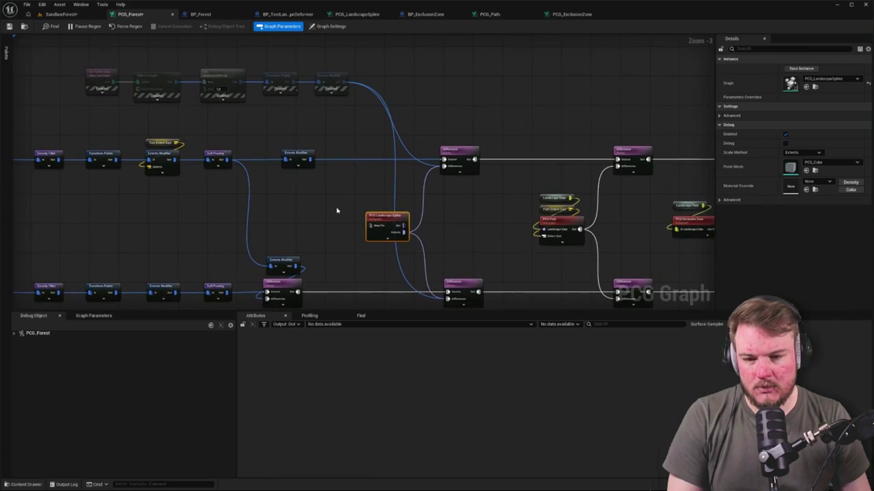
pyautogui.moveTo(59, 59); pyautogui.dragTo(355, 102)
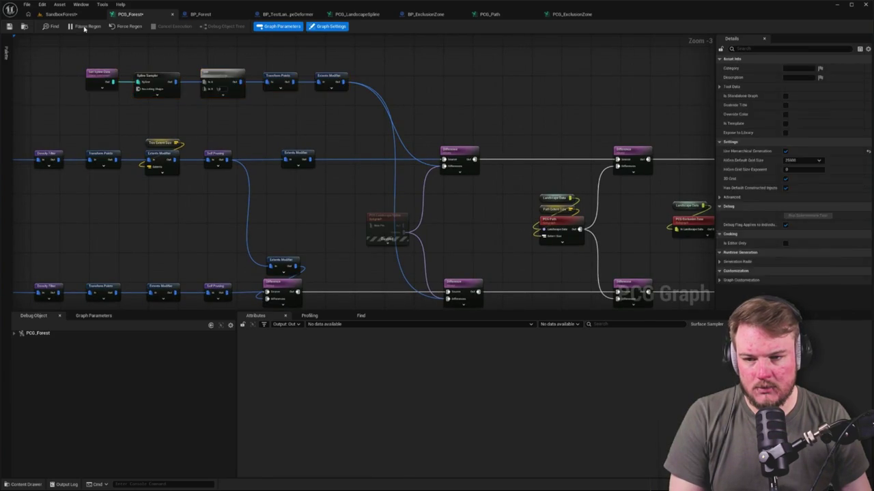
pyautogui.click(68, 14)
pyautogui.press('f')
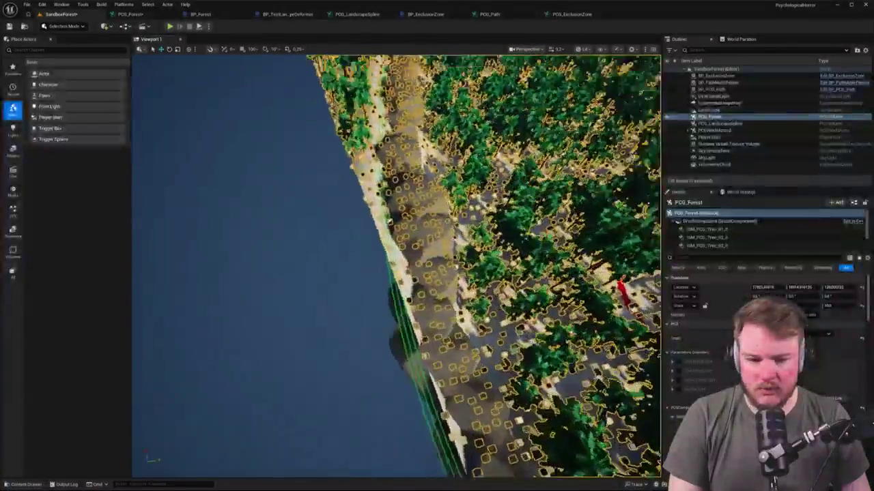
pyautogui.press('Escape')
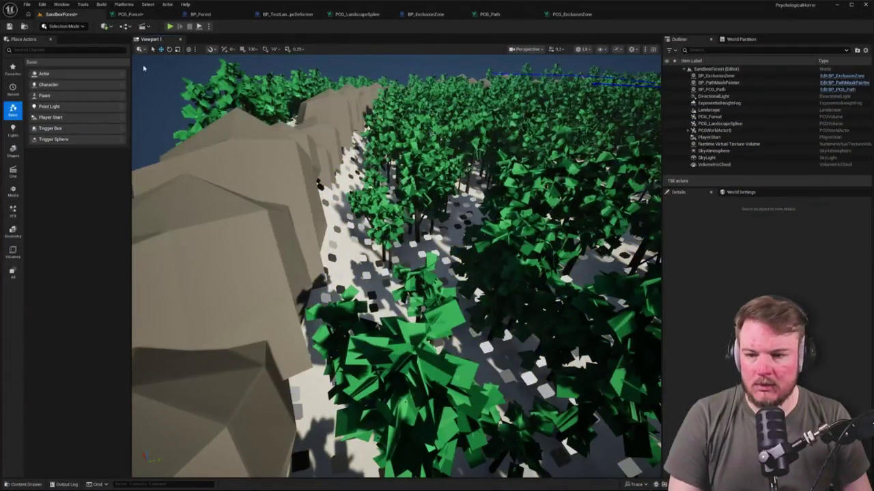
pyautogui.click(130, 15)
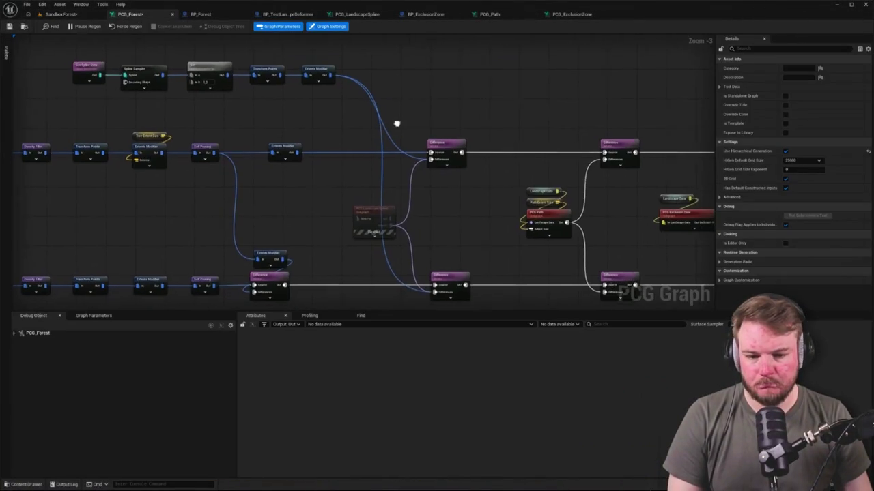
pyautogui.click(368, 207)
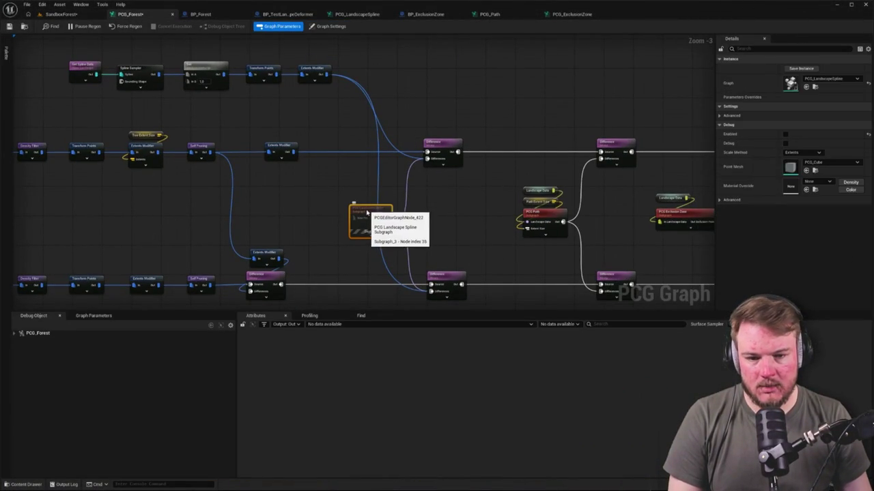
pyautogui.click(815, 87)
# Open the PCG_LandscapeSpline subgraph and expand its Output node's Out and Extents pin settings.
pyautogui.doubleClick(170, 365)
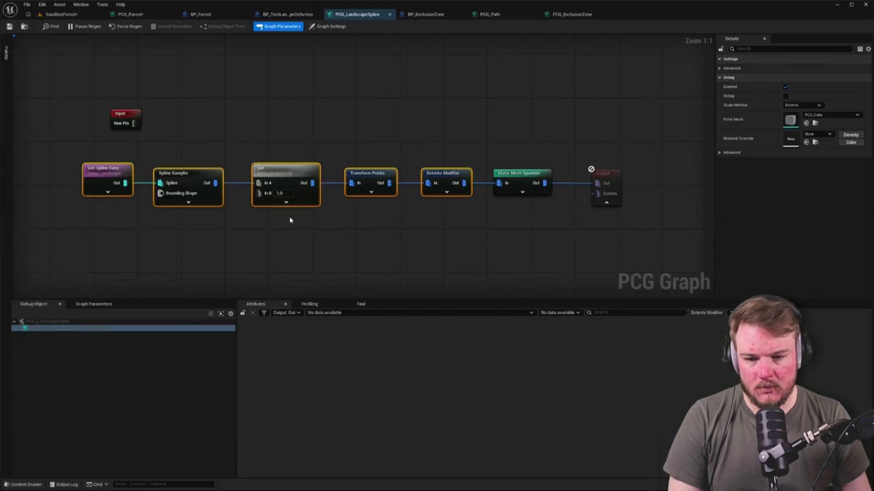
pyautogui.click(323, 216)
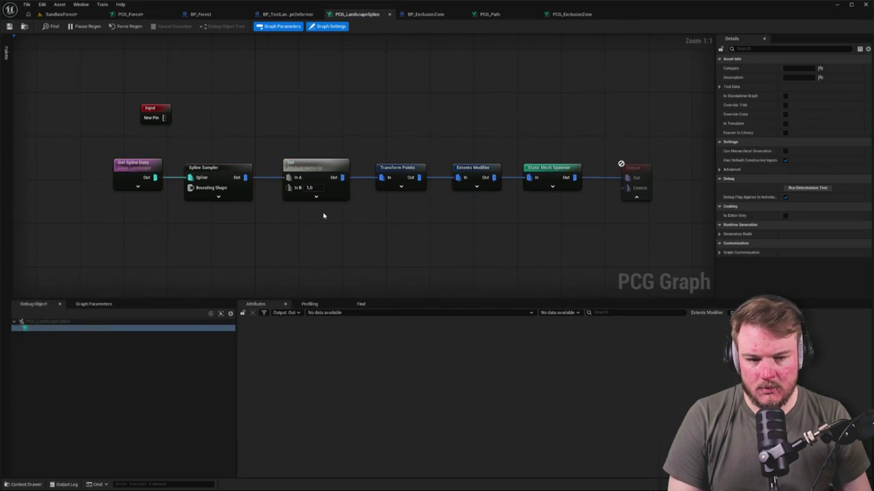
pyautogui.click(629, 191)
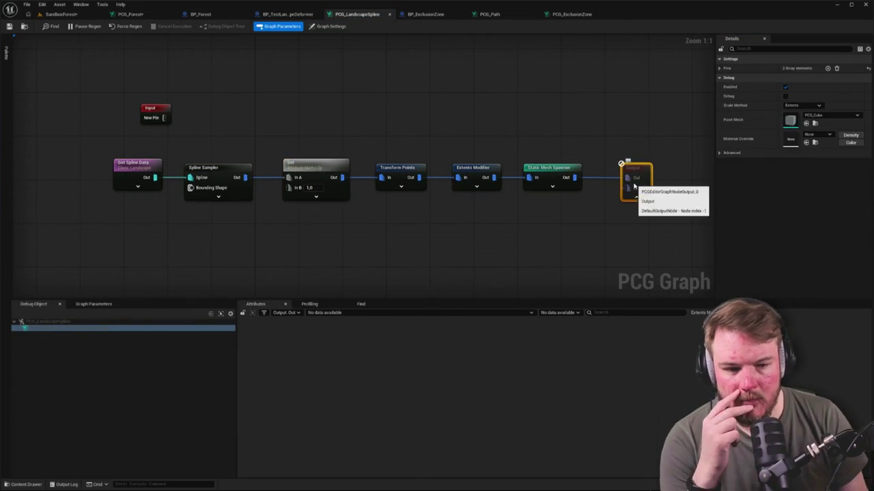
pyautogui.click(720, 68)
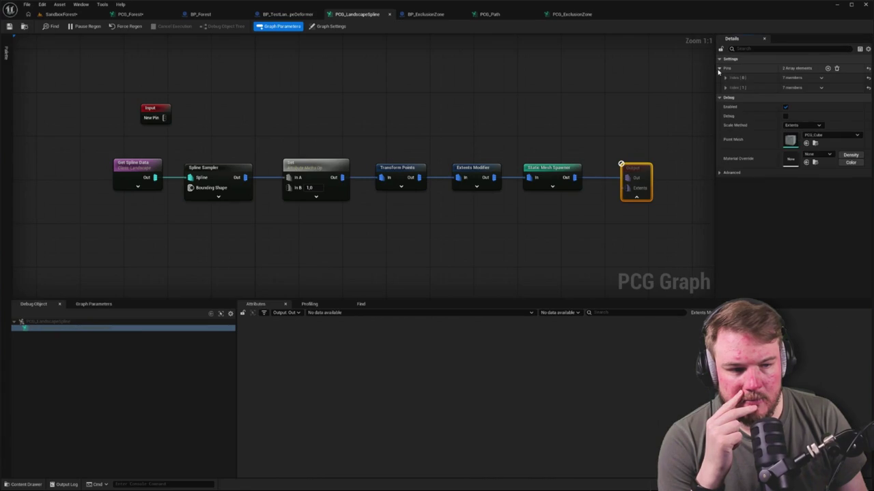
pyautogui.click(725, 88)
pyautogui.click(725, 77)
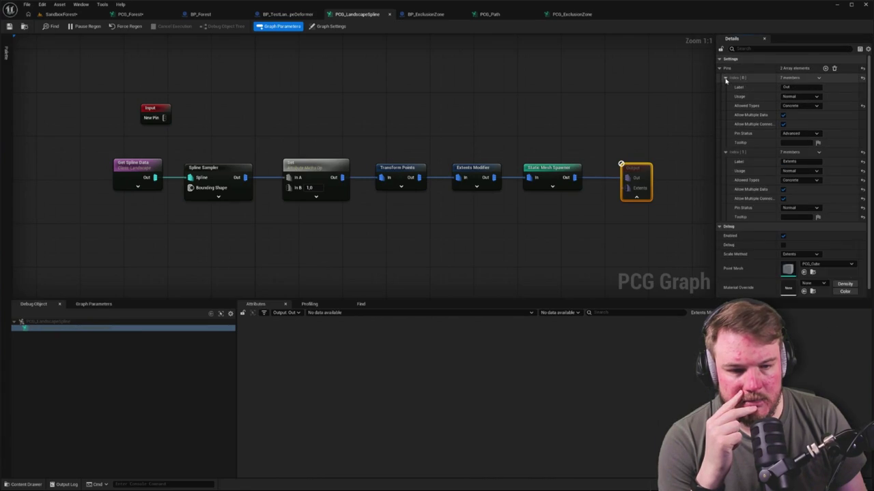
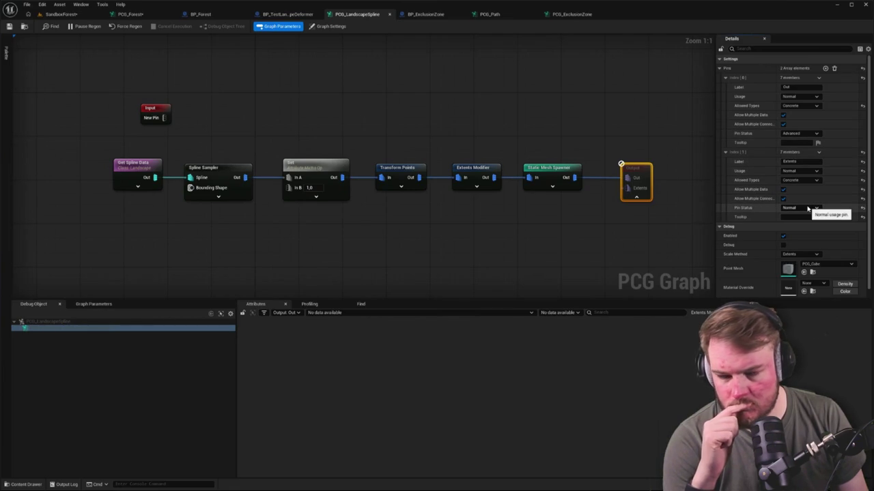
# Delete the Output node's Extents pin, leaving a single Out pin.
pyautogui.click(835, 70)
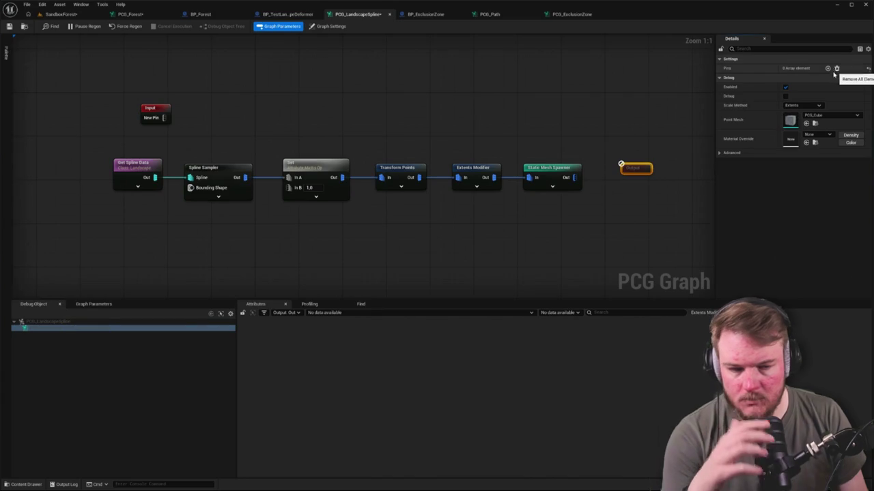
pyautogui.hotkey('ctrl', 'z')
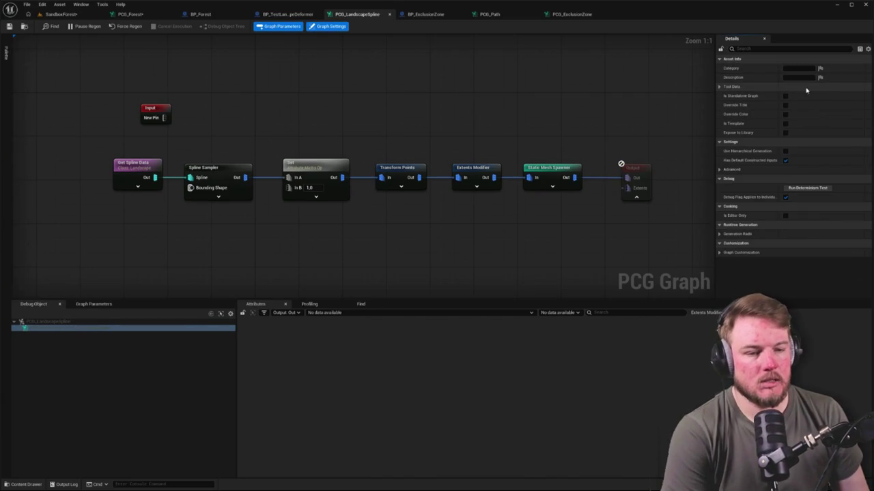
pyautogui.hotkey('ctrl', 'z')
pyautogui.click(720, 68)
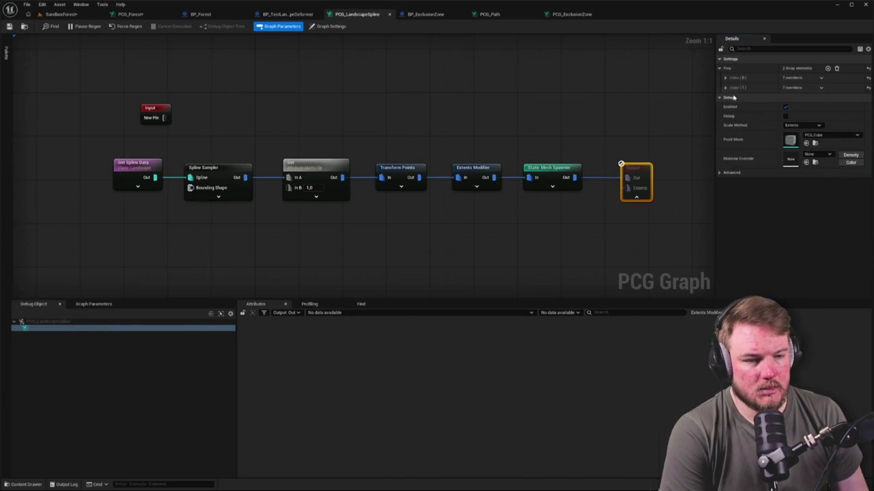
pyautogui.click(821, 89)
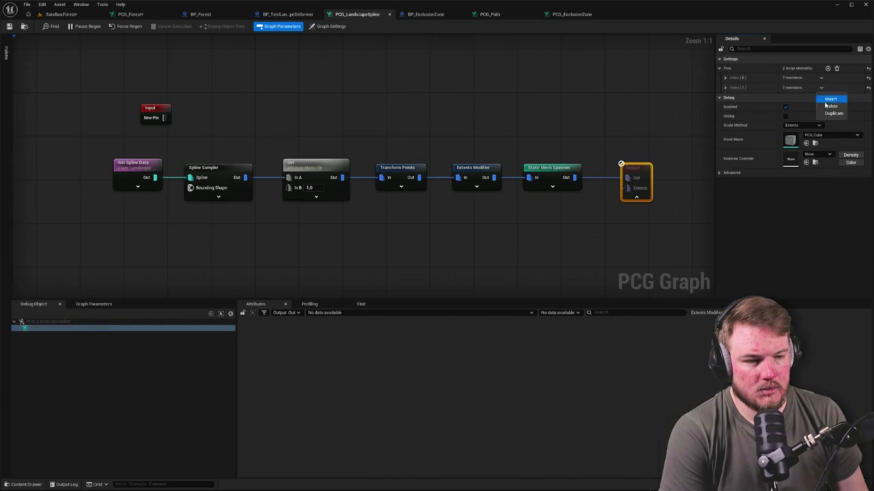
pyautogui.click(829, 104)
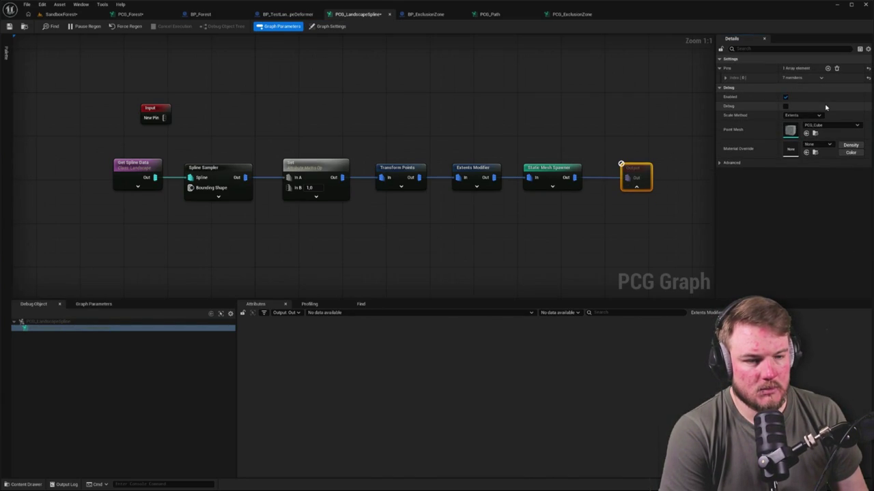
pyautogui.click(727, 78)
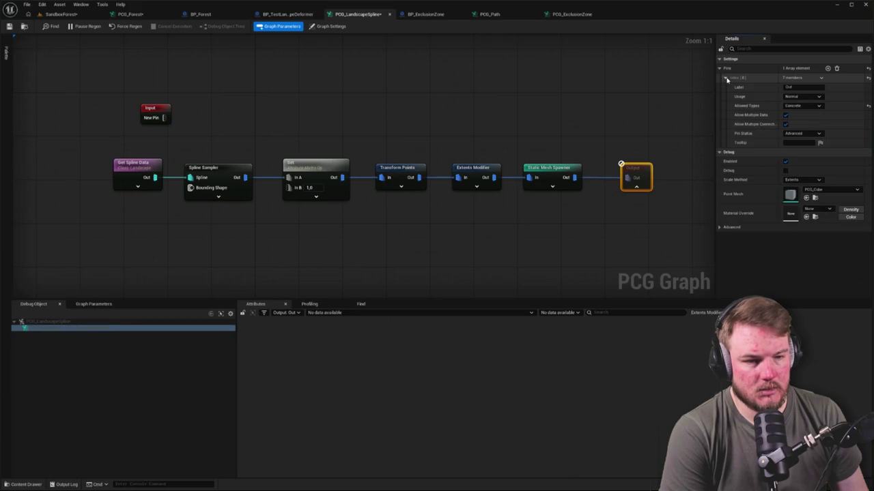
# Inspect the Get Spline Data and Static Mesh Spawner points and the Out pin settings.
pyautogui.click(138, 168)
pyautogui.press('a')
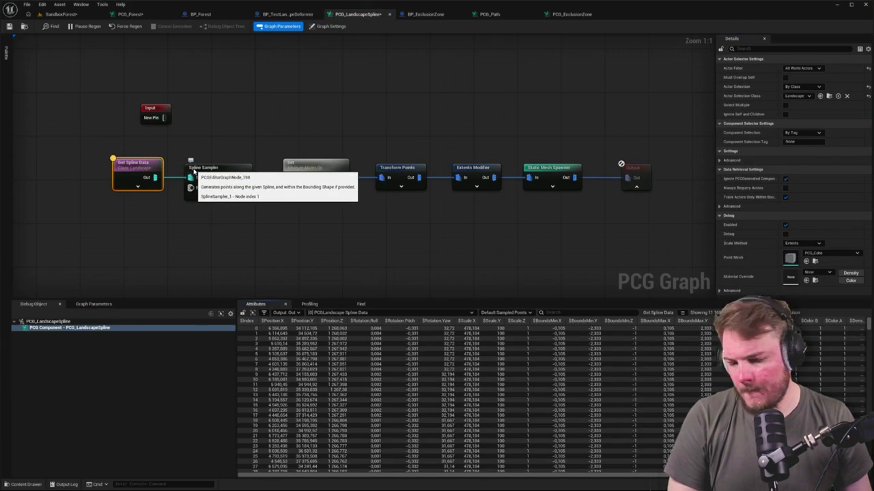
pyautogui.press('a')
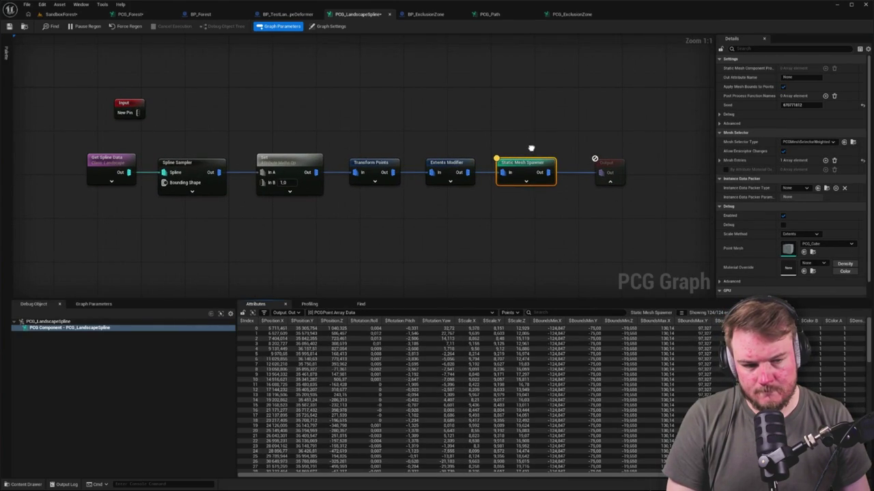
pyautogui.click(719, 161)
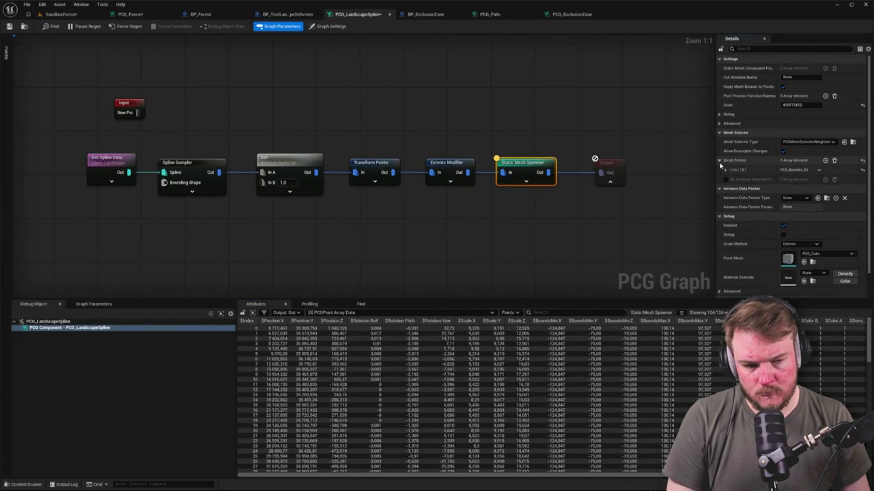
pyautogui.click(610, 171)
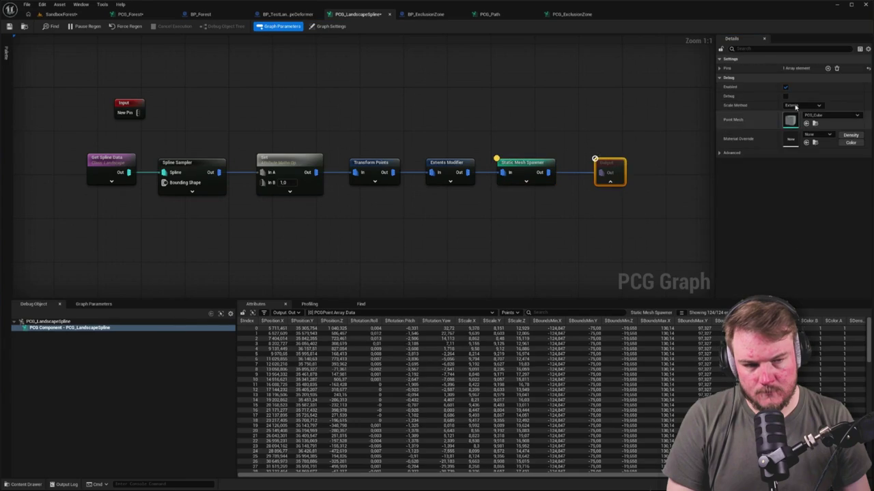
pyautogui.click(719, 68)
pyautogui.click(725, 77)
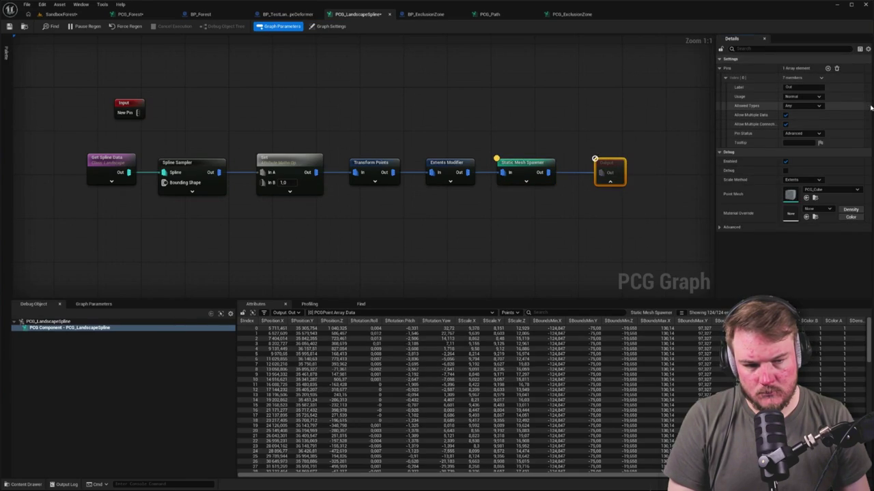
# Wire Static Mesh Spawner's output into the Output node and bring up PCG_Forest.
pyautogui.click(572, 142)
pyautogui.moveTo(543, 172); pyautogui.dragTo(601, 172)
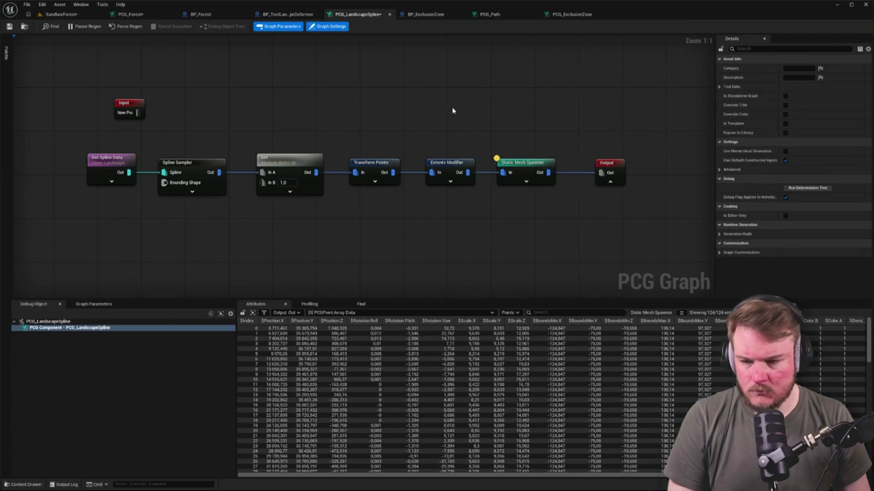
pyautogui.click(131, 13)
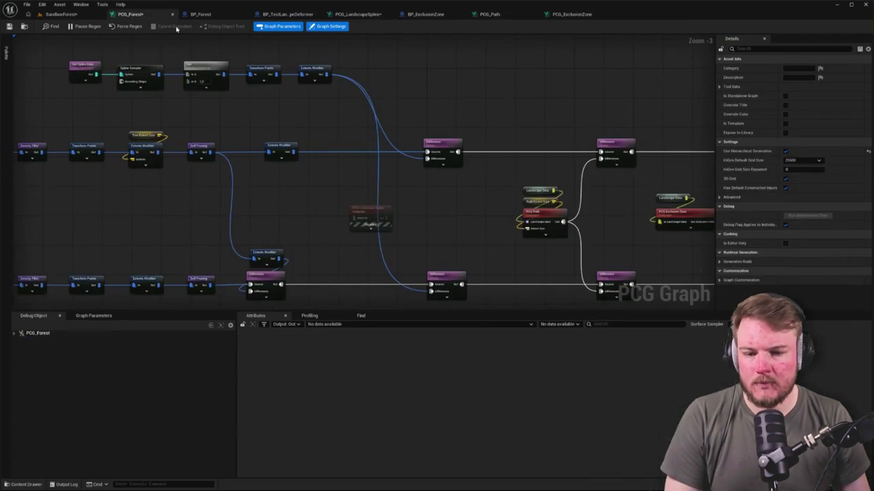
# Feed the spline data into both the upper and lower Difference nodes.
pyautogui.moveTo(392, 216); pyautogui.dragTo(427, 159)
pyautogui.moveTo(389, 223); pyautogui.dragTo(430, 292)
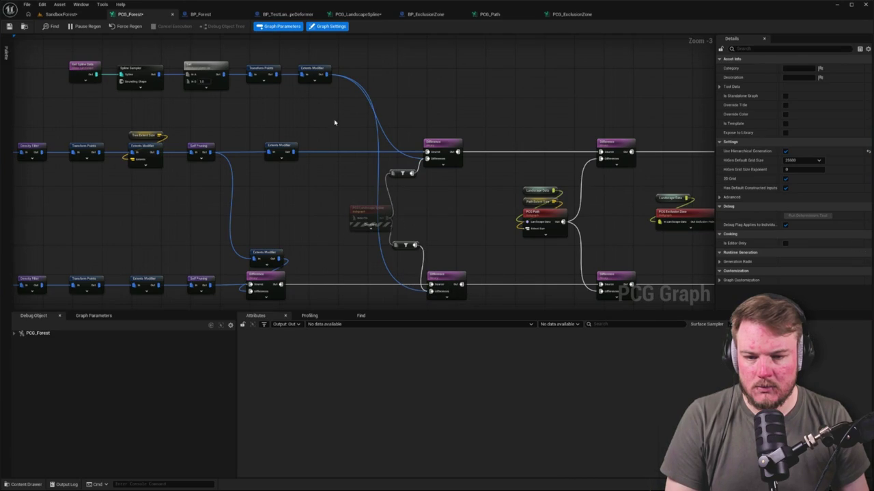
pyautogui.moveTo(40, 46); pyautogui.dragTo(342, 92)
pyautogui.click(54, 41)
pyautogui.click(60, 14)
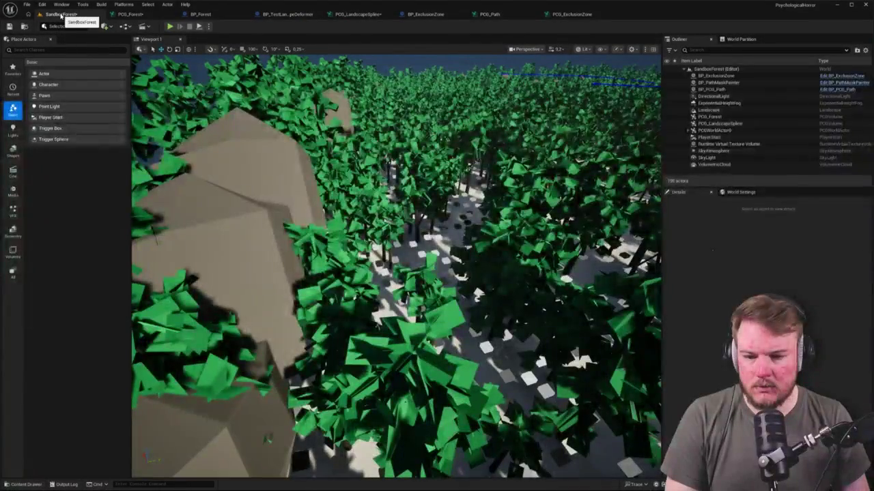
pyautogui.click(133, 13)
pyautogui.moveTo(71, 52); pyautogui.dragTo(357, 89)
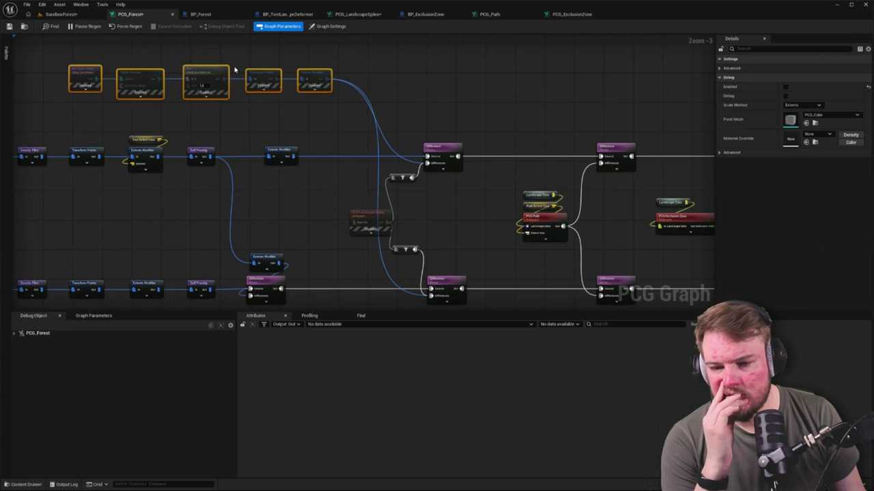
# Delete the disabled landscape spline subgraph node and its two reroute nodes.
pyautogui.click(370, 221)
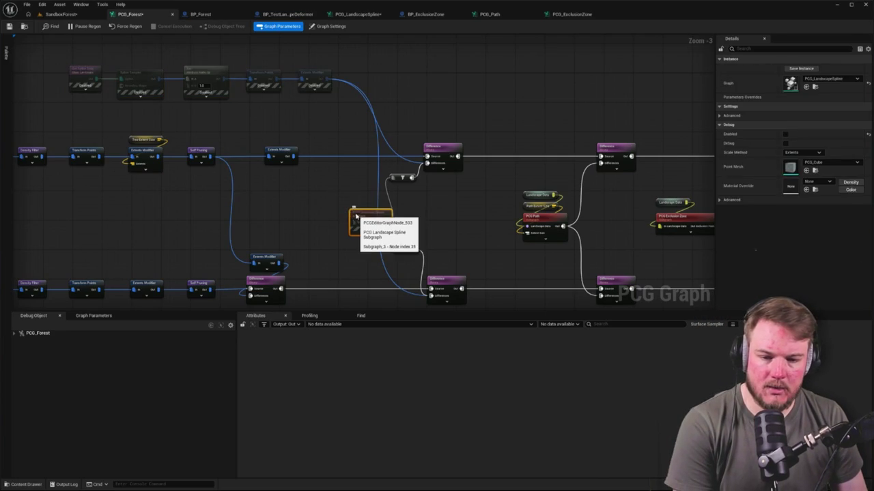
pyautogui.press('Delete')
pyautogui.moveTo(389, 167); pyautogui.dragTo(418, 255)
pyautogui.press('Delete')
# Move the five-node spline row up and to the left.
pyautogui.moveTo(61, 44)
pyautogui.mouseDown()
pyautogui.moveTo(261, 90)
pyautogui.moveTo(334, 93)
pyautogui.moveTo(392, 200)
pyautogui.moveTo(339, 88)
pyautogui.moveTo(304, 79)
pyautogui.moveTo(304, 68)
pyautogui.moveTo(312, 346)
pyautogui.moveTo(225, 171)
pyautogui.moveTo(219, 113)
pyautogui.moveTo(246, 198)
pyautogui.mouseUp()
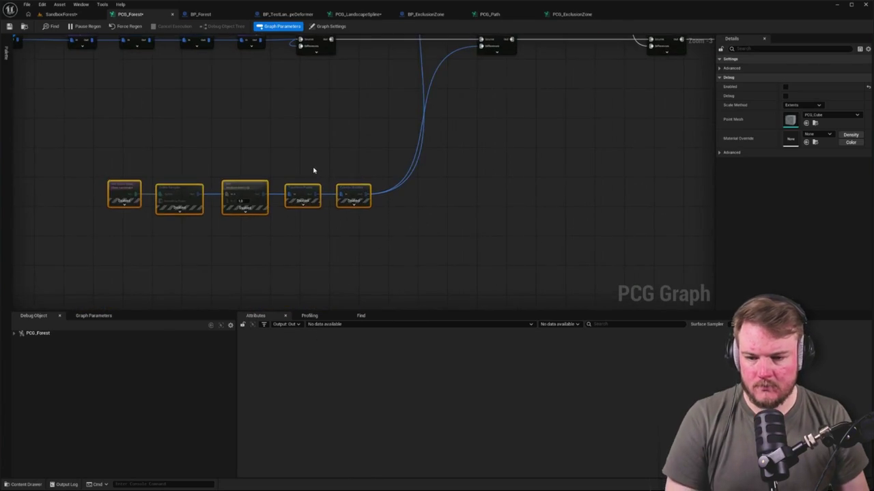
pyautogui.click(109, 143)
pyautogui.moveTo(109, 142)
pyautogui.mouseDown()
pyautogui.moveTo(364, 240)
pyautogui.moveTo(339, 230)
pyautogui.mouseUp()
pyautogui.click(404, 128)
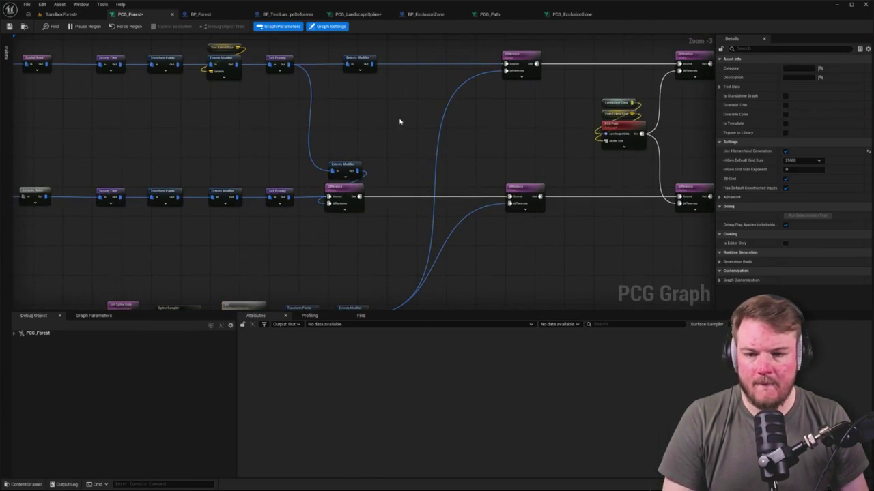
# Overview the forest from above, then show the Forest blueprints folder in the content drawer.
pyautogui.click(65, 13)
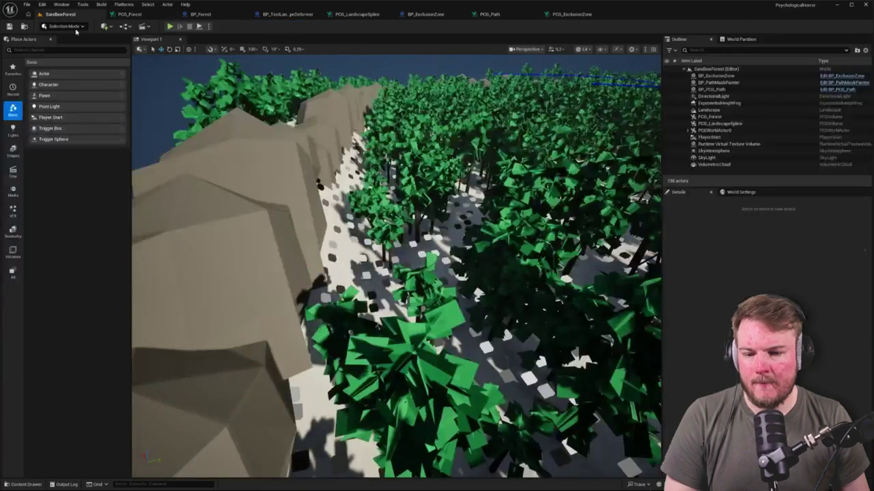
pyautogui.moveTo(396, 266); pyautogui.dragTo(348, 226)
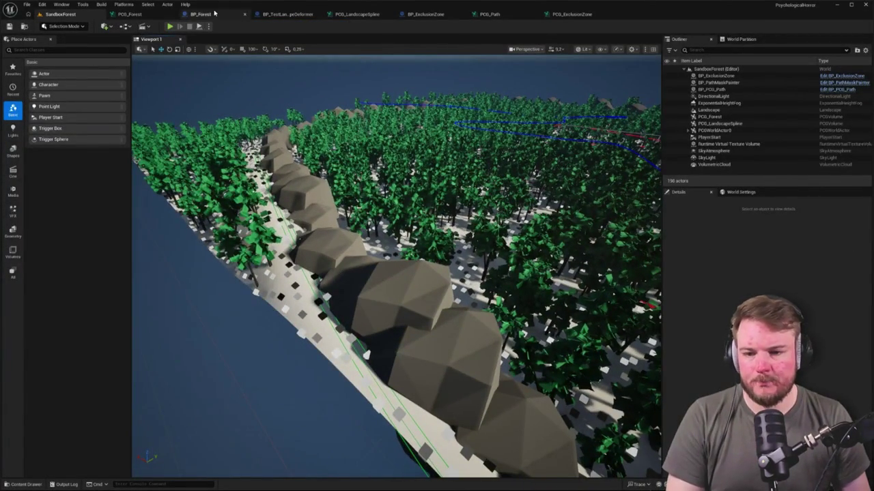
pyautogui.click(150, 15)
pyautogui.scroll(-6, 297, 88)
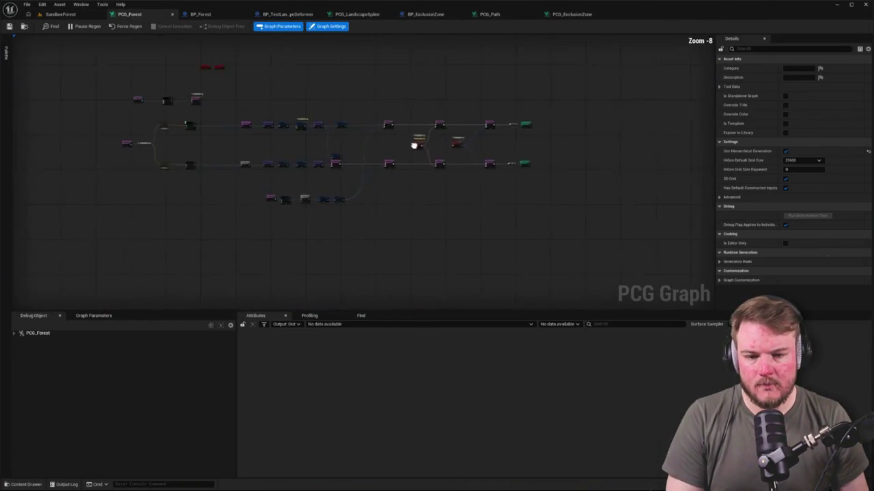
pyautogui.scroll(4, 120, 87)
pyautogui.moveTo(110, 85); pyautogui.dragTo(497, 168)
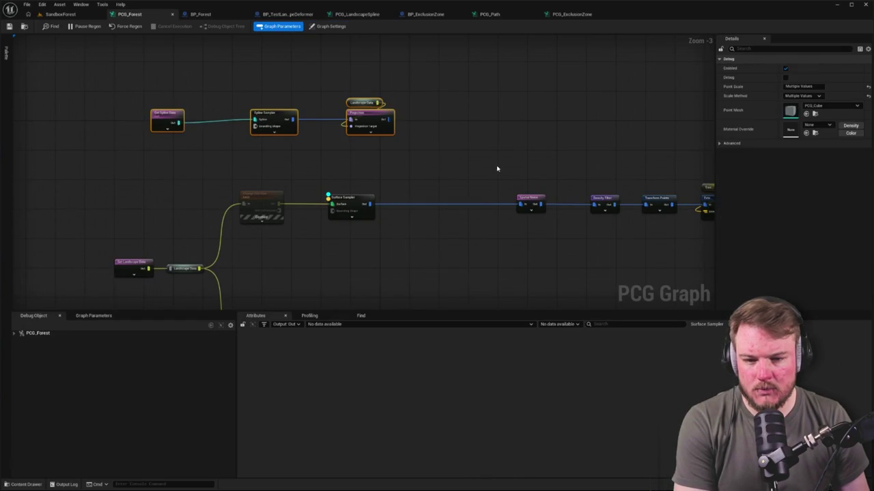
pyautogui.click(384, 179)
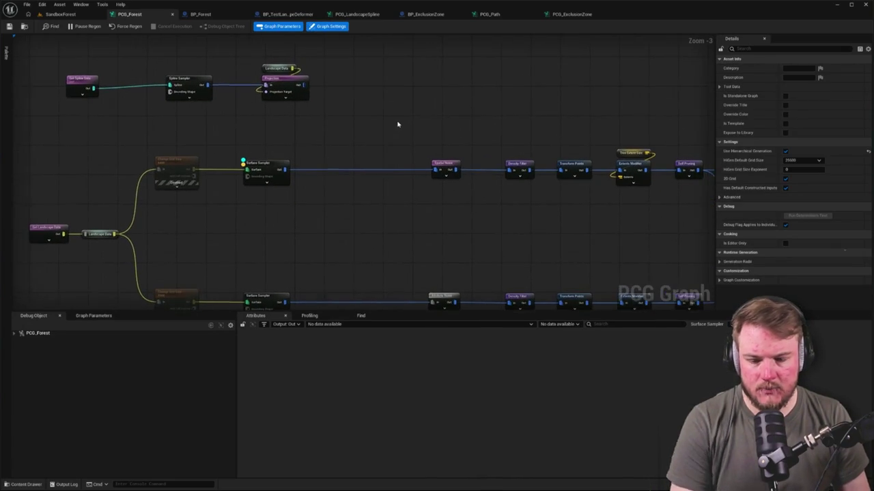
pyautogui.hotkey('ctrl', 'space')
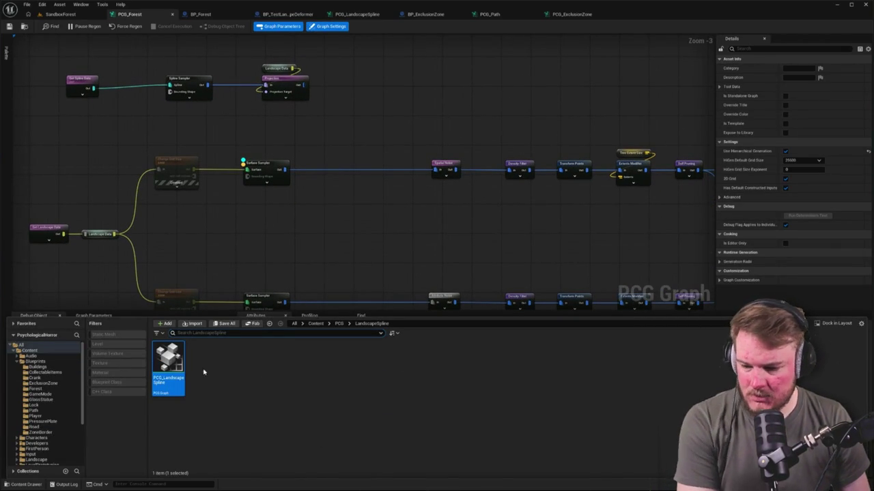
pyautogui.click(37, 388)
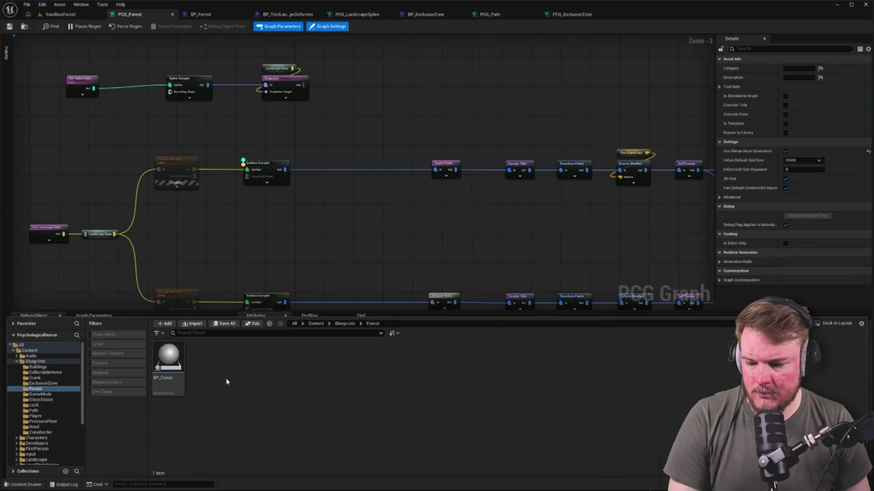
# Force-delete the Forest folder's assets in Content/Blueprints.
pyautogui.click(43, 363)
pyautogui.click(311, 369)
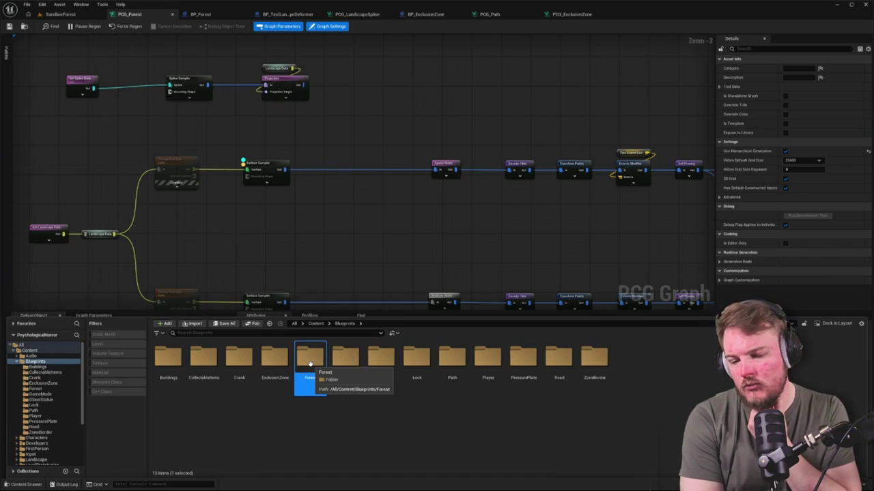
pyautogui.press('Delete')
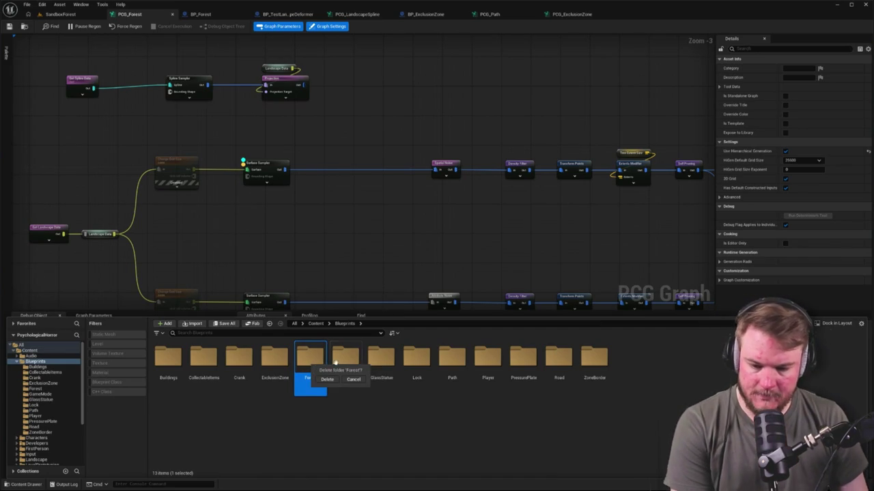
pyautogui.click(329, 380)
pyautogui.click(360, 360)
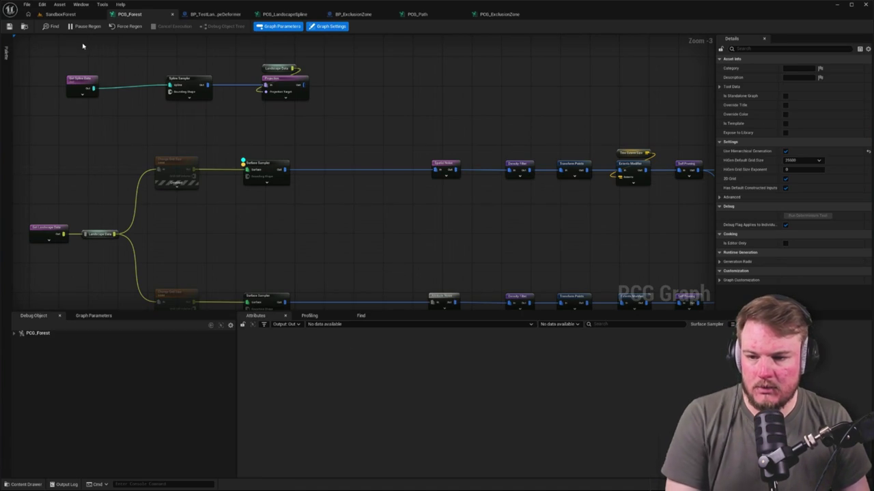
# Reopen the content browser at Blueprints and select the Forest folder.
pyautogui.click(59, 14)
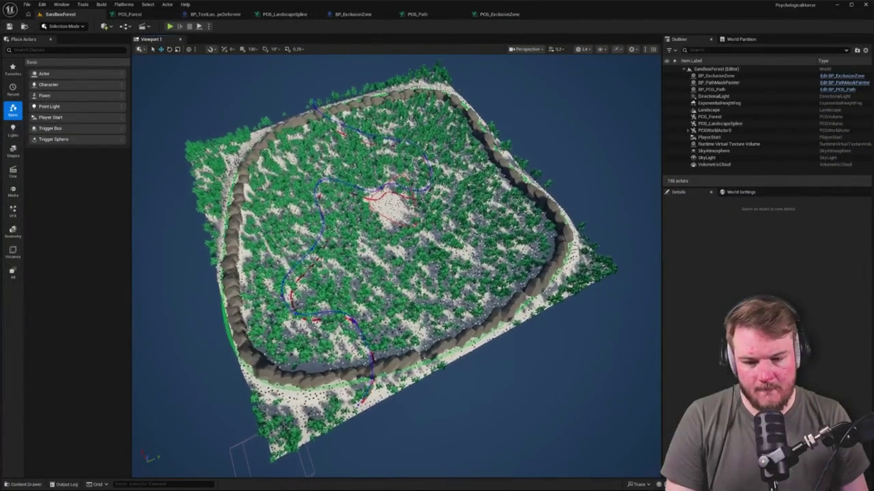
pyautogui.click(147, 14)
pyautogui.hotkey('ctrl', 'space')
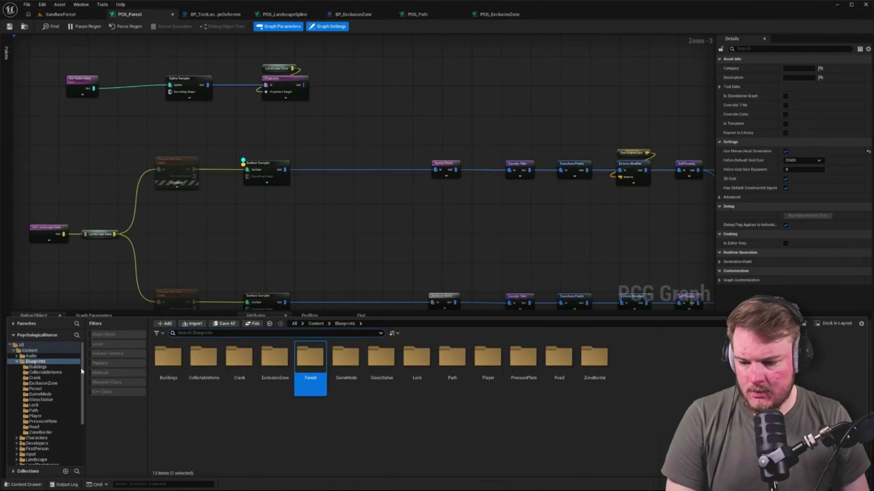
pyautogui.click(365, 404)
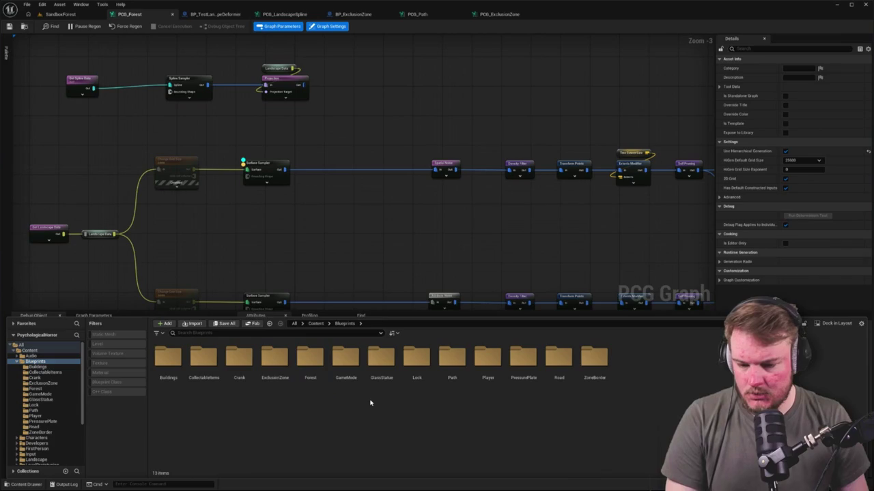
pyautogui.click(314, 369)
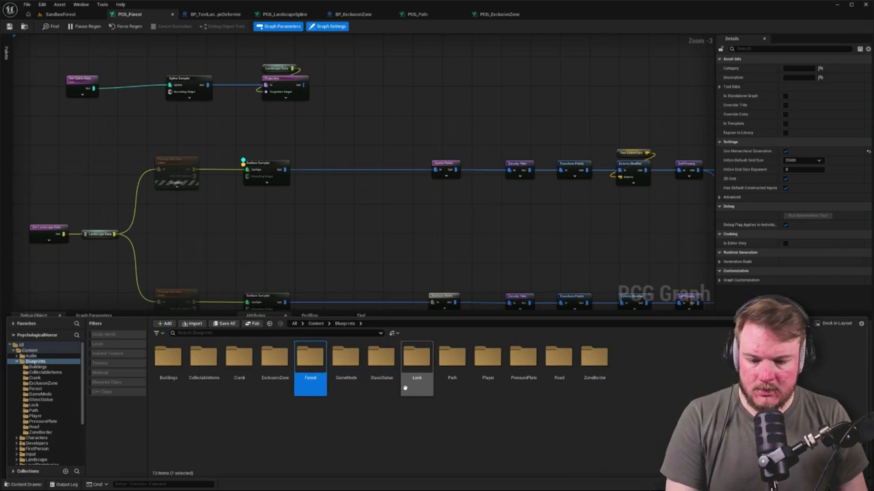
pyautogui.click(339, 435)
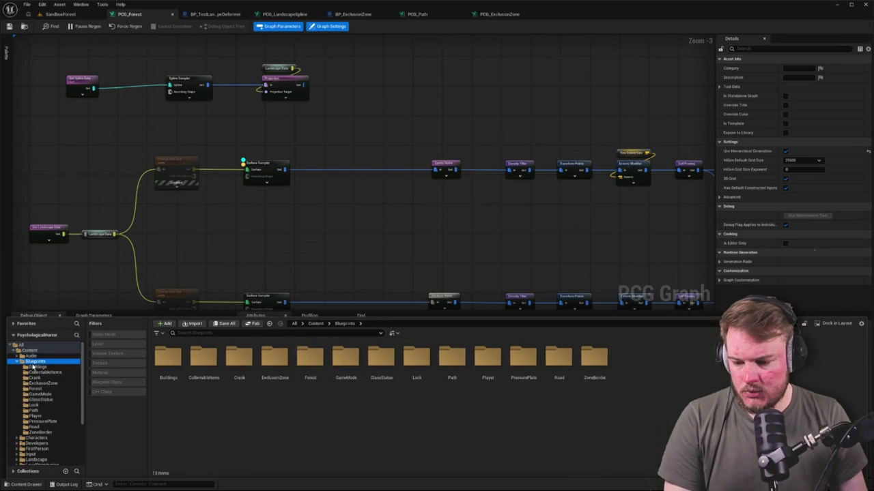
# Rename the Forest folder to ForestContainer.
pyautogui.rightClick(34, 362)
pyautogui.click(71, 302)
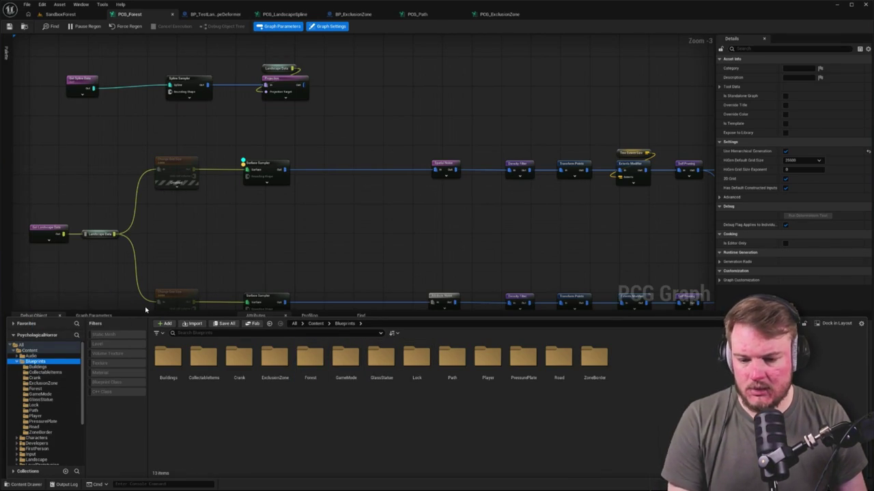
pyautogui.click(42, 367)
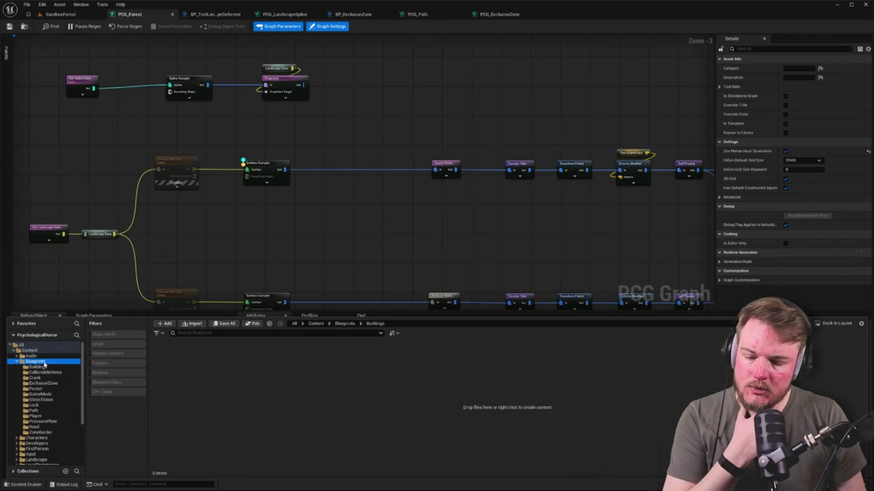
pyautogui.click(35, 361)
pyautogui.click(310, 362)
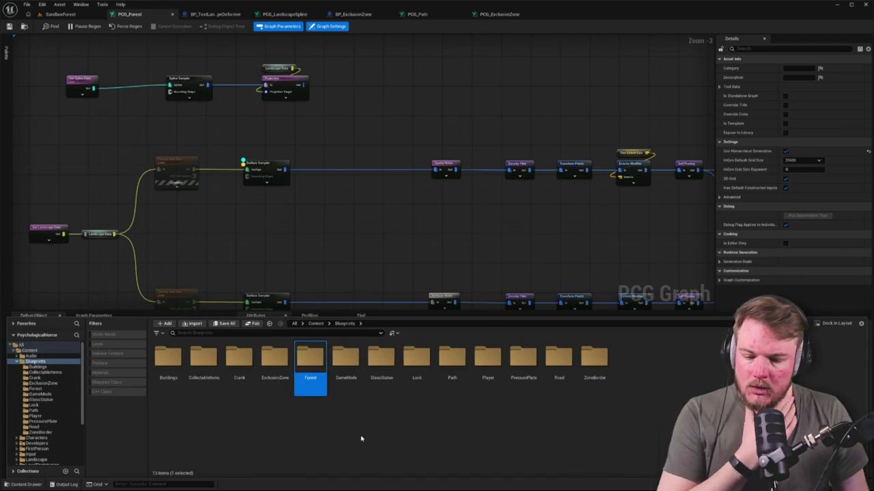
pyautogui.press('F2')
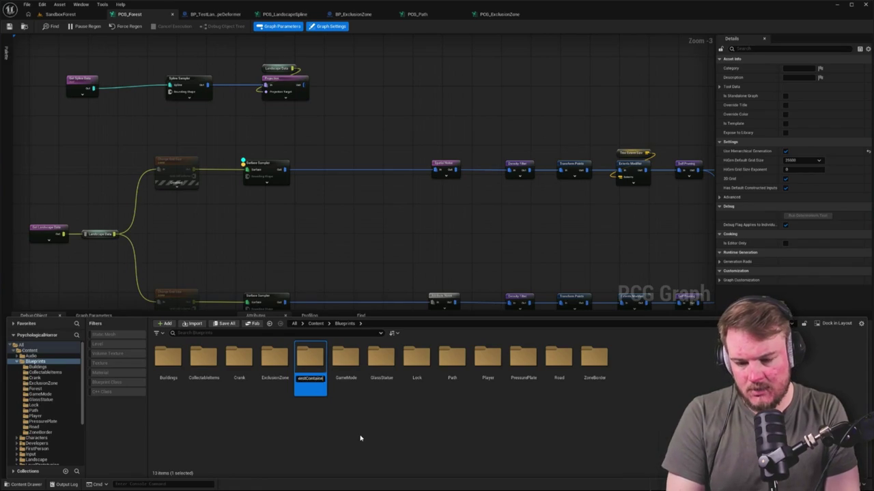
pyautogui.press('Return')
pyautogui.press('Return')
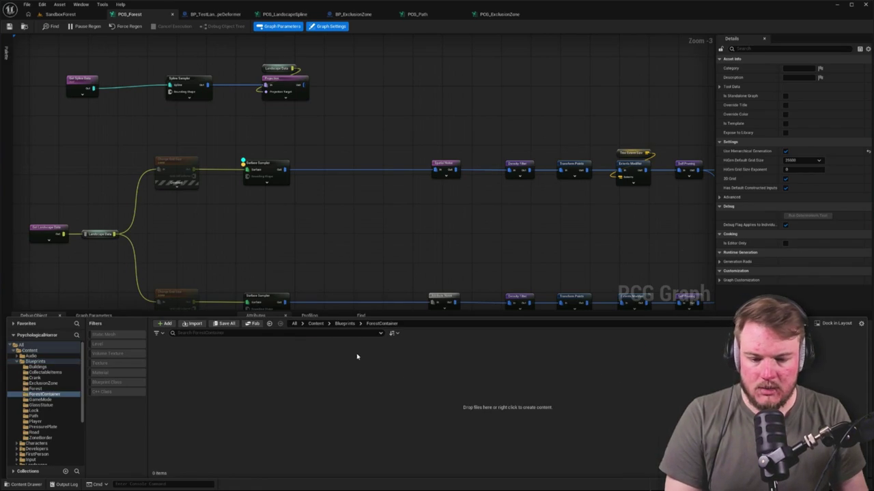
# Create an Actor-based Blueprint Class named BP_ForestContainer and open it in the editor.
pyautogui.rightClick(342, 353)
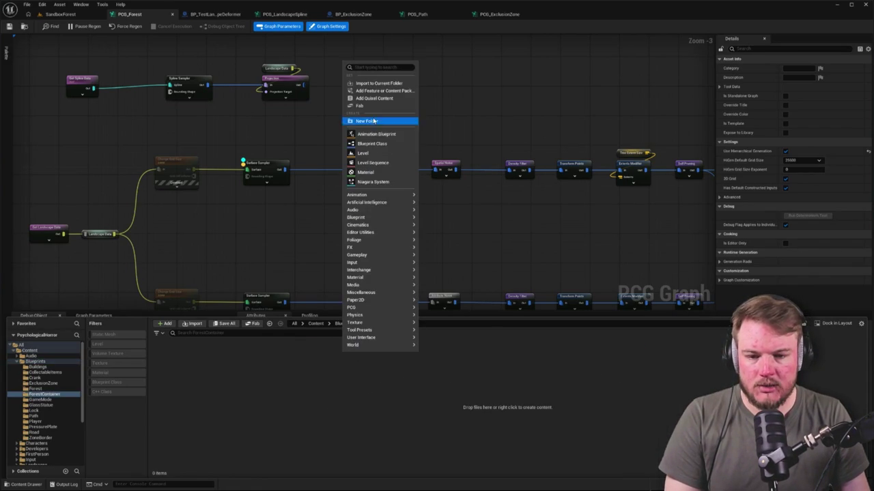
pyautogui.click(379, 147)
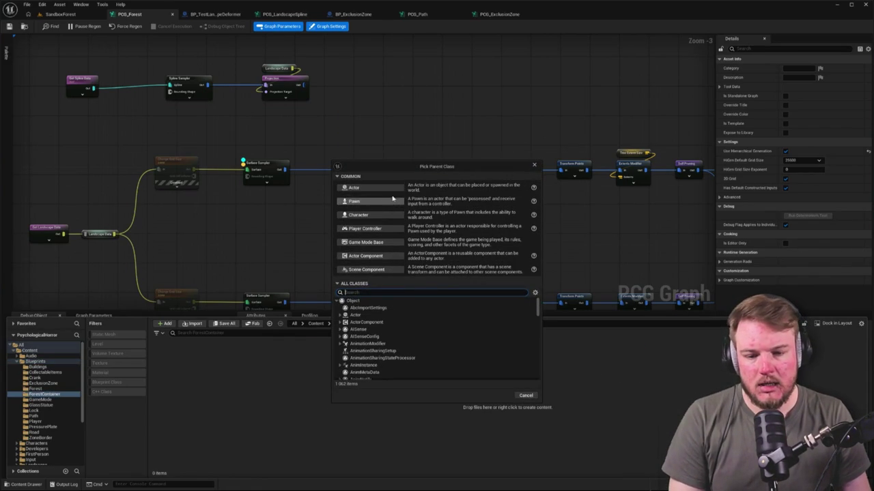
pyautogui.click(390, 188)
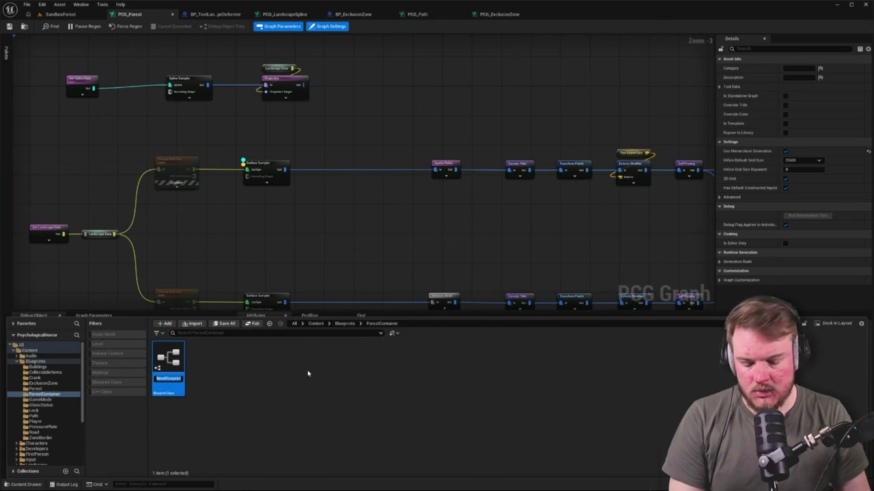
pyautogui.write('BP_ForestCon')
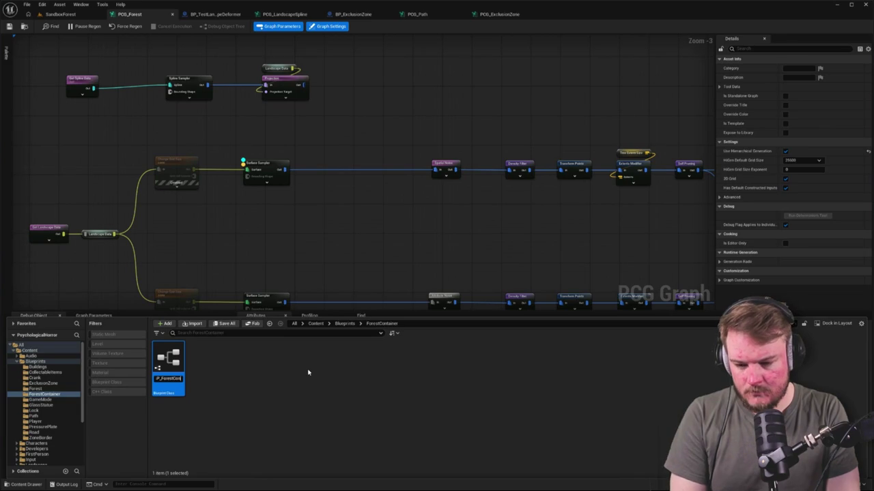
pyautogui.press('Return')
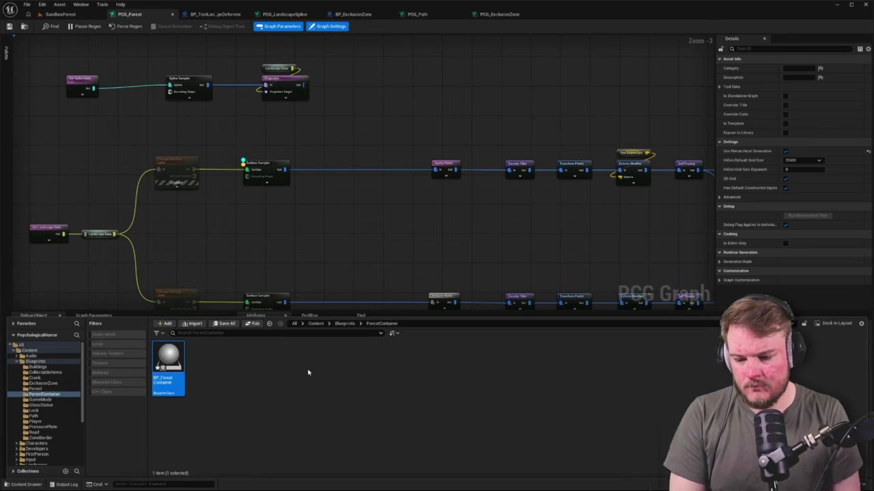
pyautogui.press('Return')
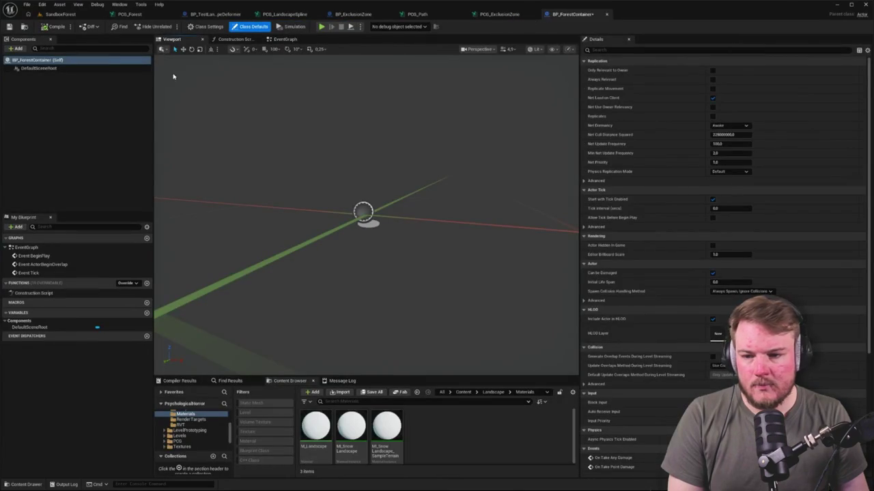
# Add a Spline component to BP_ForestContainer and view it top-down.
pyautogui.click(41, 69)
pyautogui.click(25, 48)
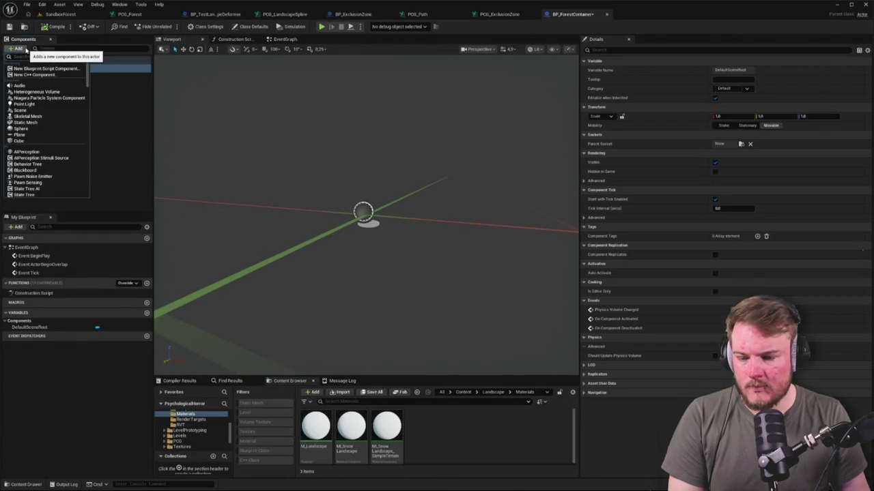
pyautogui.write('spline')
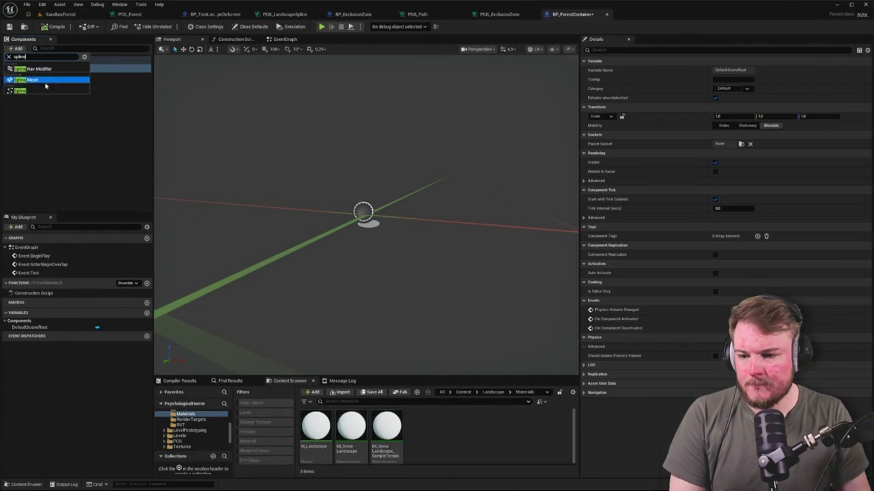
pyautogui.click(41, 91)
pyautogui.press('Return')
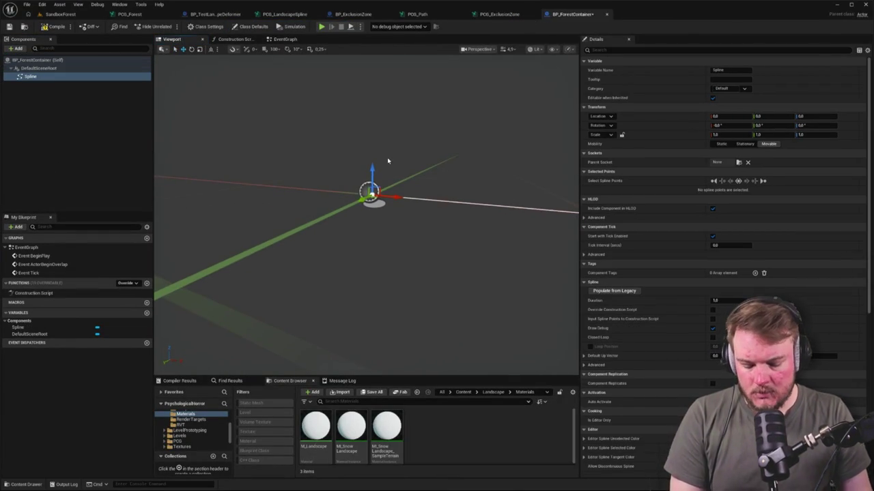
pyautogui.hotkey('alt', 'k')
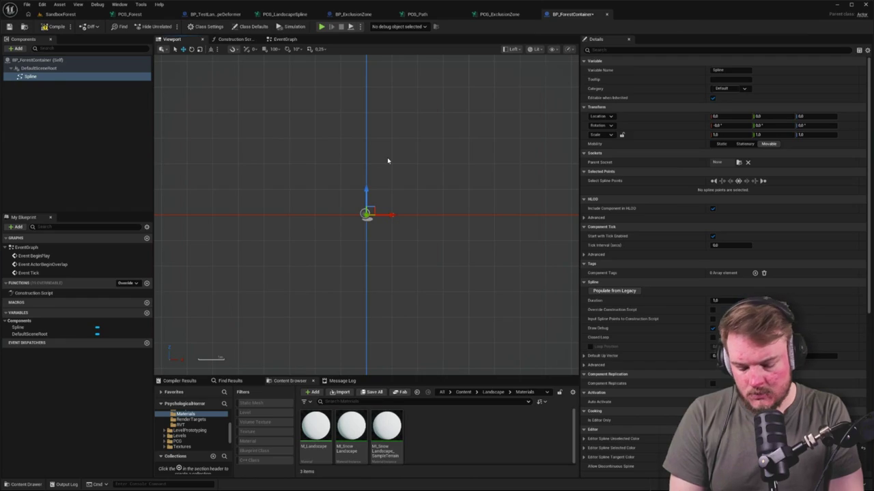
pyautogui.hotkey('alt', 'j')
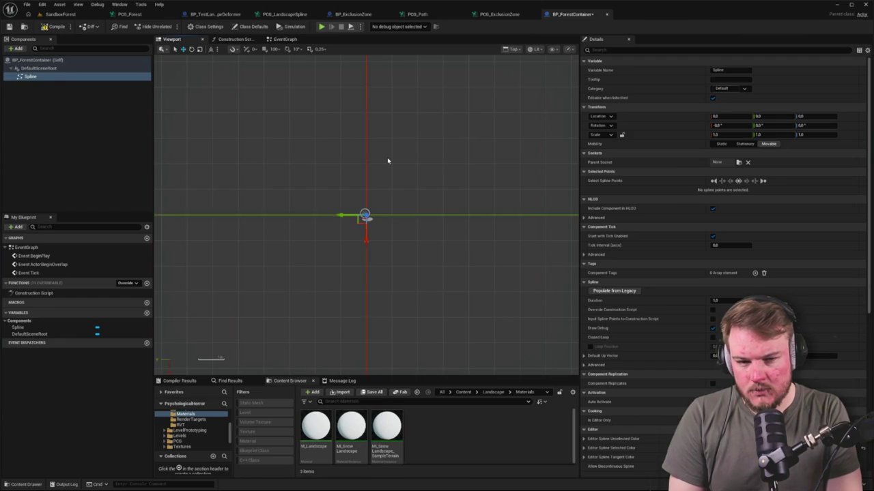
# Add the component tag ContainerSpline to the Spline component.
pyautogui.click(184, 88)
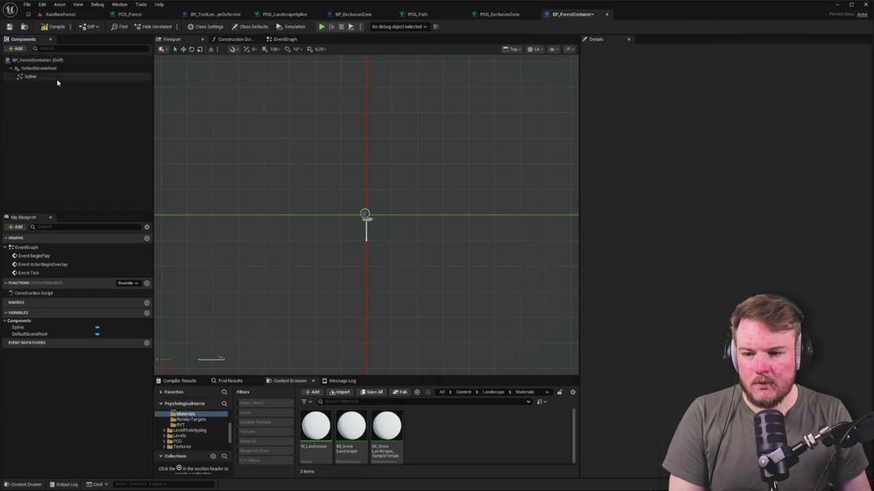
pyautogui.click(31, 77)
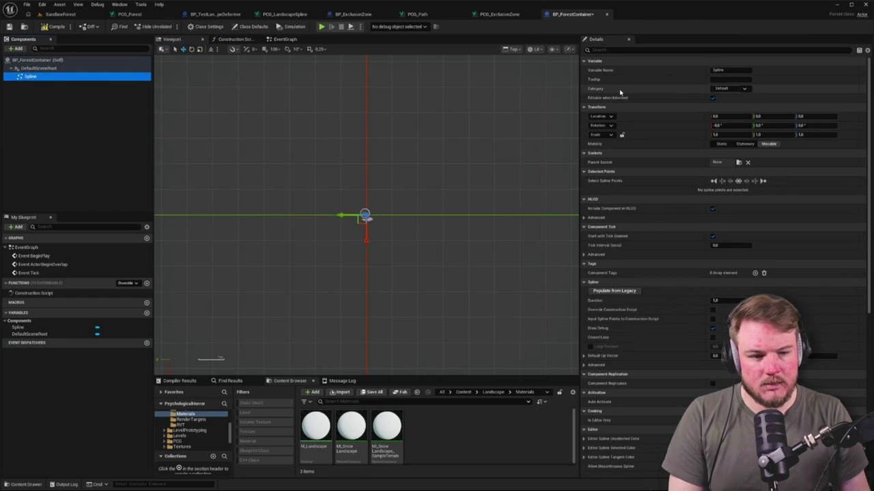
pyautogui.click(721, 49)
pyautogui.write('tag')
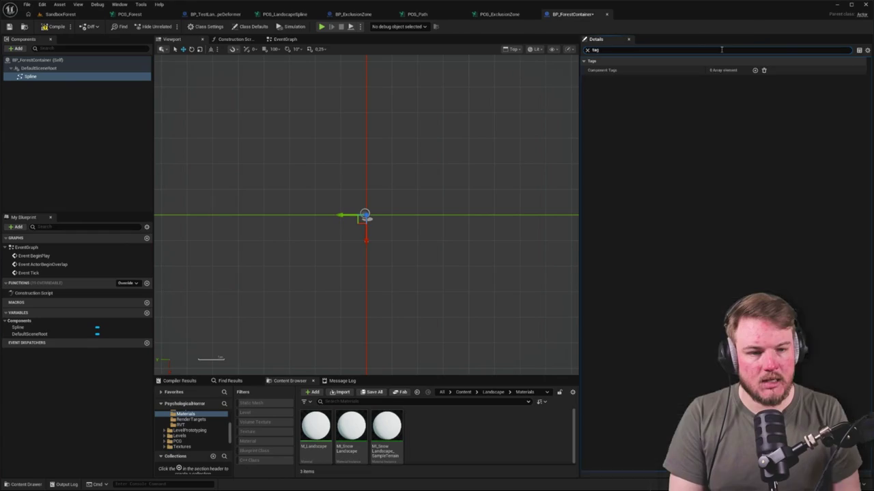
pyautogui.click(756, 70)
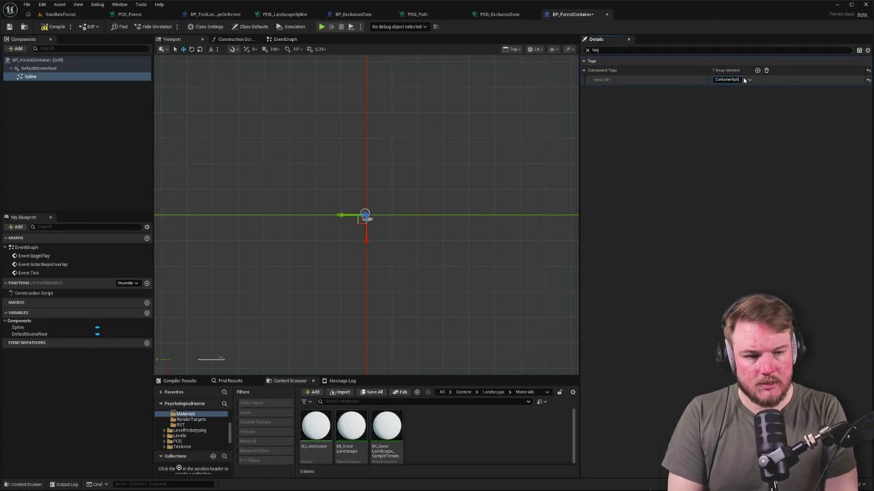
pyautogui.write('ine')
pyautogui.press('Return')
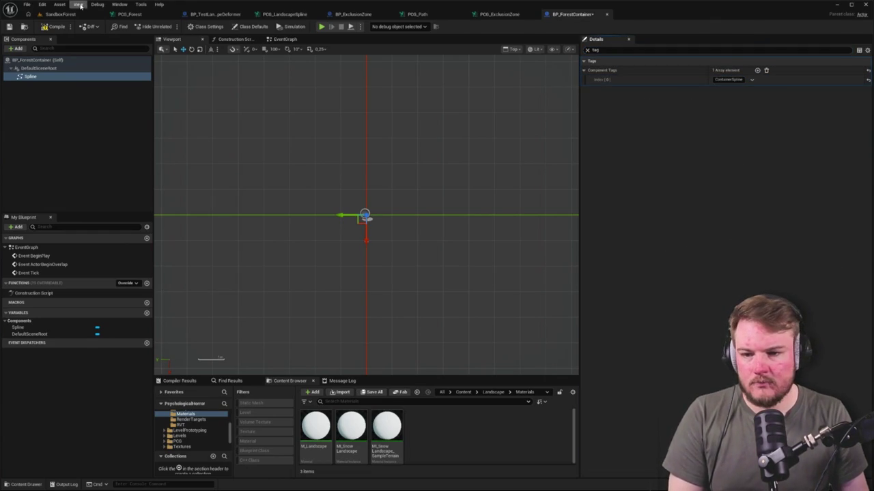
pyautogui.click(129, 13)
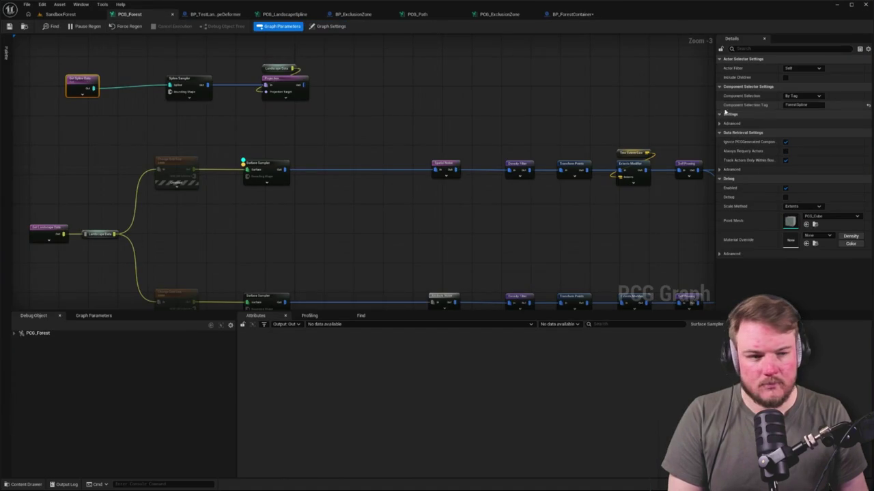
# Drag new spline points out from the origin in BP_ForestContainer.
pyautogui.click(327, 26)
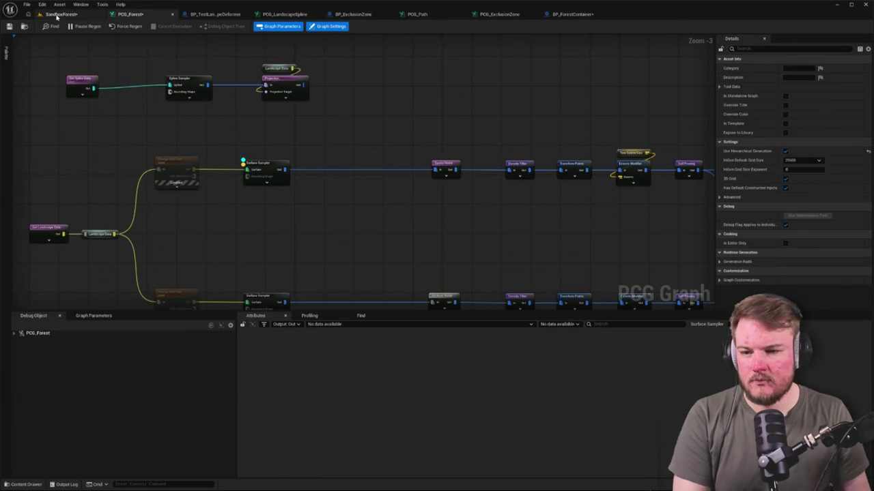
pyautogui.click(59, 15)
pyautogui.click(572, 13)
pyautogui.moveTo(412, 165); pyautogui.dragTo(343, 168)
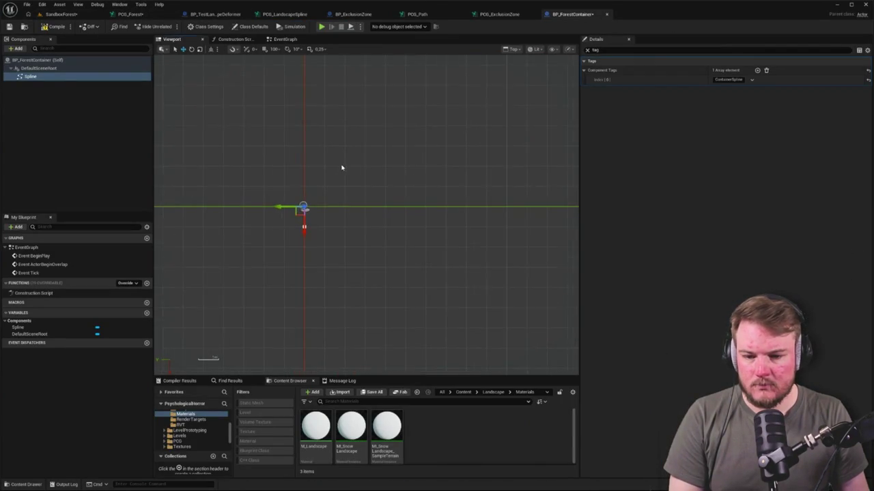
pyautogui.moveTo(298, 217); pyautogui.dragTo(306, 260)
pyautogui.scroll(-5, 307, 261)
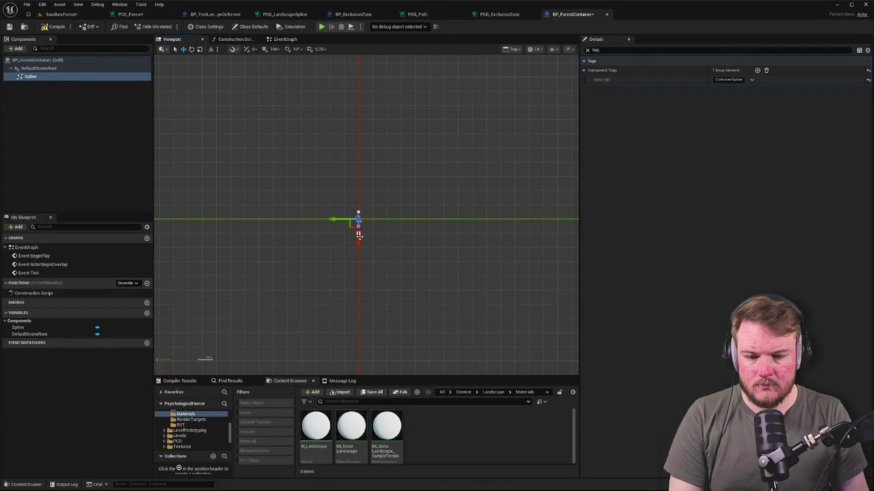
pyautogui.moveTo(357, 219)
pyautogui.mouseDown()
pyautogui.moveTo(376, 249)
pyautogui.moveTo(445, 256)
pyautogui.moveTo(450, 144)
pyautogui.moveTo(275, 132)
pyautogui.mouseUp()
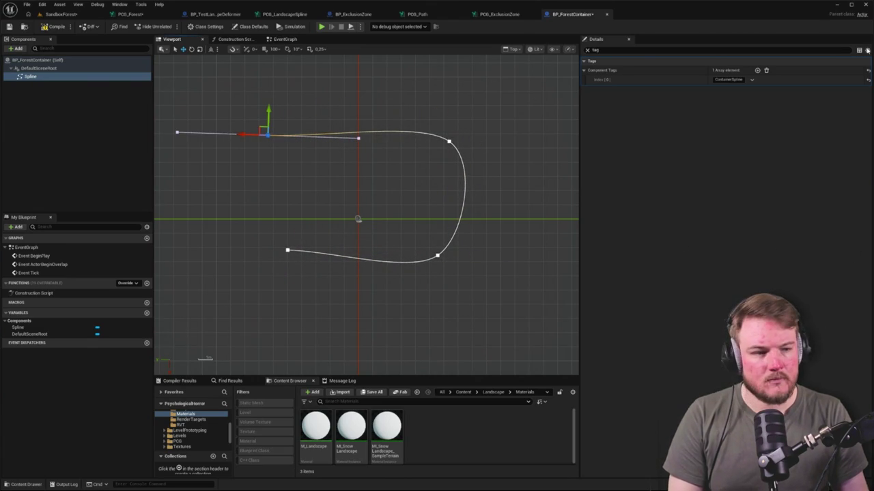
# Enable Closed Loop, reshape the points into a rounded loop, and save the blueprint.
pyautogui.press('BackSpace')
pyautogui.press('BackSpace')
pyautogui.press('BackSpace')
pyautogui.write('loo')
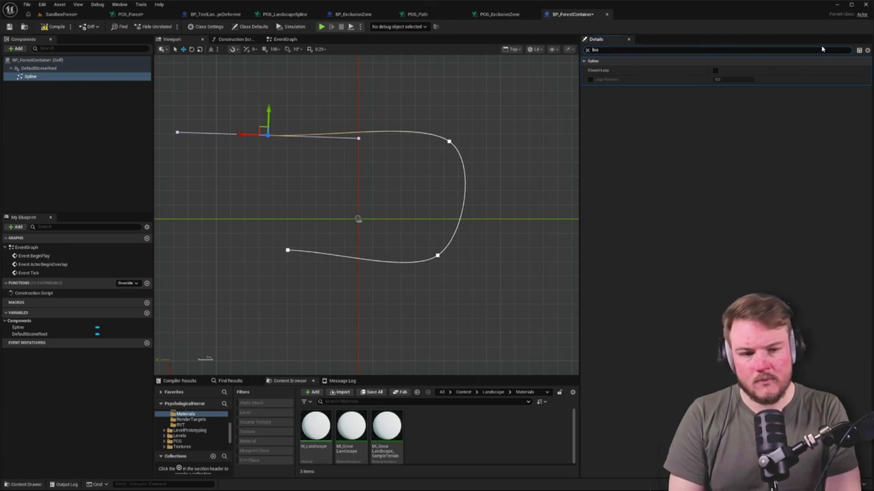
pyautogui.write('lo')
pyautogui.click(715, 70)
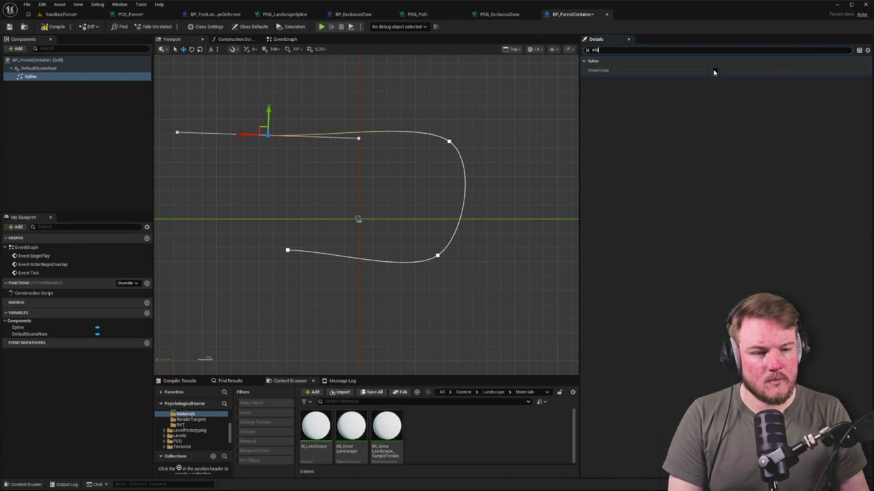
pyautogui.moveTo(263, 138); pyautogui.dragTo(271, 144)
pyautogui.click(287, 251)
pyautogui.moveTo(287, 252); pyautogui.dragTo(271, 283)
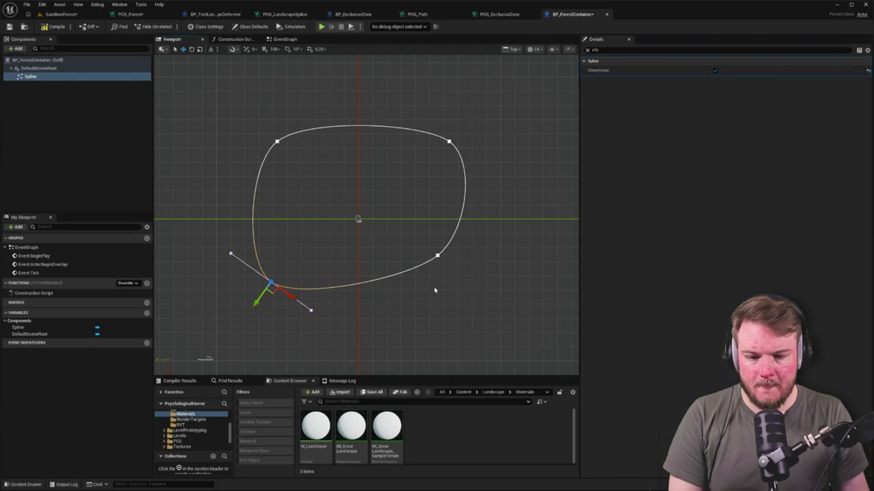
pyautogui.moveTo(438, 257)
pyautogui.mouseDown()
pyautogui.moveTo(460, 261)
pyautogui.moveTo(471, 276)
pyautogui.mouseUp()
pyautogui.hotkey('ctrl', 's')
pyautogui.click(54, 26)
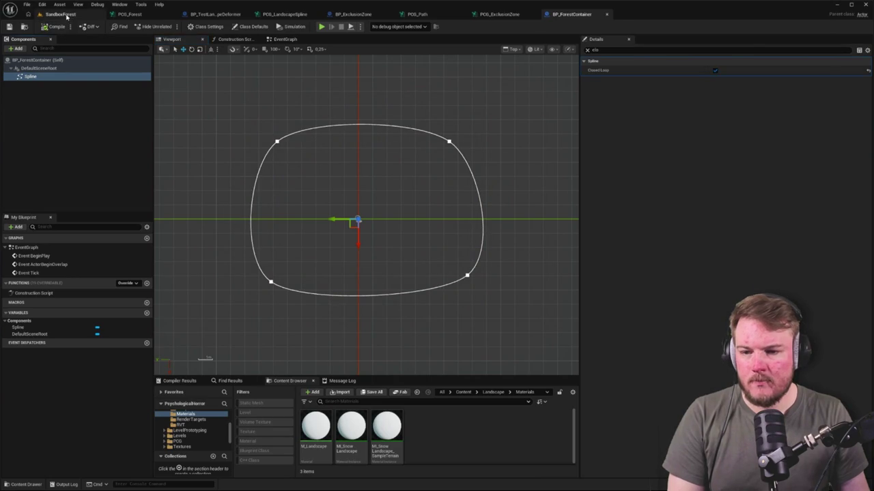
# Drop BP_ForestContainer at the SandboxForest level centre and view it top-down in wireframe.
pyautogui.click(61, 14)
pyautogui.hotkey('ctrl', 'space')
pyautogui.moveTo(168, 303)
pyautogui.mouseDown()
pyautogui.moveTo(218, 232)
pyautogui.moveTo(393, 201)
pyautogui.moveTo(389, 217)
pyautogui.mouseUp()
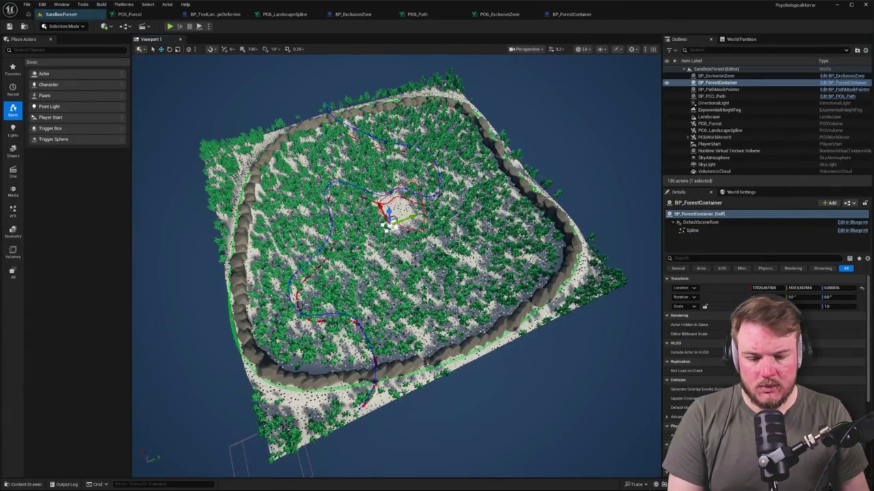
pyautogui.hotkey('alt', 'j')
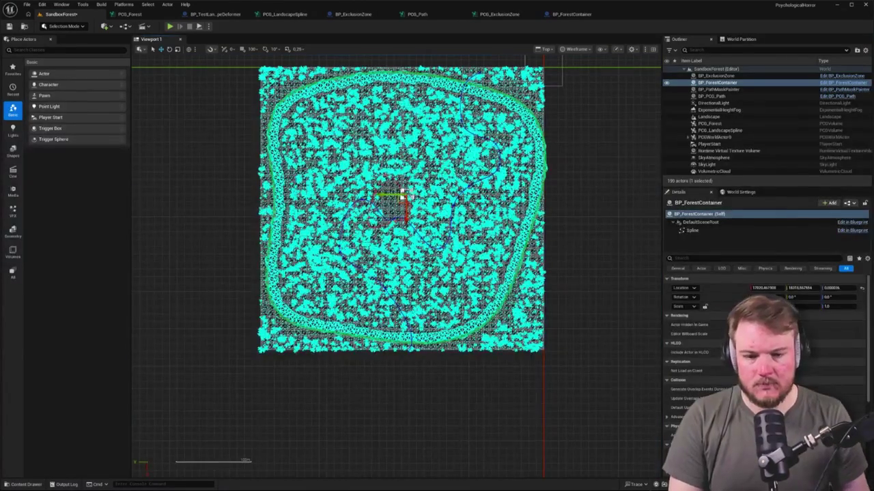
pyautogui.moveTo(402, 194); pyautogui.dragTo(394, 223)
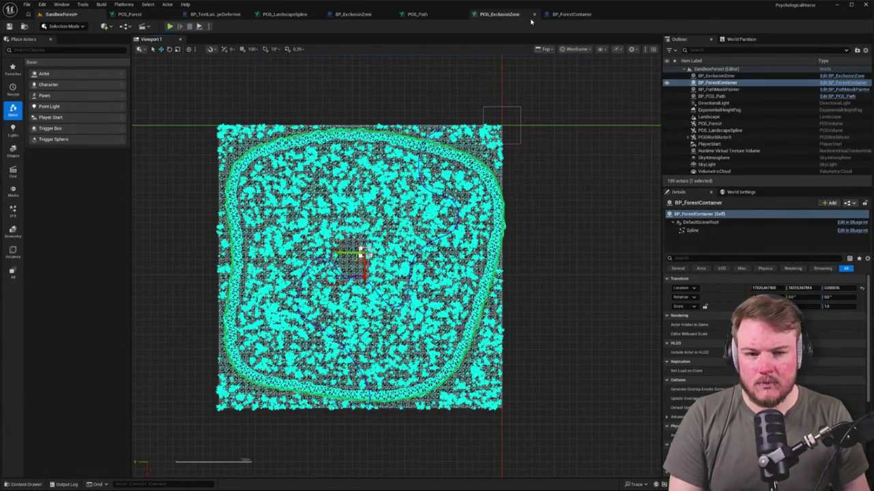
pyautogui.click(572, 14)
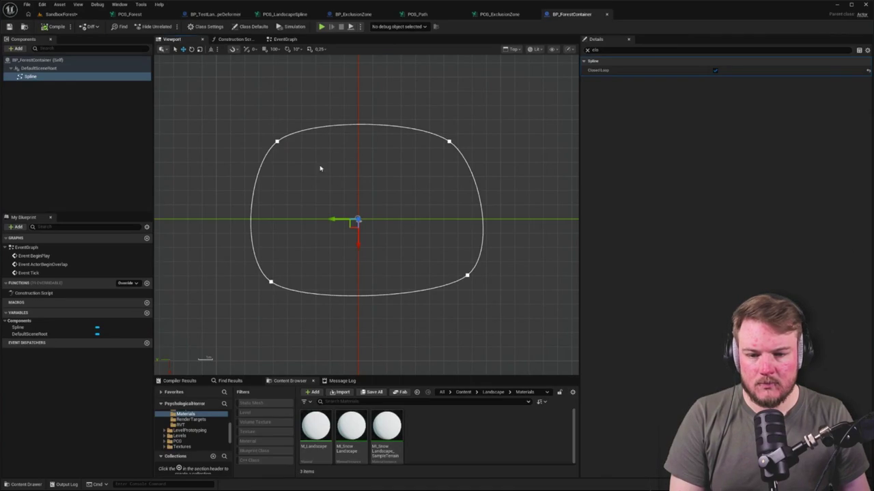
# Clear the Details search and try moving all spline points together.
pyautogui.click(277, 141)
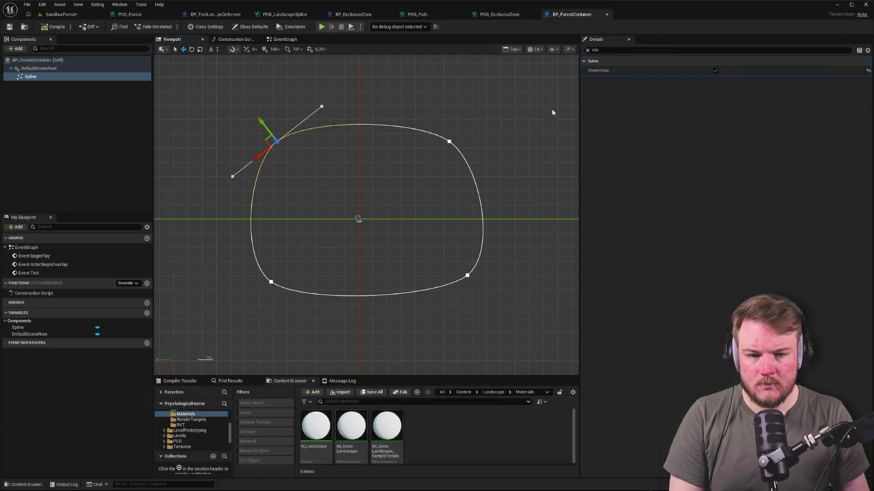
pyautogui.click(589, 51)
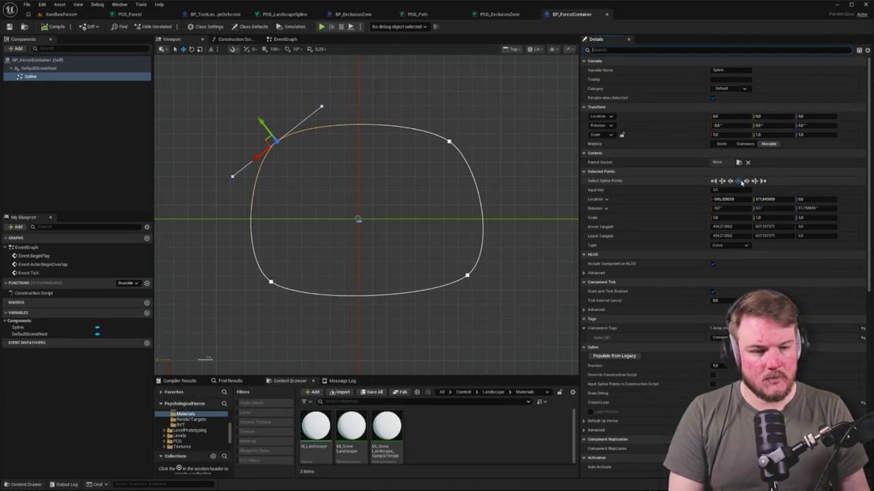
pyautogui.scroll(-2, 417, 234)
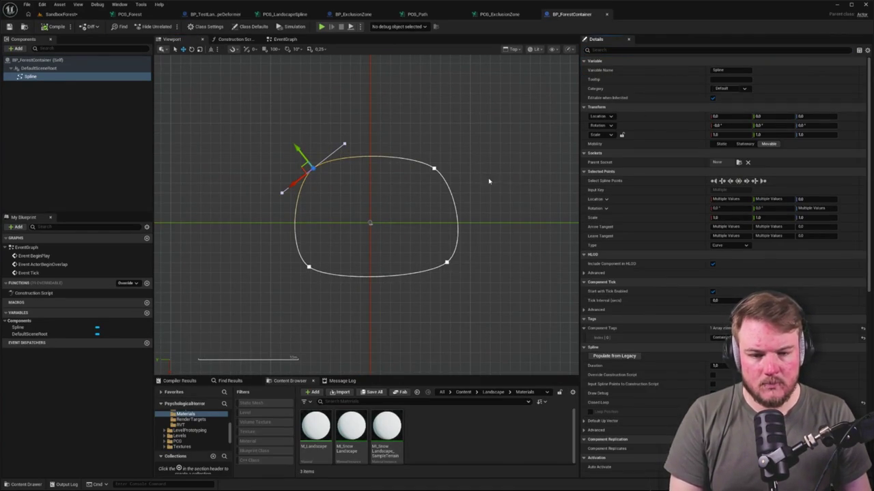
pyautogui.hotkey('ctrl', 'a')
pyautogui.moveTo(300, 166)
pyautogui.mouseDown()
pyautogui.moveTo(239, 112)
pyautogui.moveTo(297, 170)
pyautogui.mouseUp()
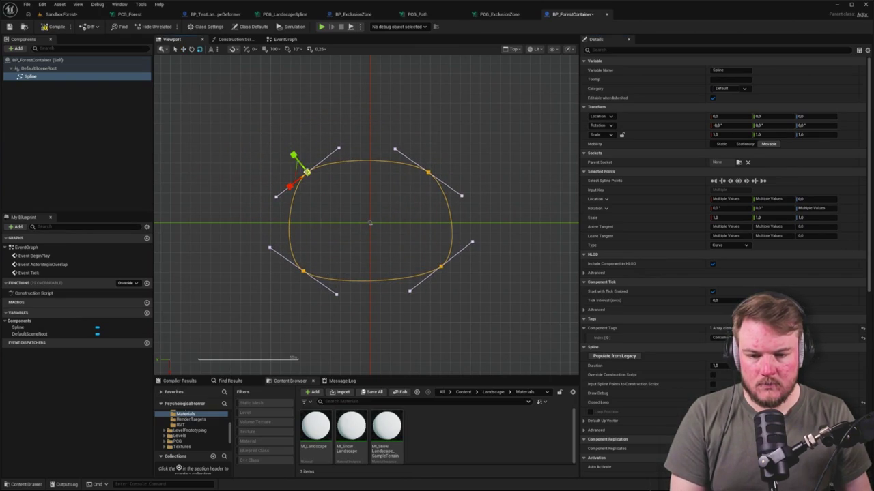
pyautogui.click(298, 179)
pyautogui.click(308, 173)
# Pull all four spline points outward into a larger rounded square.
pyautogui.click(305, 173)
pyautogui.moveTo(299, 170); pyautogui.dragTo(244, 120)
pyautogui.moveTo(428, 174)
pyautogui.mouseDown()
pyautogui.moveTo(425, 162)
pyautogui.moveTo(499, 108)
pyautogui.mouseUp()
pyautogui.moveTo(301, 274); pyautogui.dragTo(251, 346)
pyautogui.click(441, 267)
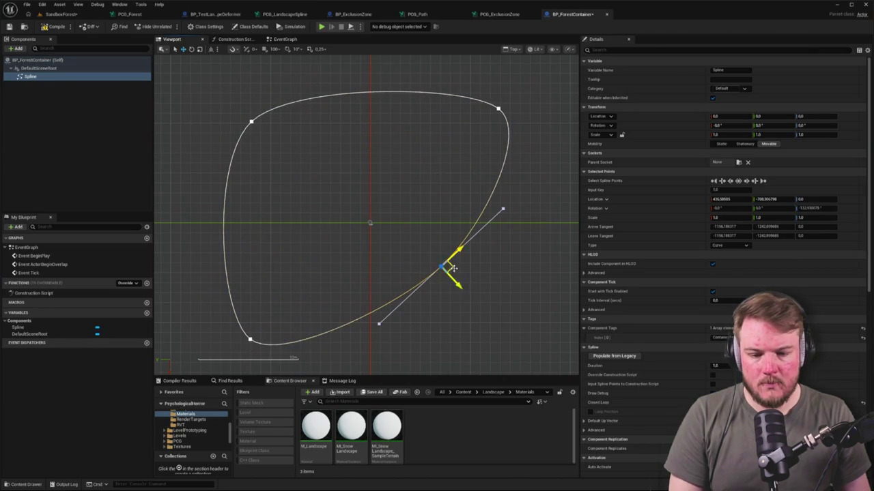
pyautogui.moveTo(453, 268); pyautogui.dragTo(513, 326)
# Adjust the placed container's spline points in the level so the forest regenerates around them.
pyautogui.click(72, 15)
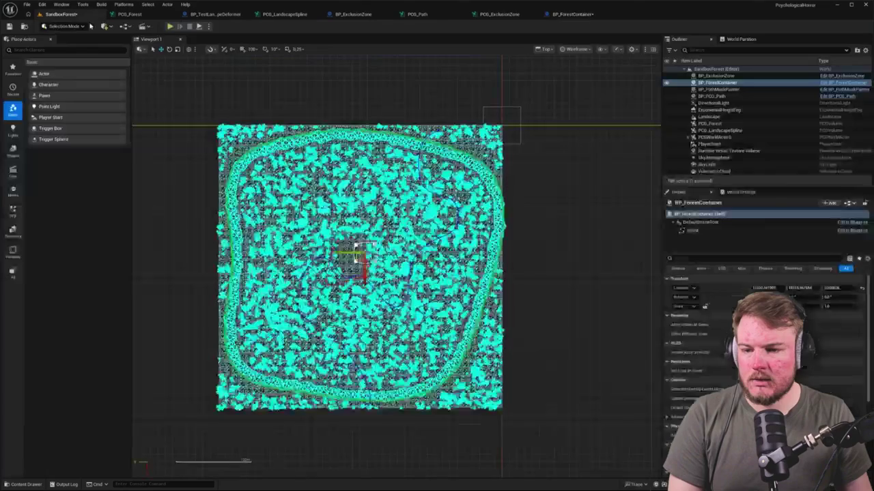
pyautogui.scroll(2, 304, 423)
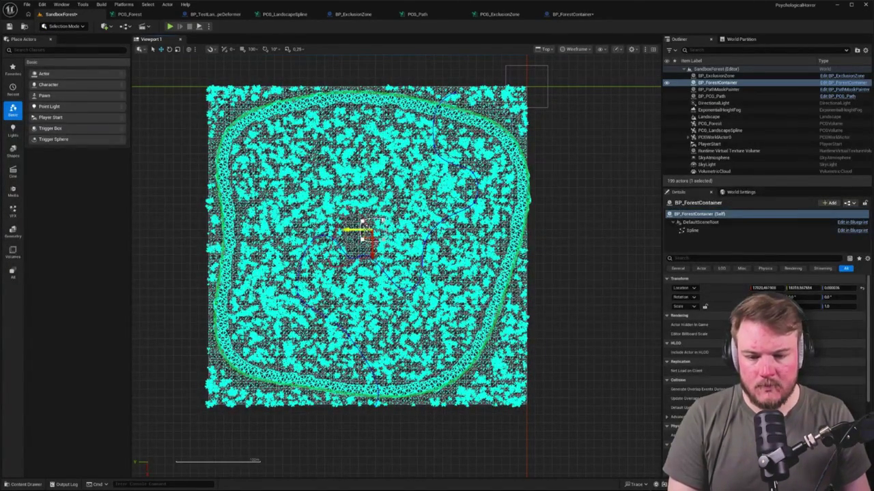
pyautogui.scroll(1, 363, 218)
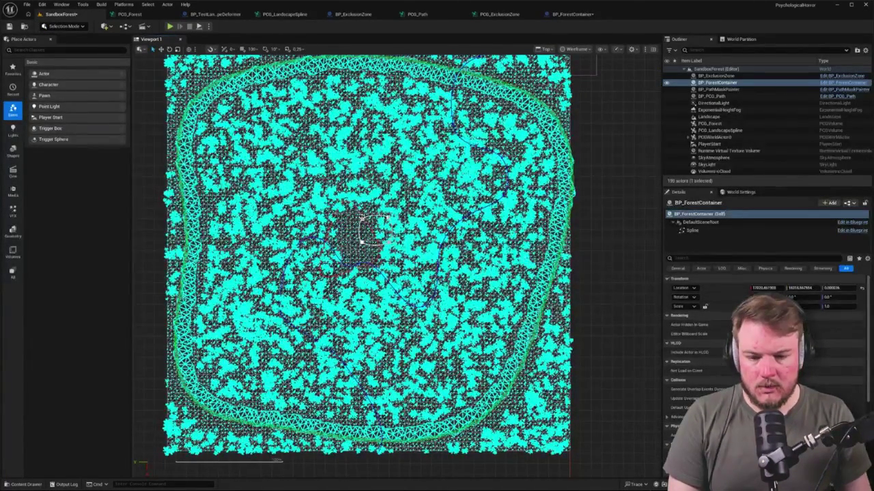
pyautogui.click(739, 90)
pyautogui.doubleClick(737, 82)
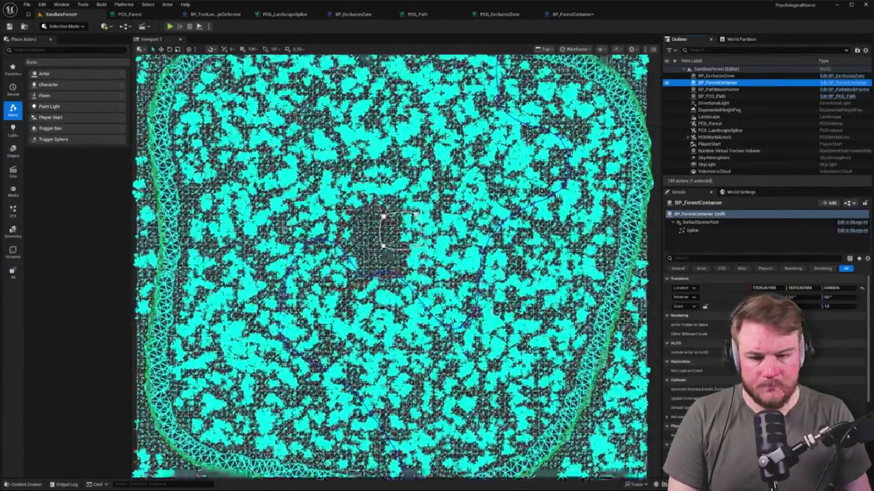
pyautogui.click(384, 218)
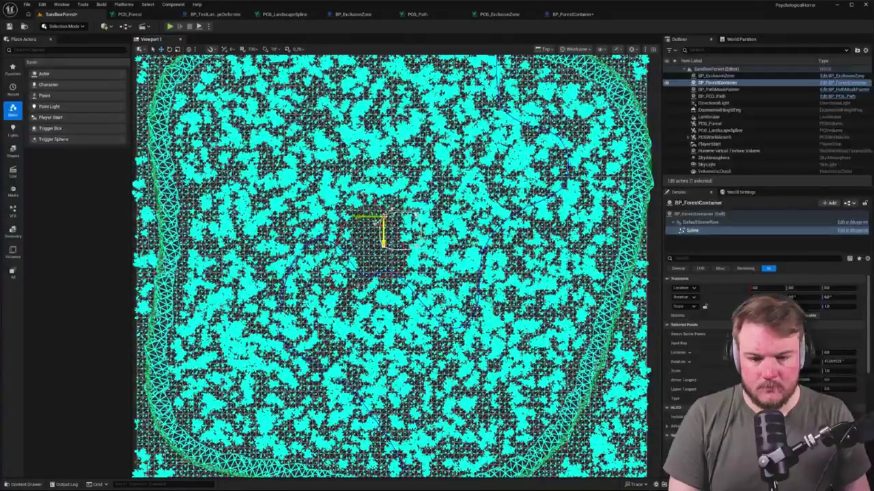
pyautogui.moveTo(378, 221)
pyautogui.mouseDown()
pyautogui.moveTo(314, 197)
pyautogui.moveTo(300, 179)
pyautogui.mouseUp()
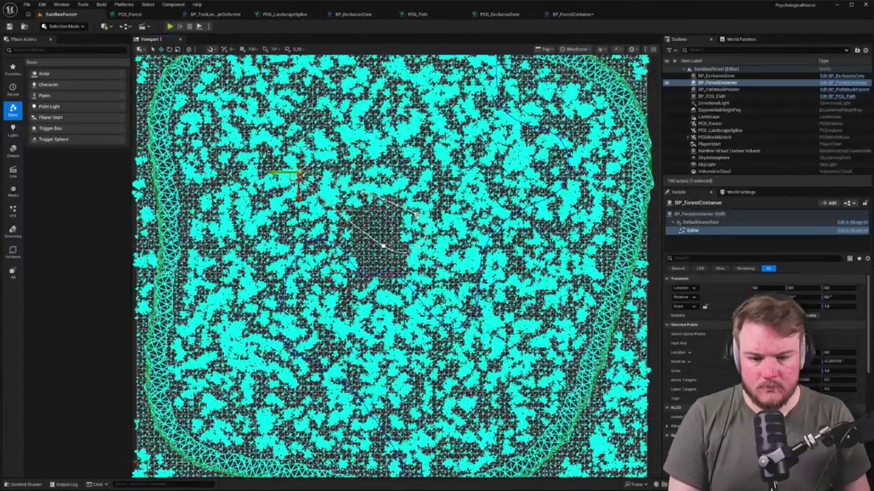
pyautogui.moveTo(384, 246)
pyautogui.mouseDown()
pyautogui.moveTo(409, 198)
pyautogui.moveTo(374, 254)
pyautogui.moveTo(310, 294)
pyautogui.mouseUp()
pyautogui.click(413, 251)
pyautogui.moveTo(412, 251); pyautogui.dragTo(468, 292)
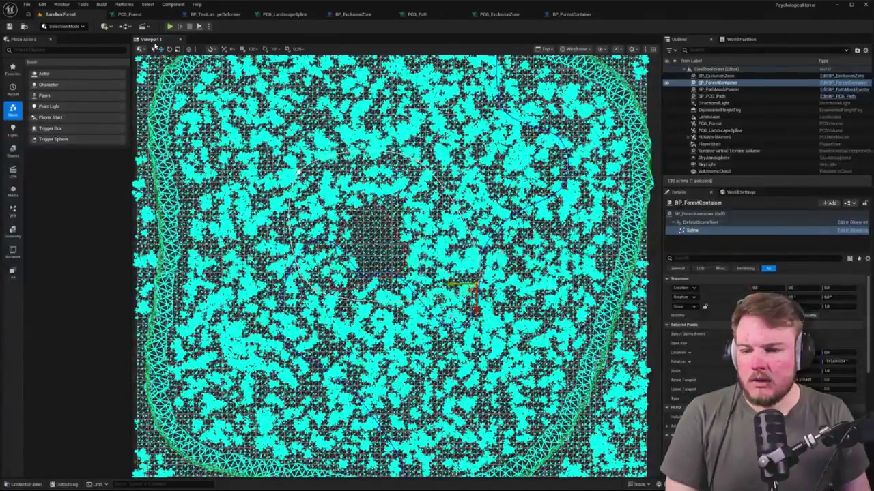
# Realign the Get Spline Data and Spline Sampler nodes with the Projection branch in PCG_Forest.
pyautogui.click(130, 14)
pyautogui.scroll(3, 211, 144)
pyautogui.moveTo(151, 165)
pyautogui.mouseDown()
pyautogui.moveTo(230, 174)
pyautogui.moveTo(234, 166)
pyautogui.moveTo(360, 169)
pyautogui.mouseUp()
pyautogui.moveTo(236, 136); pyautogui.dragTo(471, 198)
pyautogui.click(318, 132)
# Verify the container Spline's ContainerSpline tag against the Get Spline Data node's tag-based settings.
pyautogui.click(274, 162)
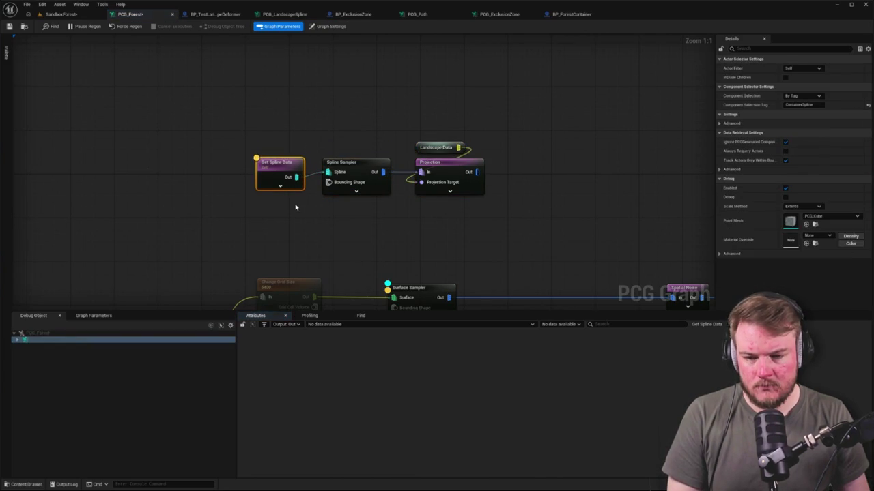
pyautogui.click(295, 207)
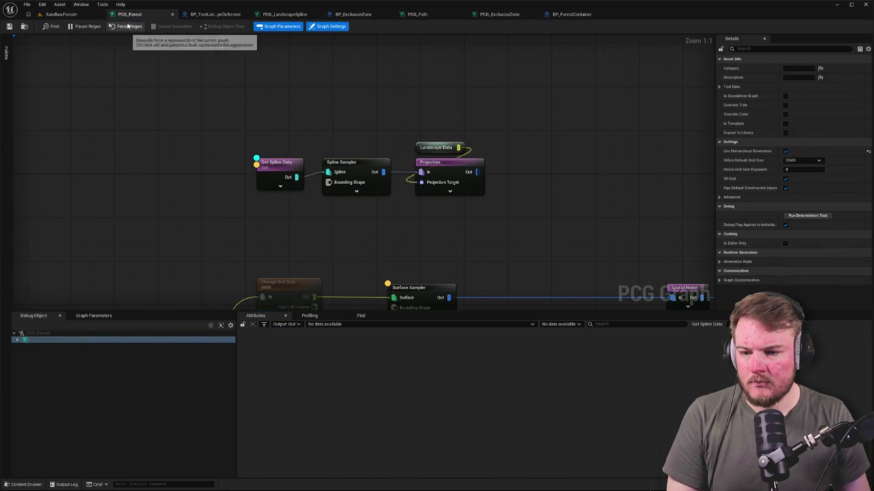
pyautogui.click(61, 14)
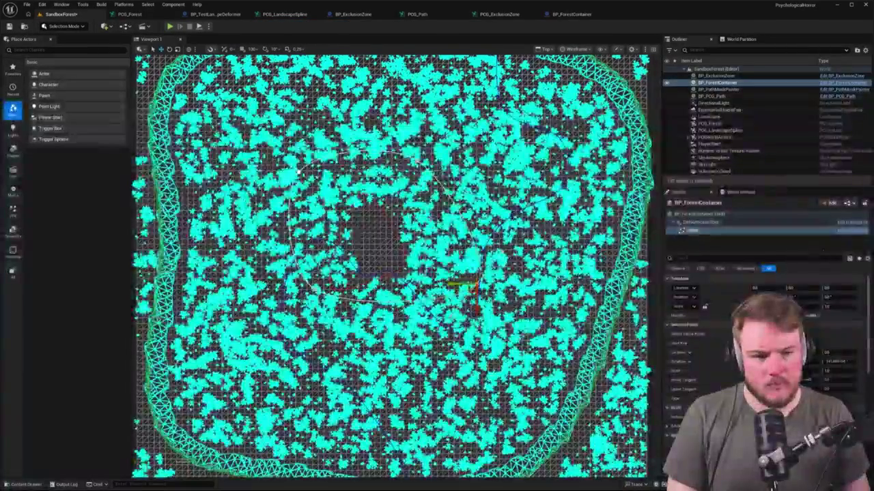
pyautogui.click(693, 230)
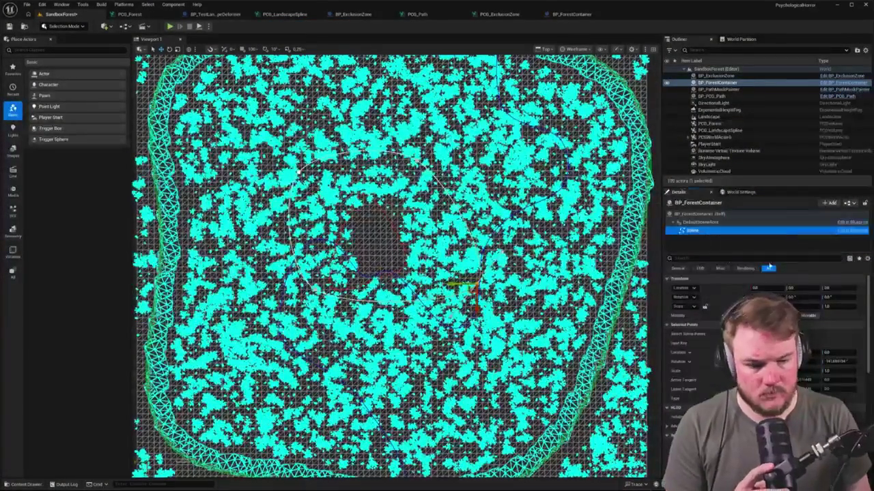
pyautogui.click(759, 260)
pyautogui.write('g')
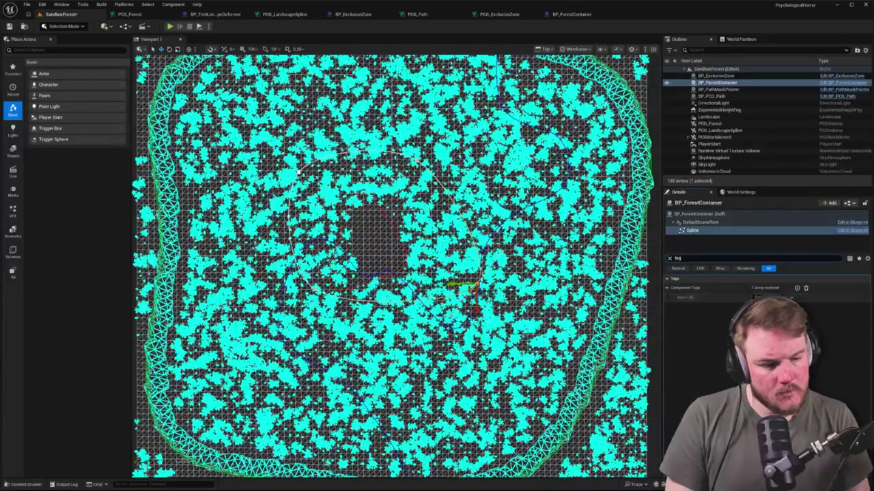
pyautogui.click(670, 258)
pyautogui.click(689, 231)
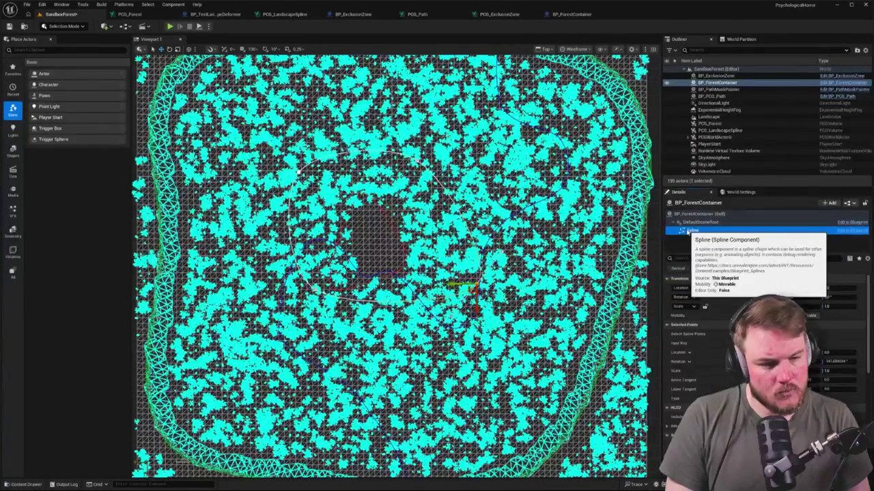
pyautogui.click(161, 15)
pyautogui.click(292, 164)
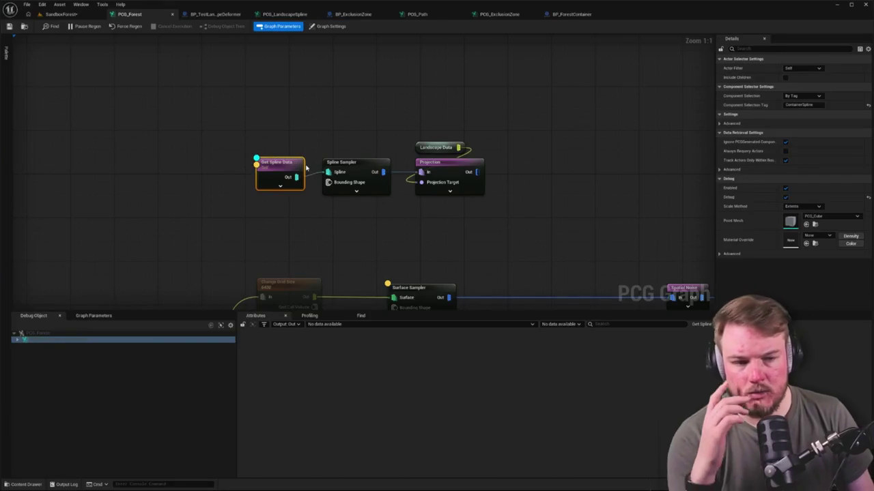
# Set Get Spline Data to read All World Actors, selected by class BP_ForestContainer.
pyautogui.click(806, 69)
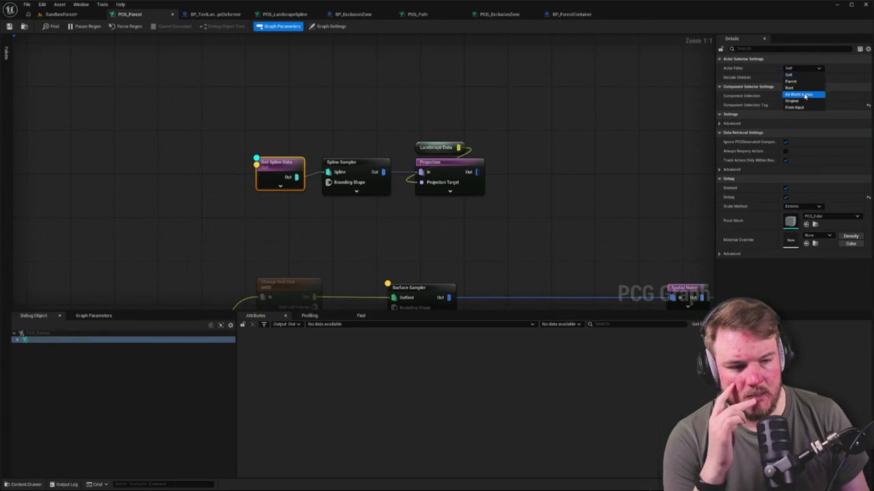
pyautogui.click(805, 95)
pyautogui.click(794, 100)
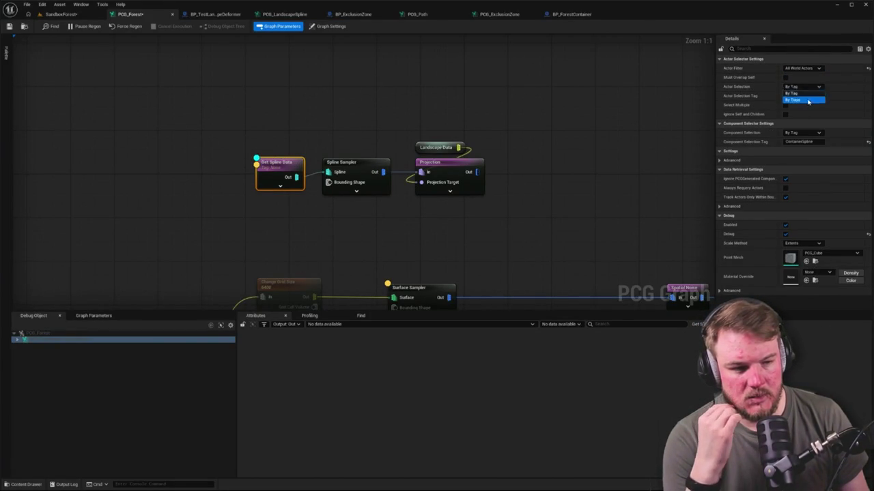
pyautogui.click(809, 96)
pyautogui.write('container')
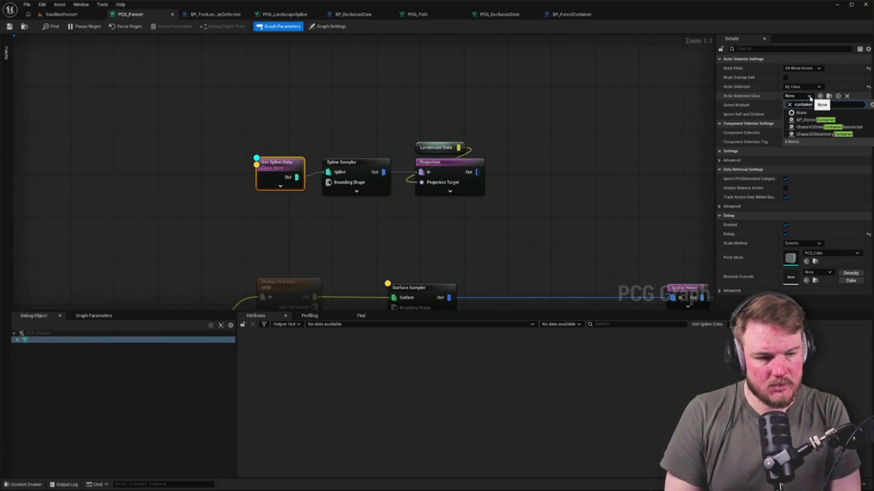
pyautogui.click(831, 121)
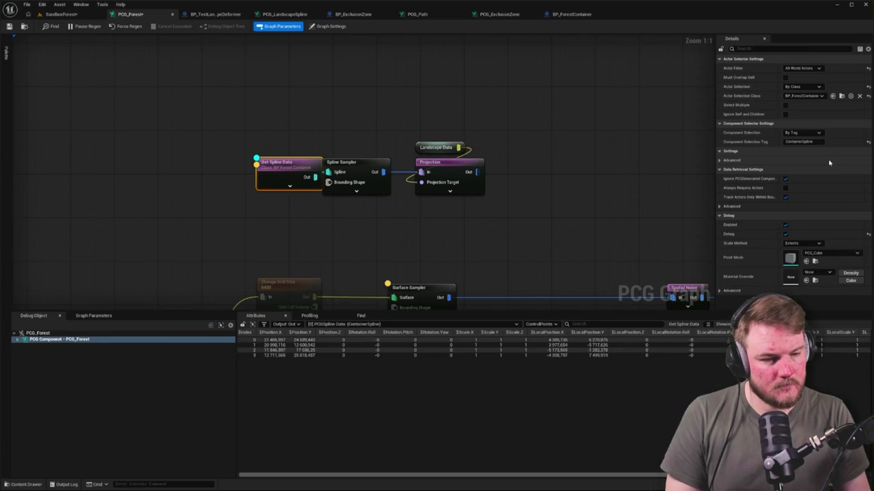
# Reposition the Get Spline Data node beside the Spline Sampler and Projection nodes.
pyautogui.click(355, 191)
pyautogui.moveTo(288, 163); pyautogui.dragTo(255, 163)
pyautogui.click(275, 142)
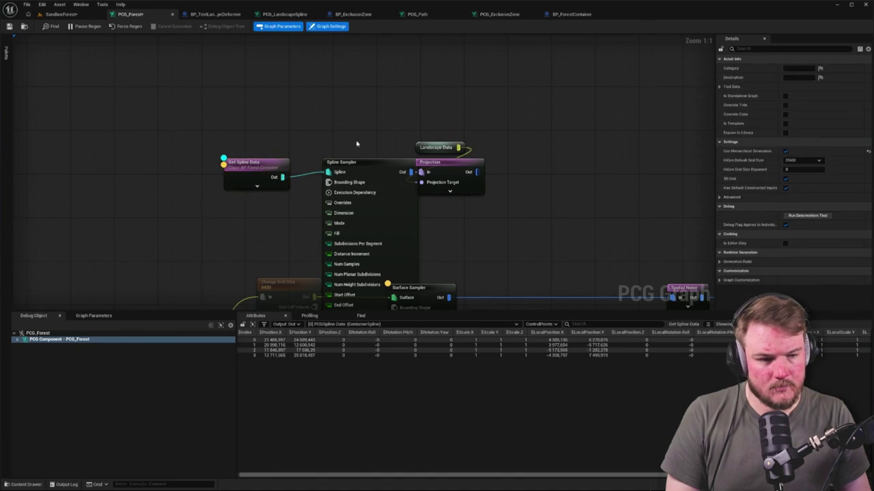
pyautogui.click(287, 172)
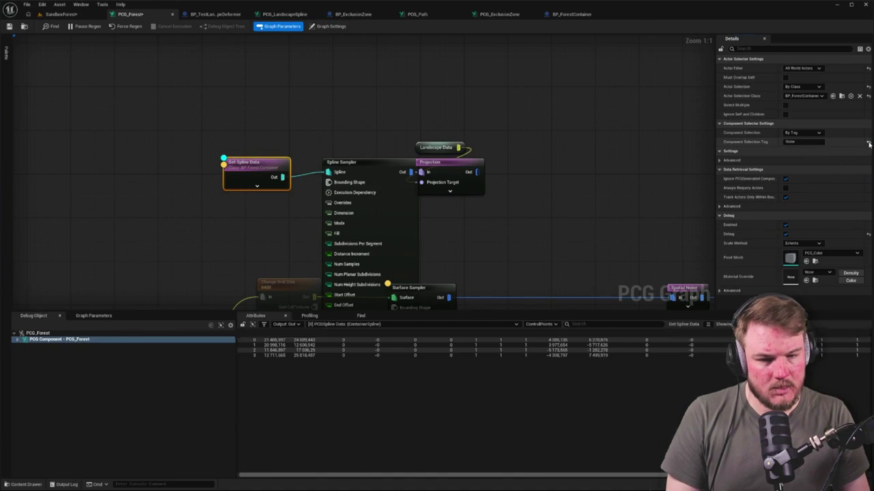
pyautogui.click(300, 144)
pyautogui.click(355, 170)
pyautogui.scroll(-4, 354, 169)
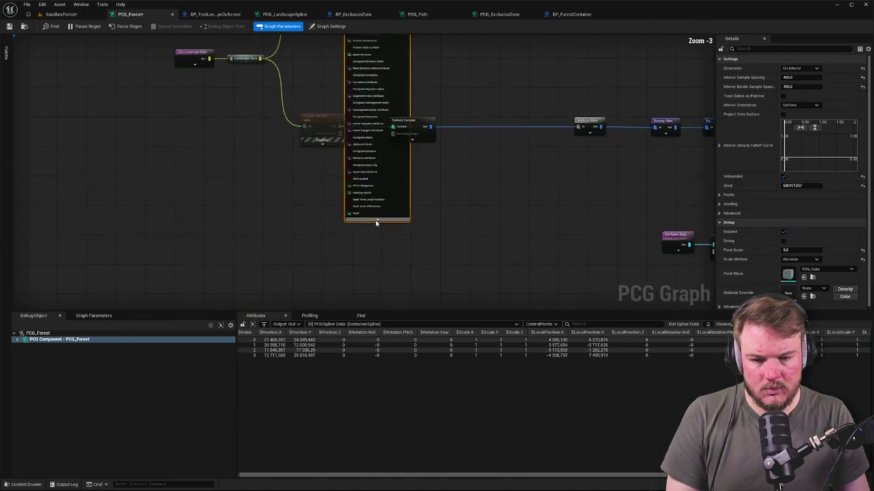
pyautogui.click(327, 80)
pyautogui.scroll(4, 327, 80)
pyautogui.moveTo(330, 90); pyautogui.dragTo(340, 91)
pyautogui.click(503, 92)
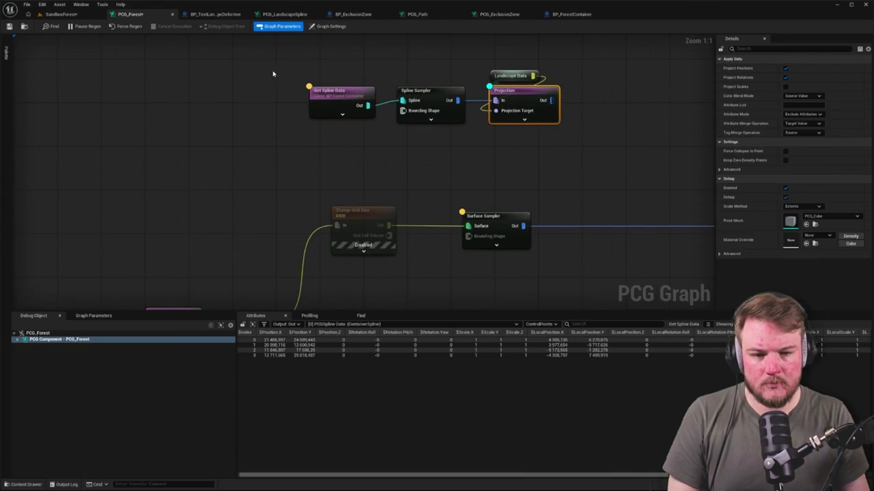
# Set the Spline Sampler's Interior Sample Spacing to 10000.
pyautogui.click(61, 13)
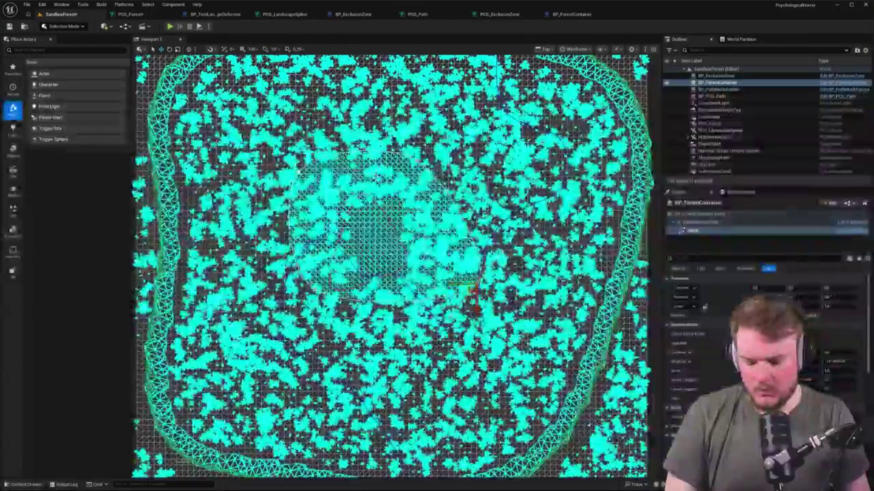
pyautogui.scroll(10, 396, 273)
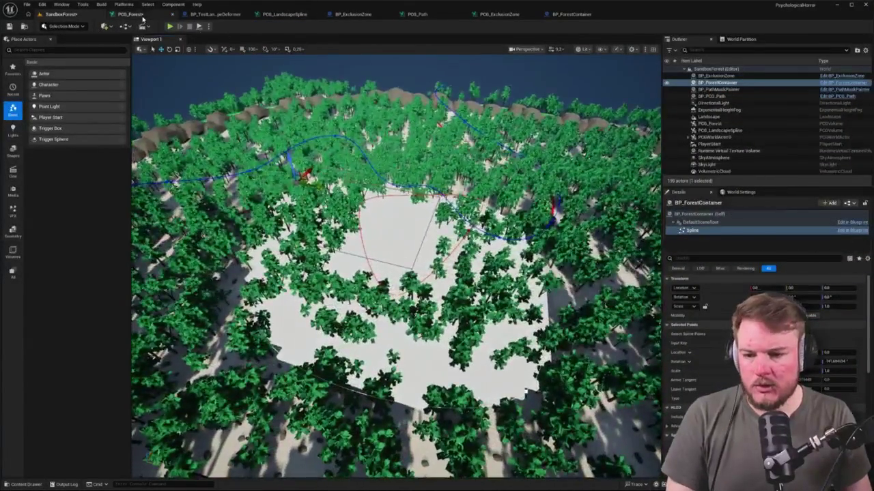
pyautogui.click(129, 13)
pyautogui.click(423, 91)
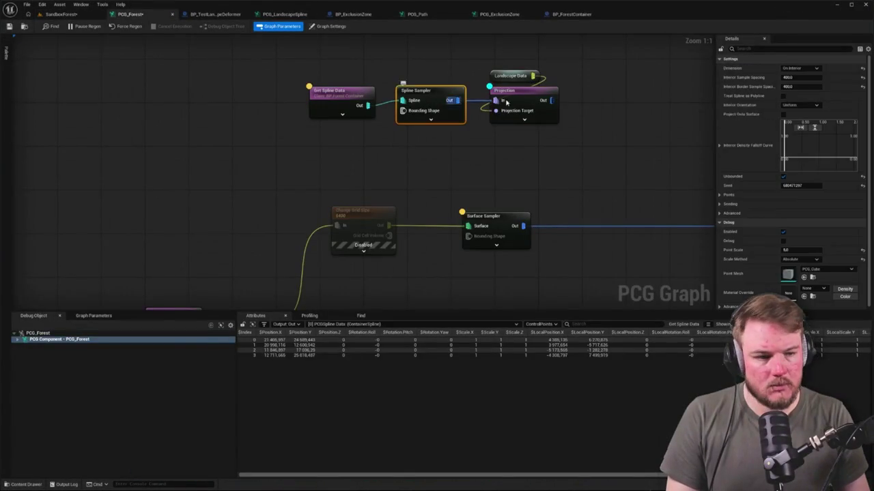
pyautogui.click(795, 77)
pyautogui.write('1000')
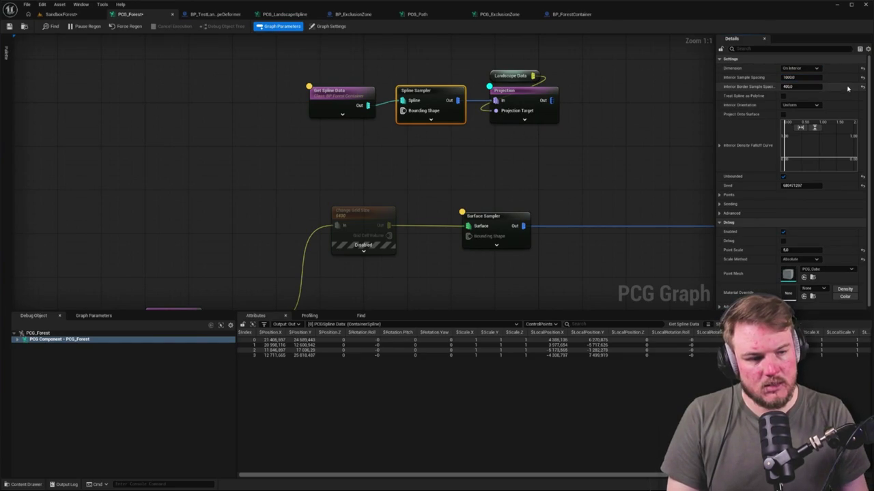
# Compare the SandboxForest level with the graph to review the wider interior spacing.
pyautogui.click(65, 13)
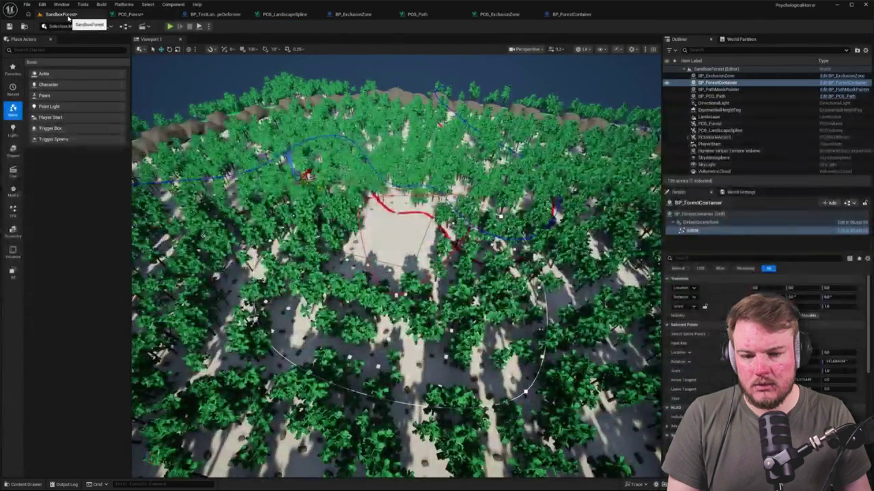
pyautogui.scroll(10, 396, 266)
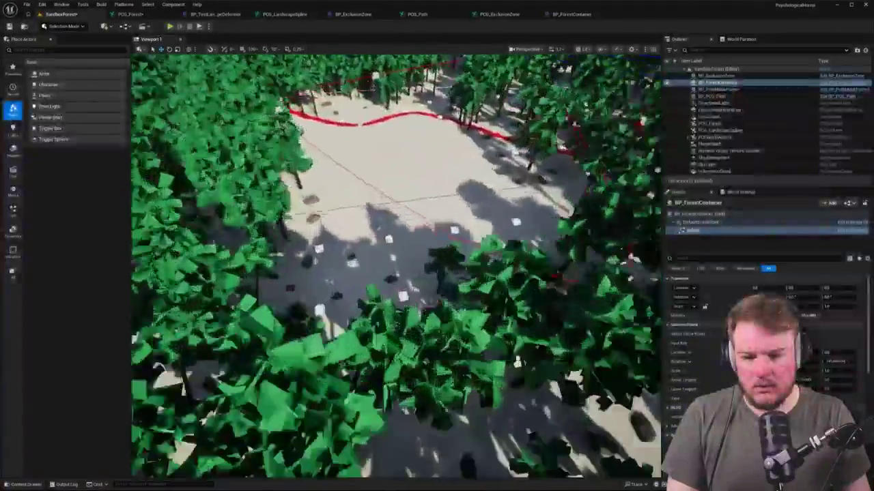
pyautogui.scroll(-3, 396, 266)
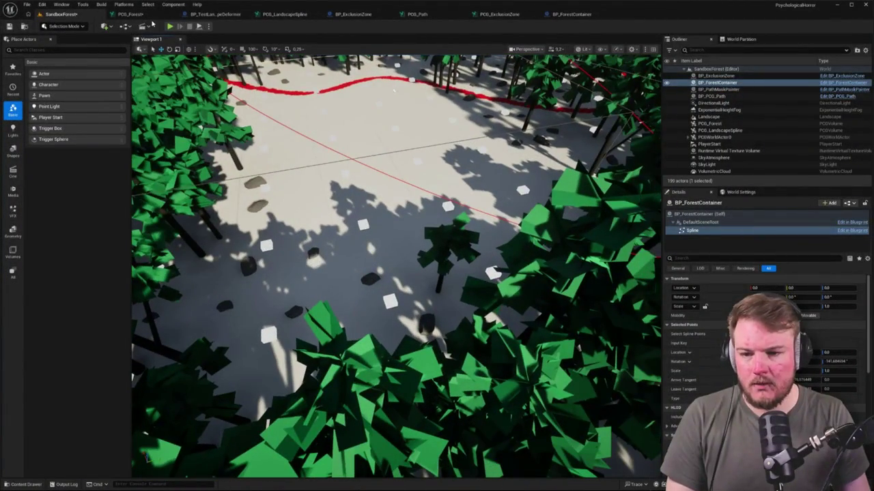
pyautogui.click(152, 15)
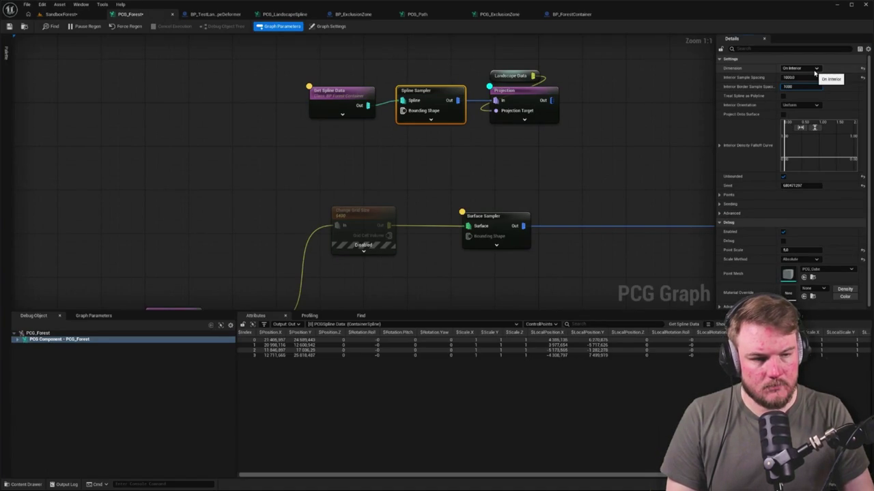
pyautogui.click(62, 14)
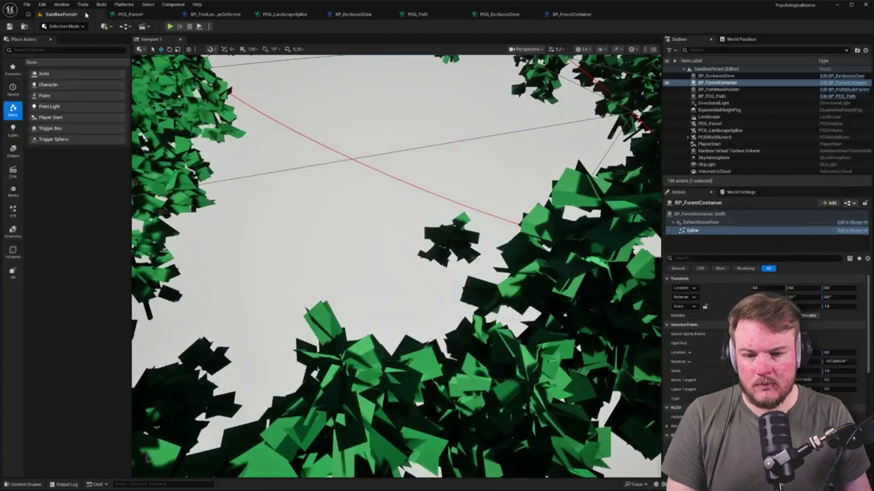
pyautogui.click(130, 14)
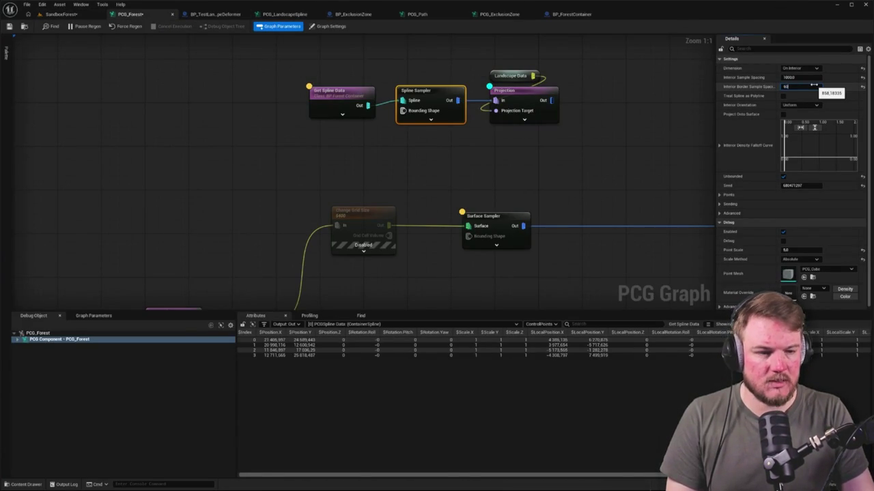
pyautogui.click(61, 14)
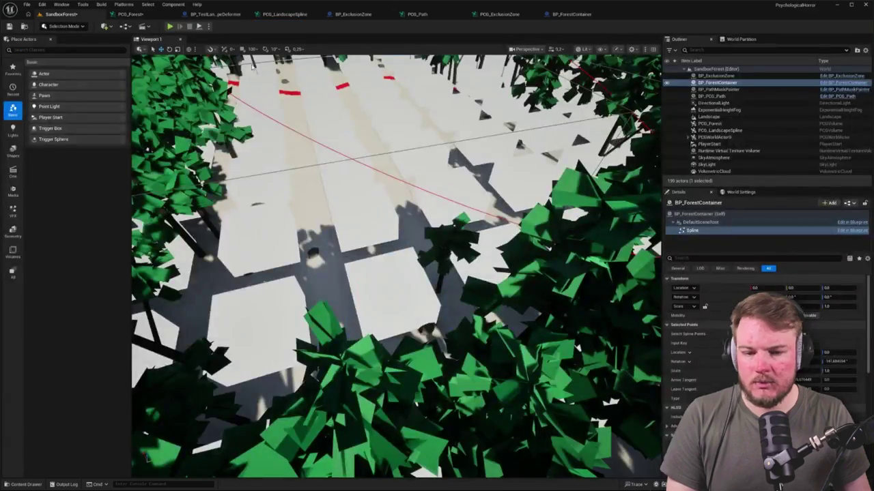
pyautogui.scroll(-10, 396, 266)
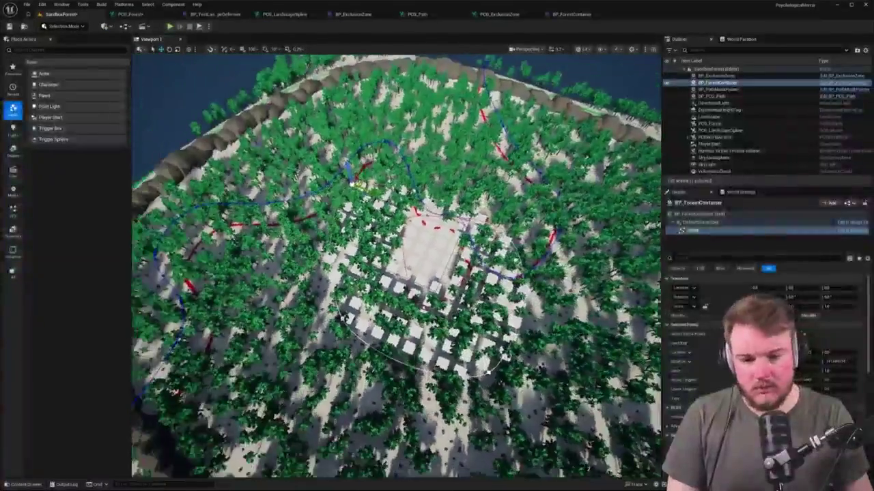
pyautogui.scroll(-5, 396, 266)
pyautogui.click(130, 13)
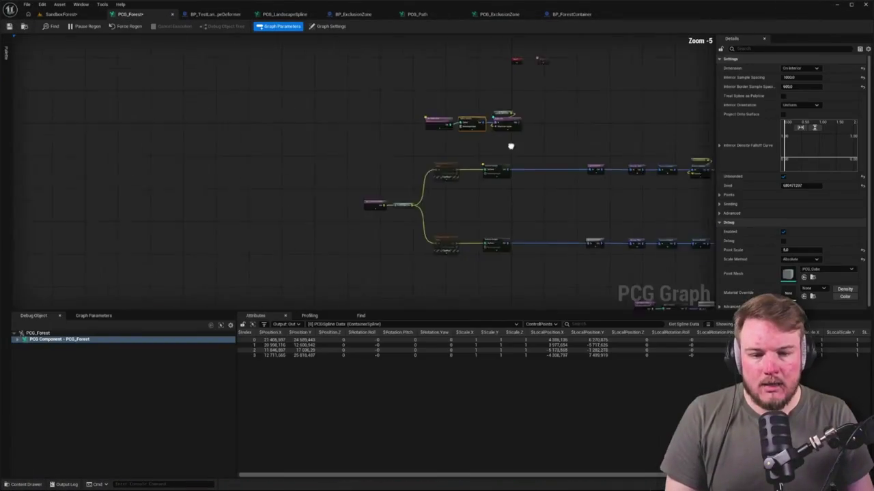
# Move the three spline-sampling nodes right and review Get Spline Data's settings.
pyautogui.click(328, 26)
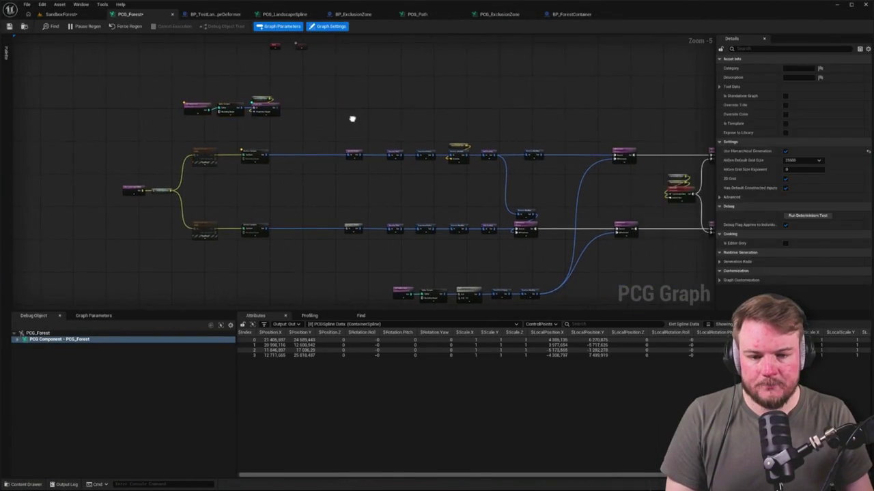
pyautogui.moveTo(307, 125); pyautogui.dragTo(307, 125)
pyautogui.moveTo(249, 97); pyautogui.dragTo(554, 102)
pyautogui.scroll(4, 555, 102)
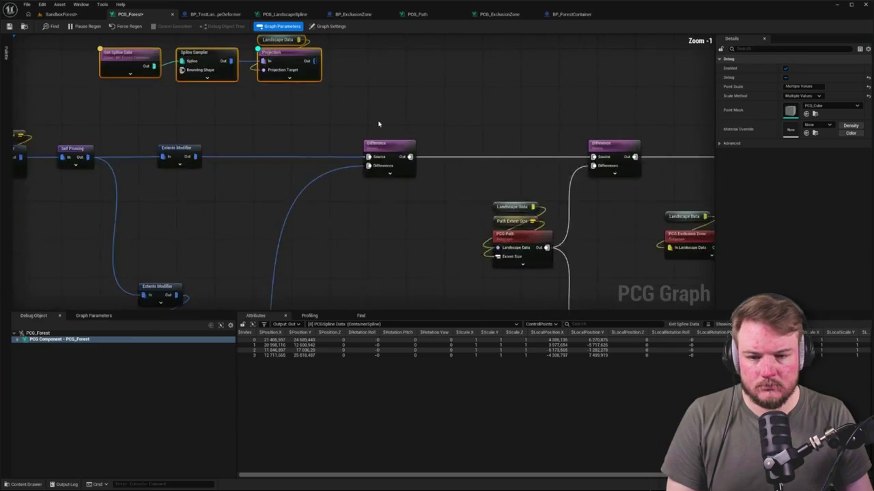
pyautogui.click(398, 73)
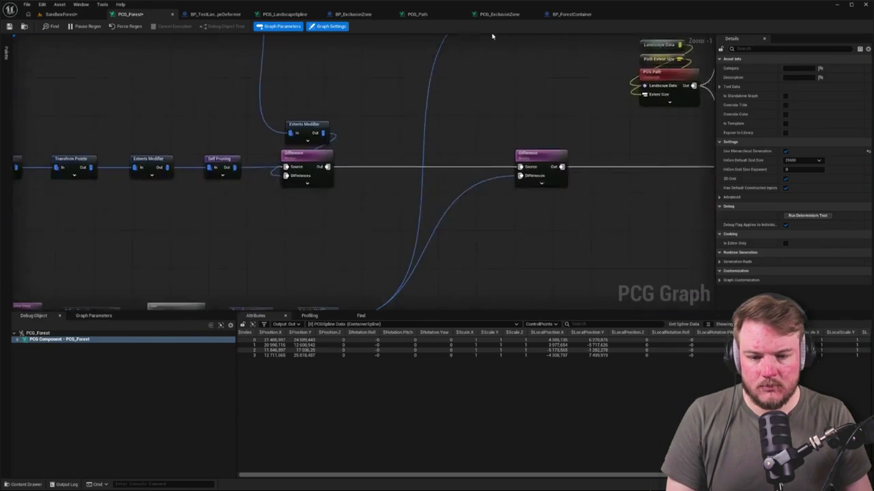
pyautogui.click(176, 212)
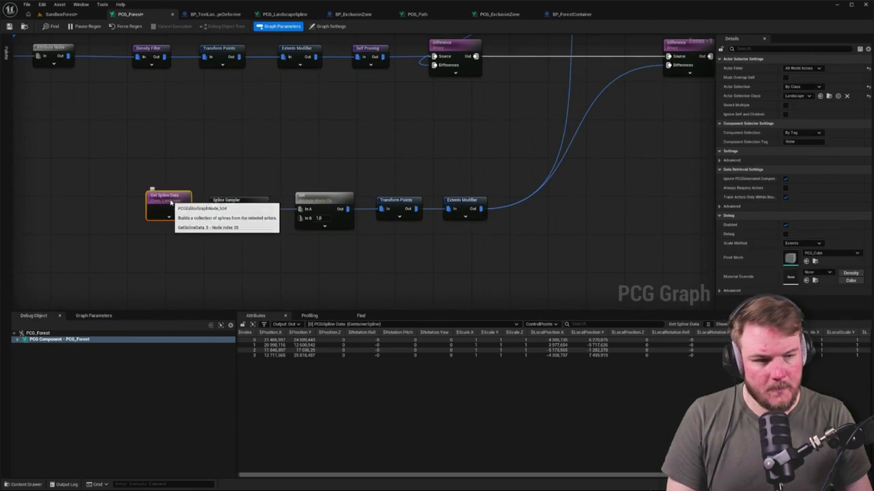
pyautogui.scroll(-2, 331, 208)
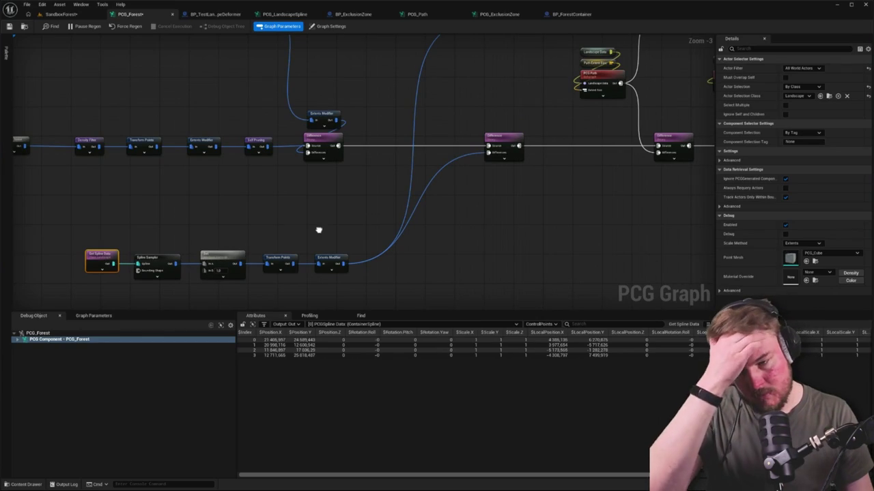
pyautogui.moveTo(318, 230); pyautogui.dragTo(321, 226)
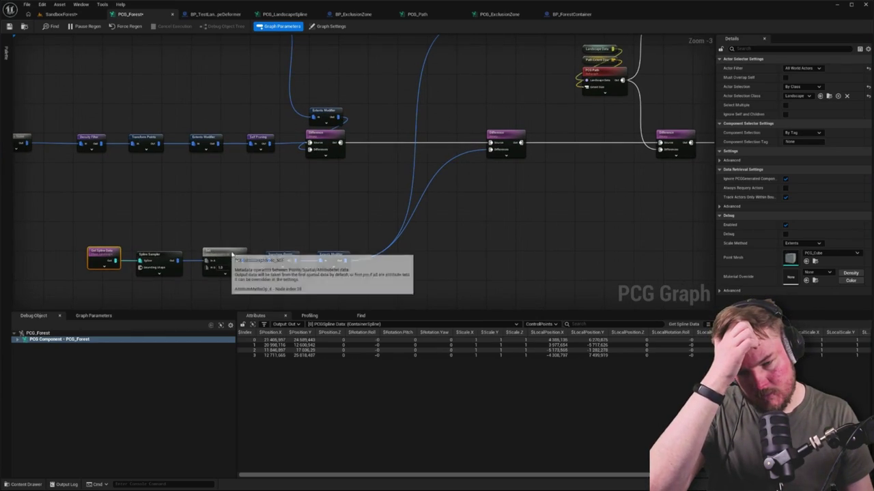
pyautogui.scroll(-3, 370, 222)
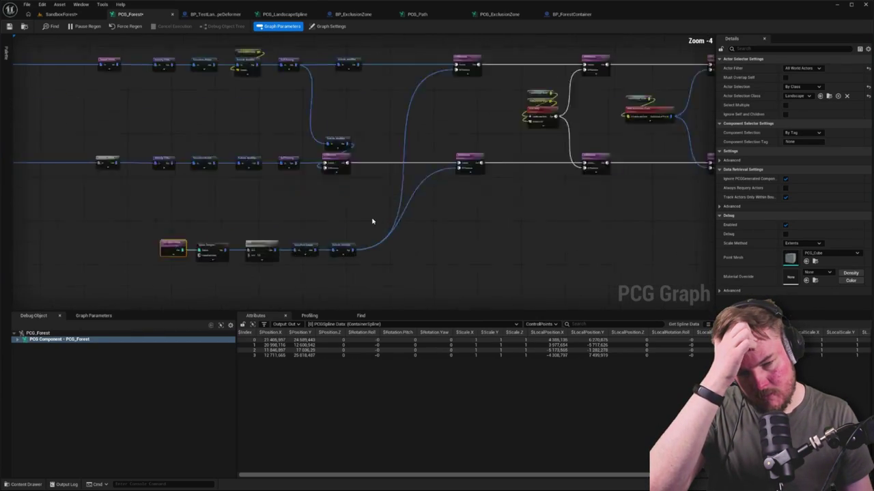
pyautogui.scroll(3, 371, 220)
pyautogui.scroll(-2, 410, 136)
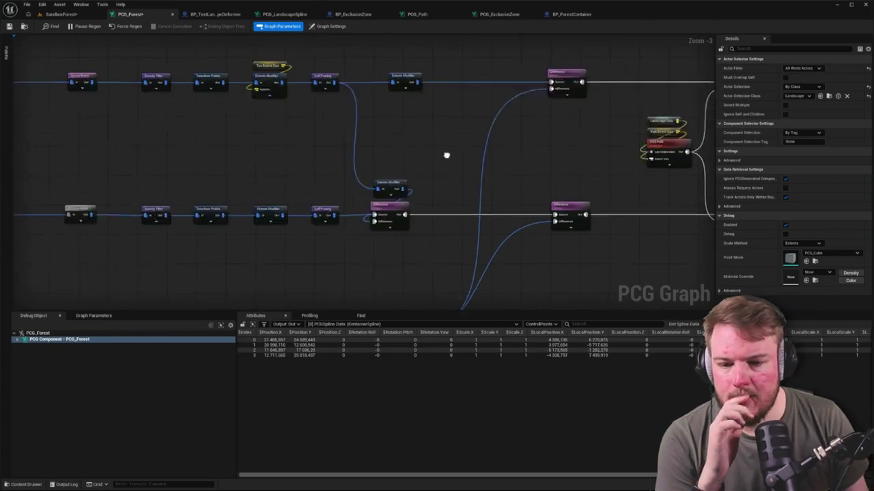
pyautogui.scroll(2, 495, 164)
pyautogui.moveTo(446, 149); pyautogui.dragTo(591, 154)
pyautogui.scroll(-1, 530, 152)
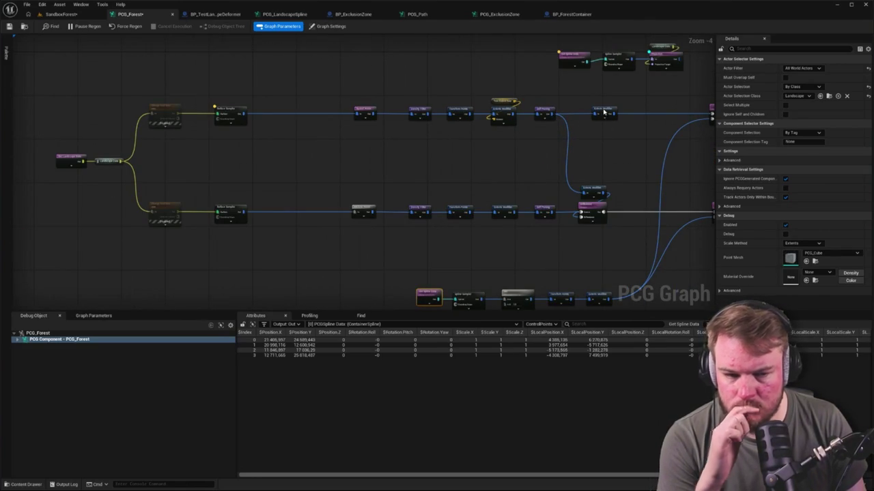
# Box-select both forest branches' nodes, frame them with F, and shift them slightly right.
pyautogui.moveTo(604, 111); pyautogui.dragTo(590, 111)
pyautogui.moveTo(608, 239); pyautogui.dragTo(607, 239)
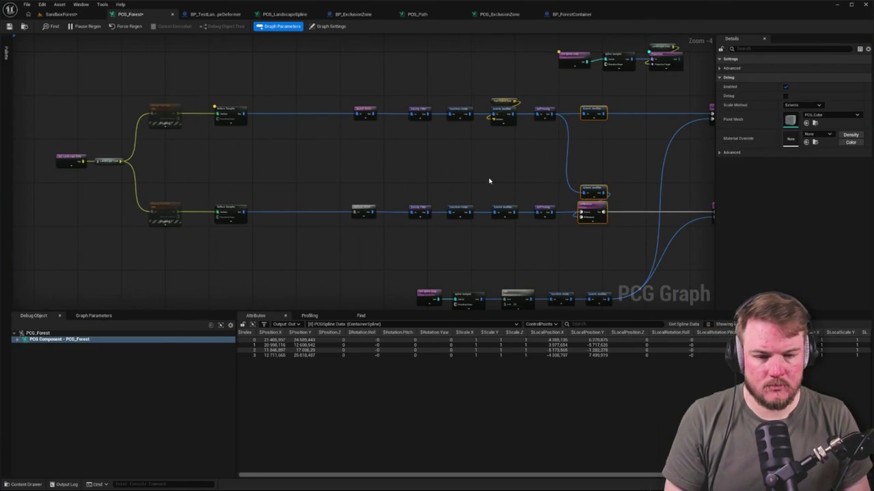
pyautogui.click(493, 181)
pyautogui.moveTo(68, 91); pyautogui.dragTo(592, 251)
pyautogui.press('f')
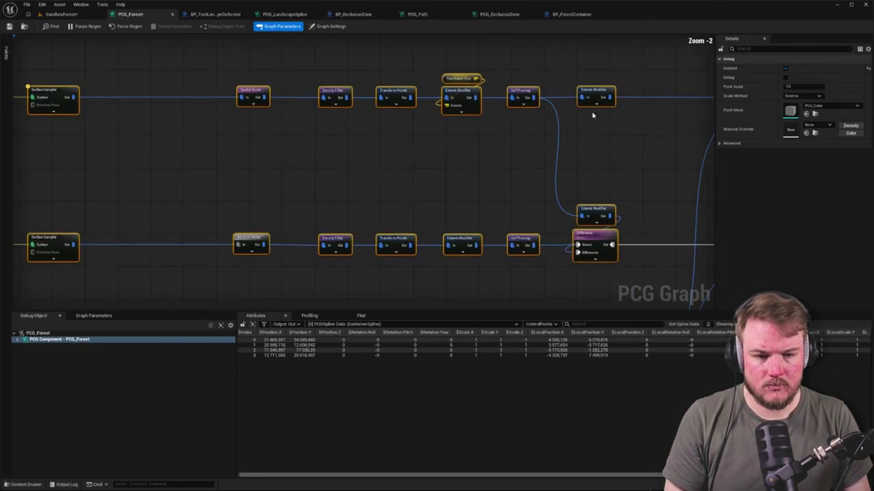
pyautogui.moveTo(594, 96)
pyautogui.mouseDown()
pyautogui.moveTo(418, 96)
pyautogui.moveTo(628, 96)
pyautogui.mouseUp()
pyautogui.moveTo(143, 86)
pyautogui.mouseDown()
pyautogui.moveTo(464, 259)
pyautogui.moveTo(290, 255)
pyautogui.mouseUp()
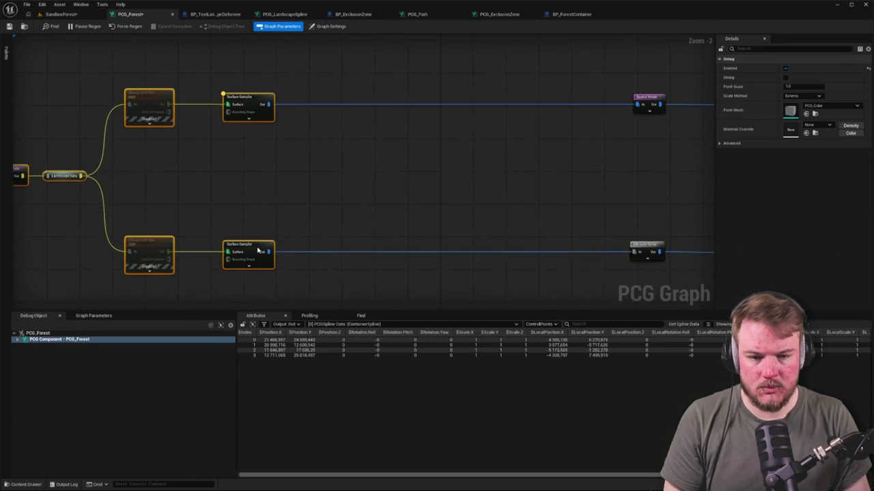
pyautogui.click(410, 134)
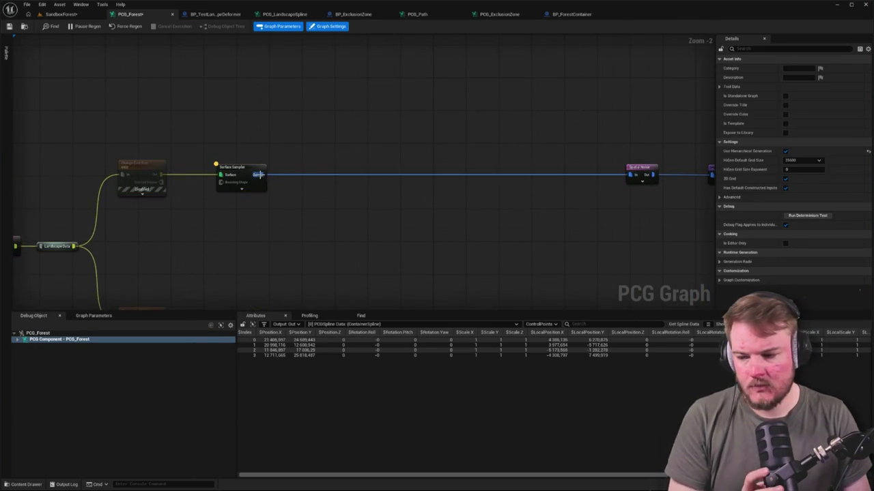
# Add a Difference node after the upper Surface Sampler and feed it into Spatial Noise.
pyautogui.moveTo(262, 175); pyautogui.dragTo(410, 141)
pyautogui.write('diffe')
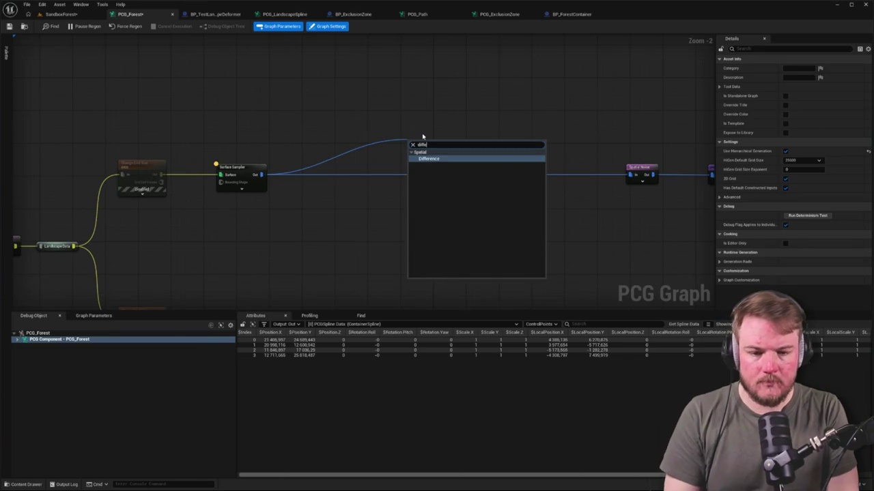
pyautogui.press('Return')
pyautogui.click(424, 136)
pyautogui.moveTo(522, 158); pyautogui.dragTo(631, 175)
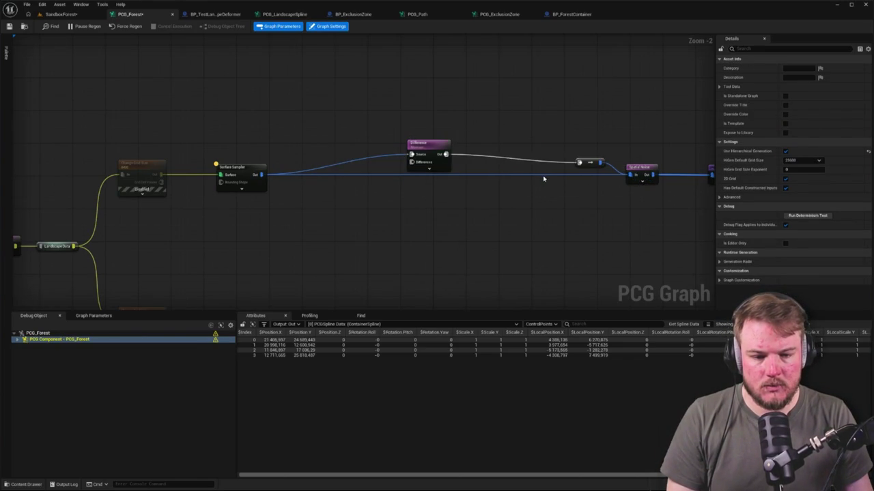
# Connect the Projection output to the Difference node's Differences input and view the level.
pyautogui.scroll(-4, 478, 184)
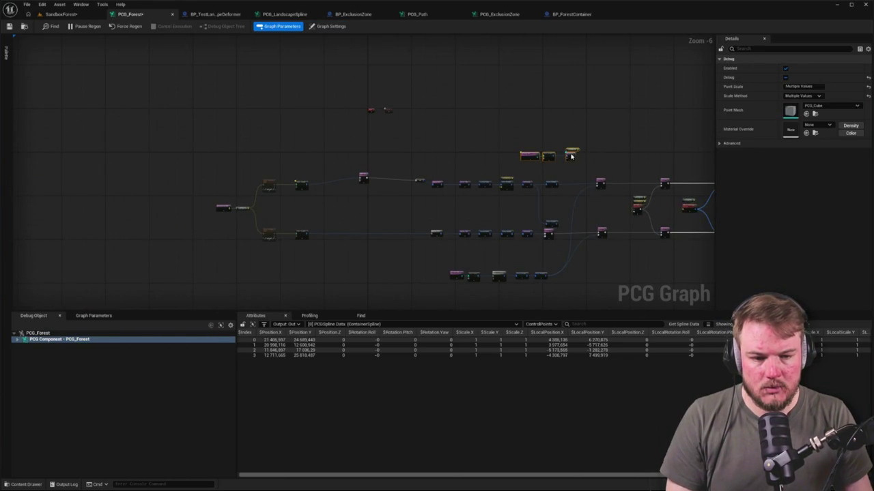
pyautogui.scroll(5, 379, 157)
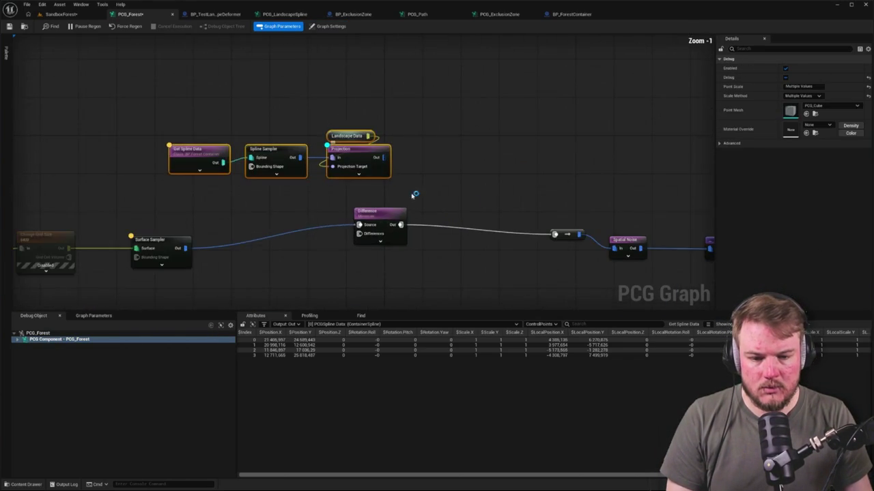
pyautogui.click(457, 144)
pyautogui.click(564, 178)
pyautogui.press('Delete')
pyautogui.moveTo(380, 102)
pyautogui.mouseDown()
pyautogui.moveTo(346, 177)
pyautogui.moveTo(612, 194)
pyautogui.mouseUp()
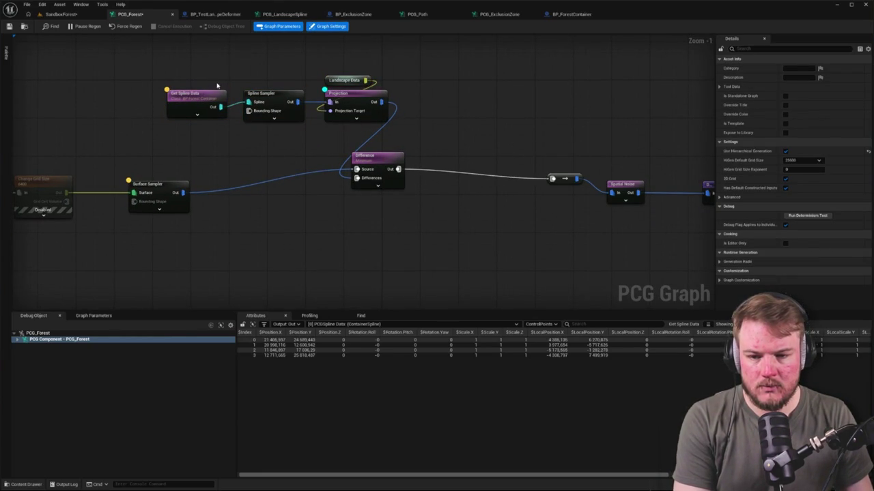
pyautogui.click(60, 14)
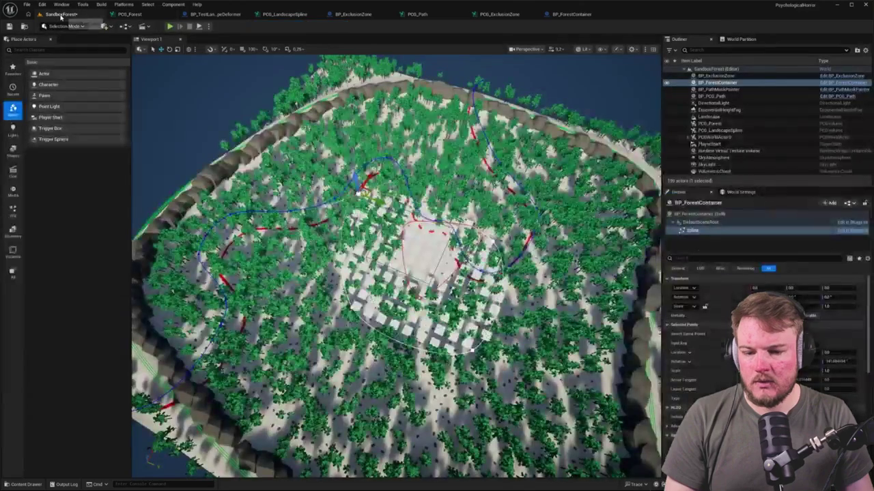
# Select the upper-branch Difference node and confirm its Mode option.
pyautogui.scroll(5, 396, 266)
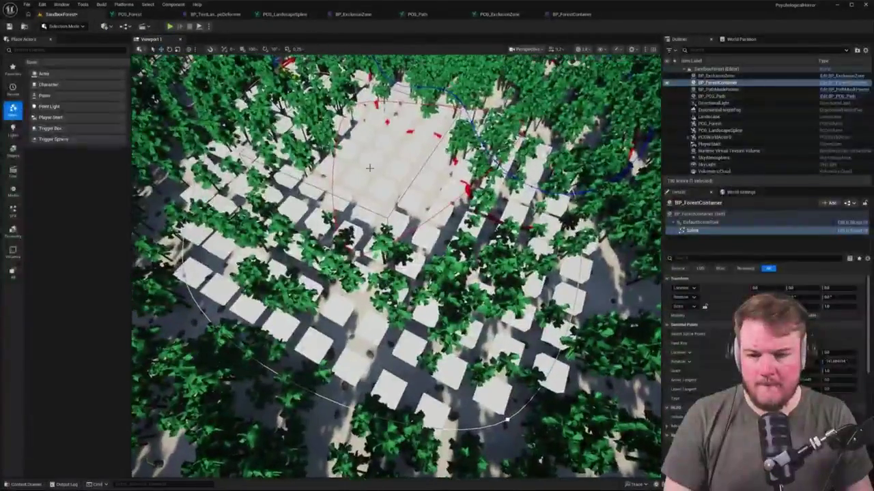
pyautogui.click(159, 13)
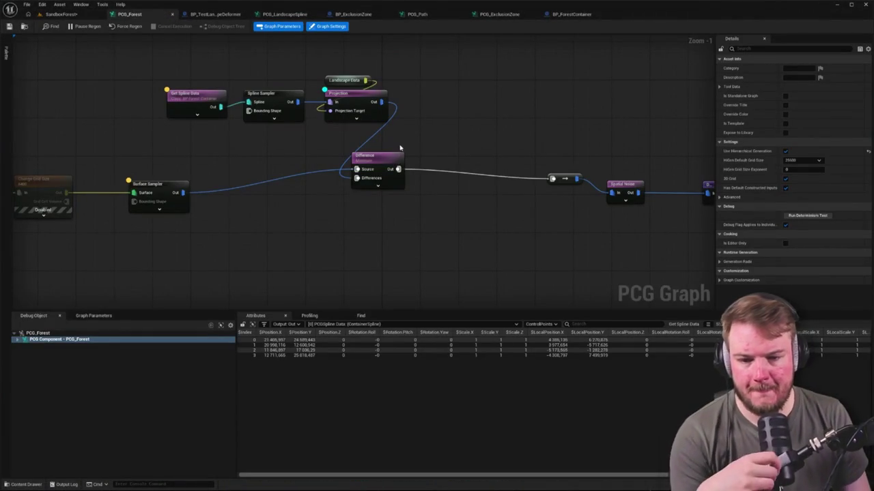
pyautogui.click(374, 157)
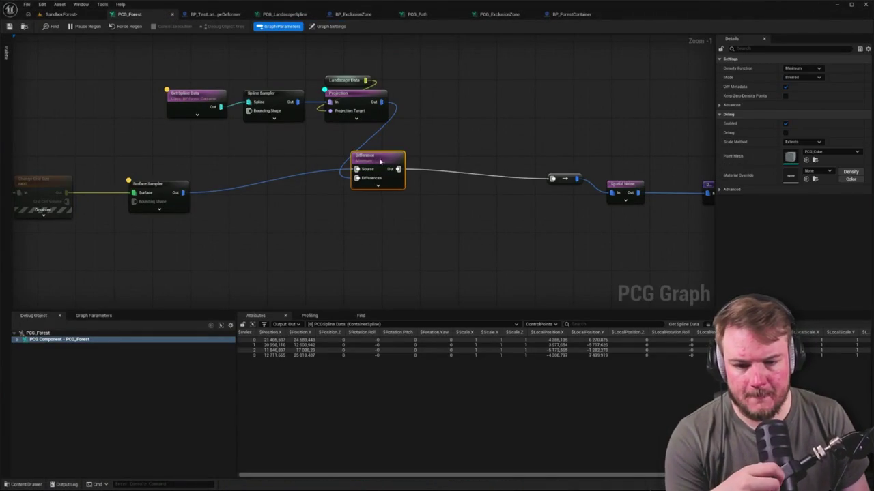
pyautogui.click(808, 77)
pyautogui.click(809, 98)
# Change the Difference node's Density Function from Minimum to Binary and check the level.
pyautogui.click(601, 141)
pyautogui.moveTo(601, 140)
pyautogui.mouseDown()
pyautogui.moveTo(396, 143)
pyautogui.moveTo(456, 152)
pyautogui.moveTo(394, 150)
pyautogui.mouseUp()
pyautogui.click(476, 164)
pyautogui.moveTo(476, 164)
pyautogui.mouseDown()
pyautogui.moveTo(446, 142)
pyautogui.moveTo(394, 140)
pyautogui.mouseUp()
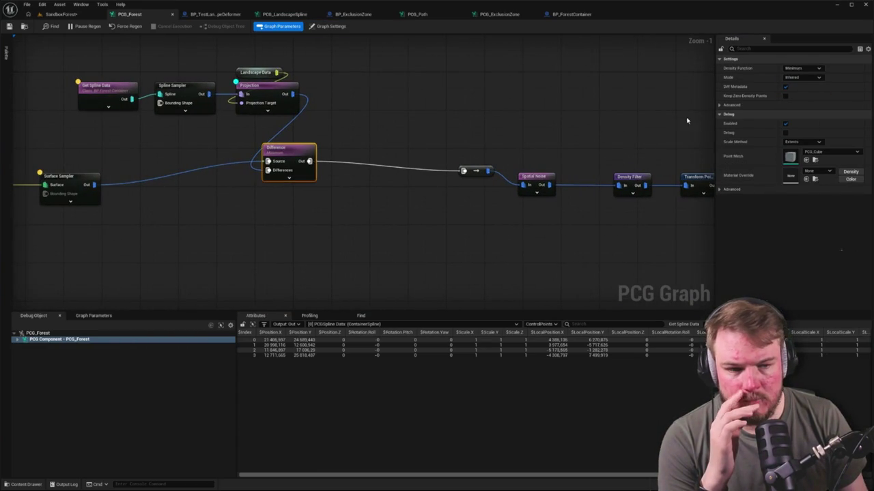
pyautogui.click(802, 68)
pyautogui.click(798, 87)
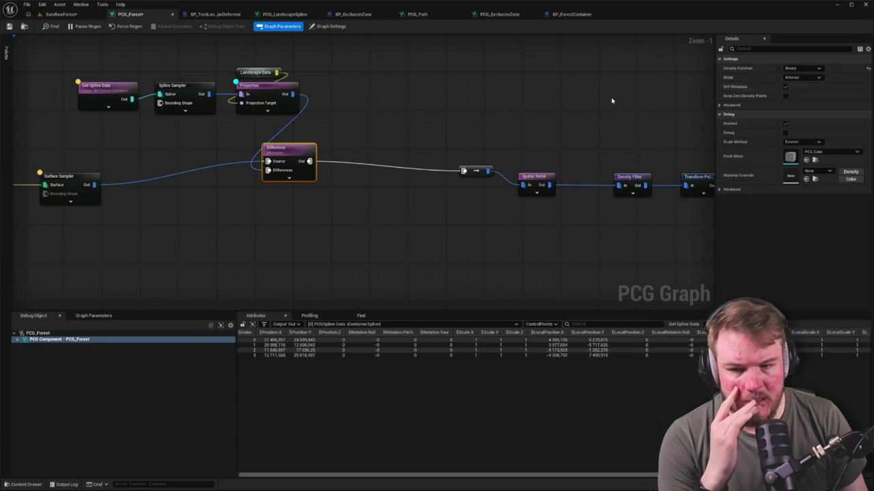
pyautogui.click(62, 14)
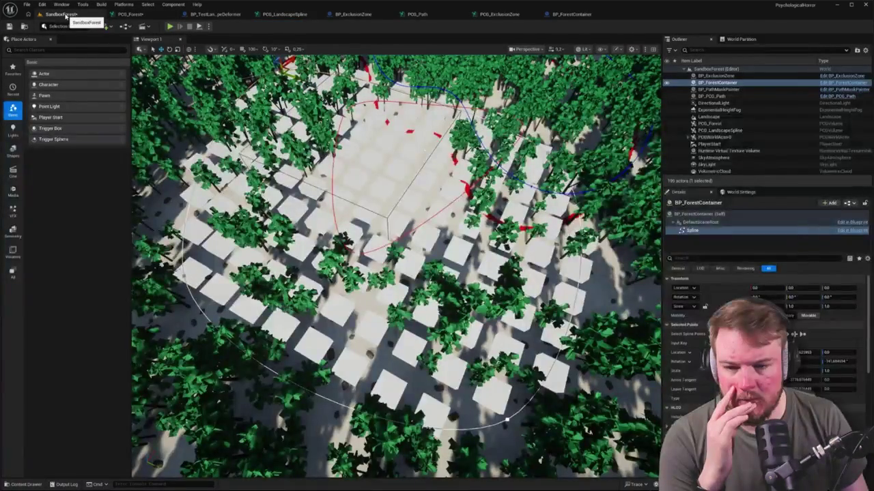
pyautogui.click(130, 14)
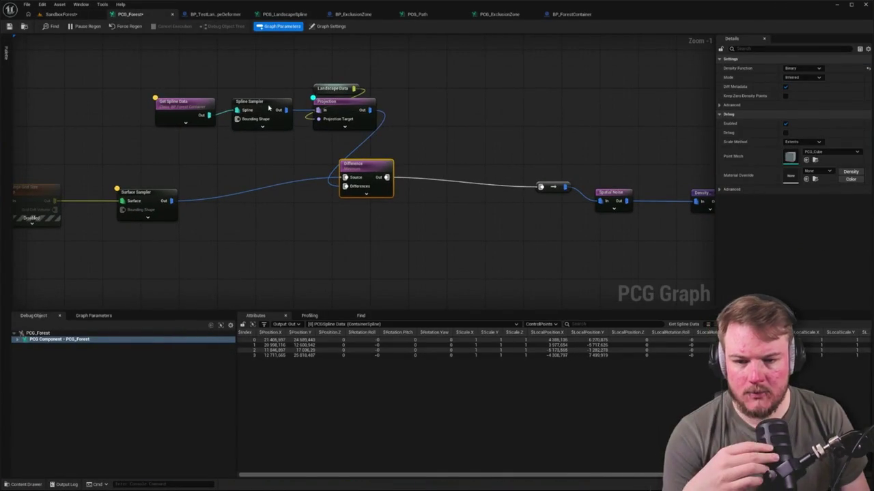
pyautogui.click(268, 107)
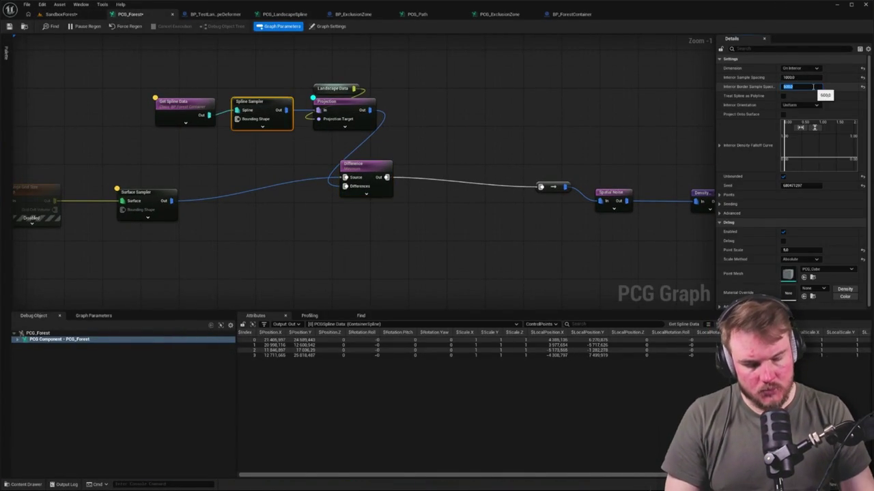
pyautogui.write('1000')
pyautogui.press('Return')
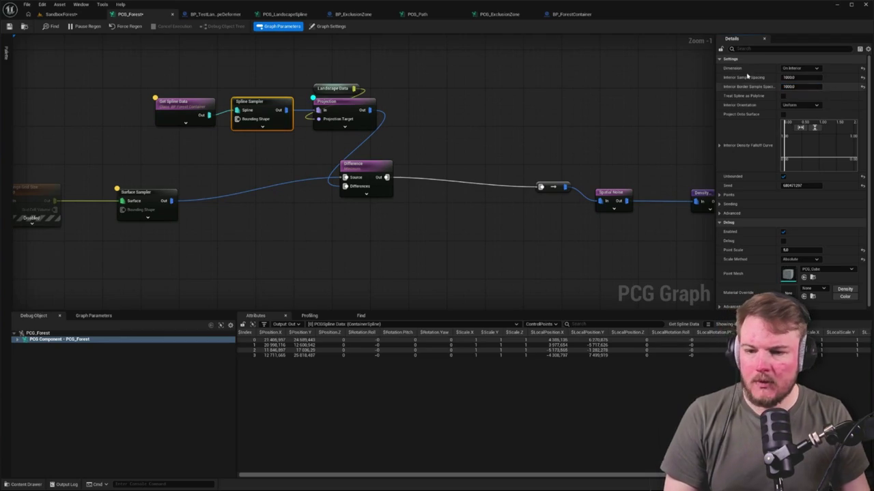
pyautogui.click(65, 14)
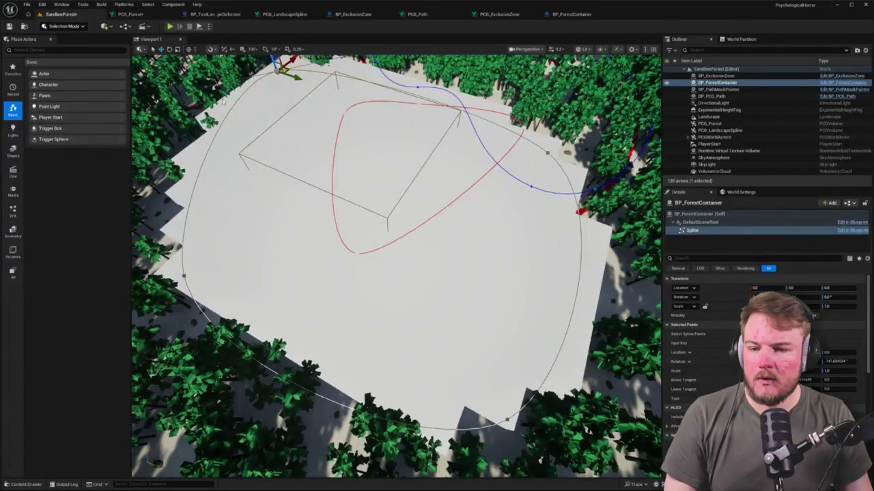
pyautogui.click(129, 14)
pyautogui.click(363, 103)
pyautogui.click(290, 63)
pyautogui.click(190, 104)
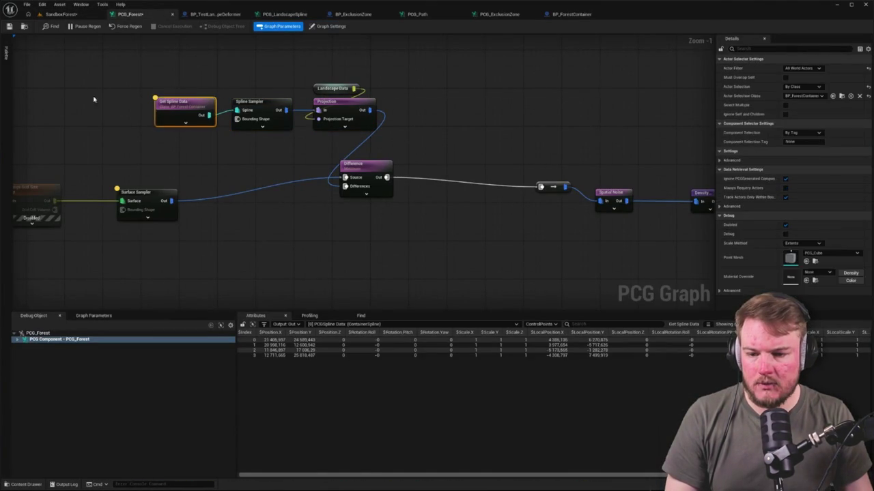
pyautogui.moveTo(89, 86); pyautogui.dragTo(164, 201)
pyautogui.click(168, 156)
pyautogui.click(187, 115)
pyautogui.click(157, 158)
pyautogui.click(155, 198)
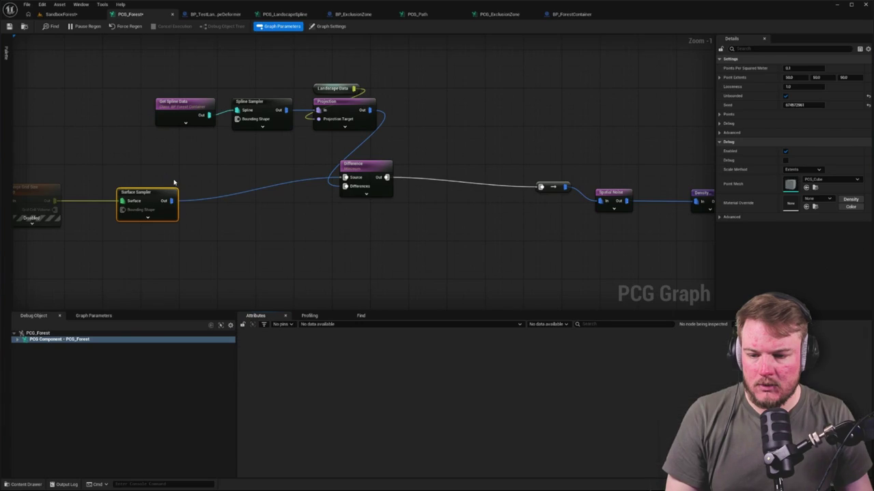
pyautogui.click(186, 112)
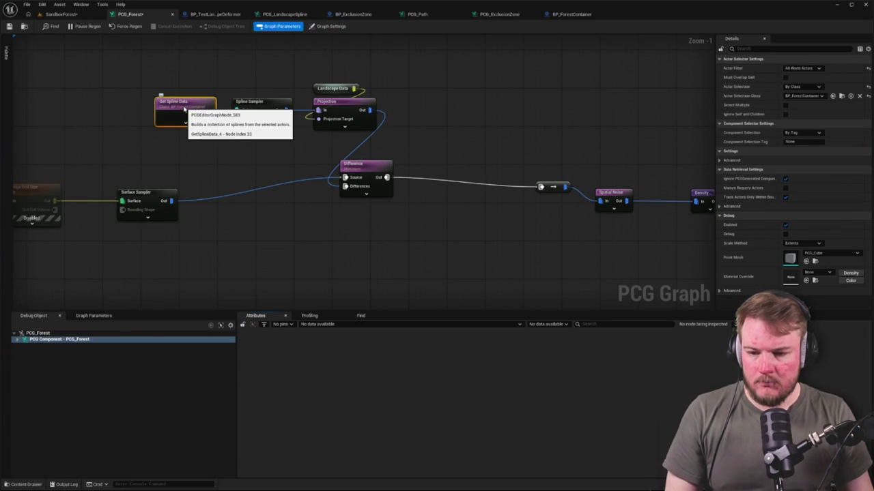
pyautogui.press('d')
pyautogui.press('capslock')
pyautogui.press('d')
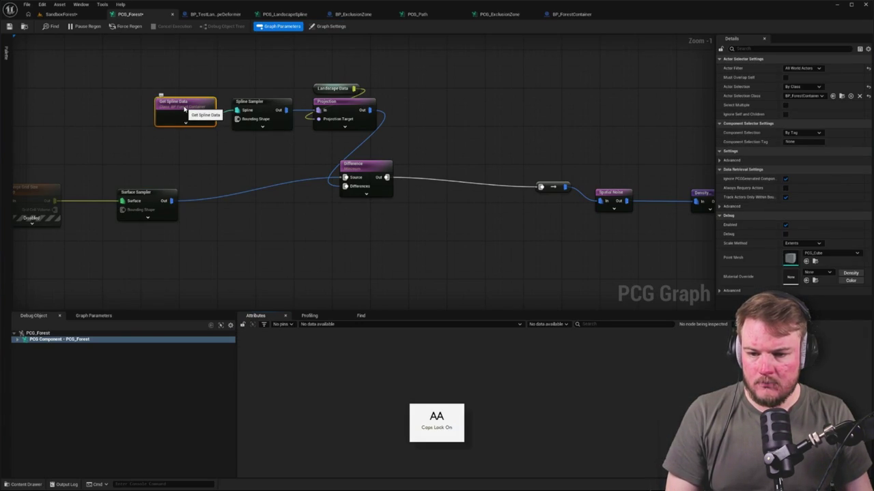
pyautogui.press('capslock')
pyautogui.click(60, 13)
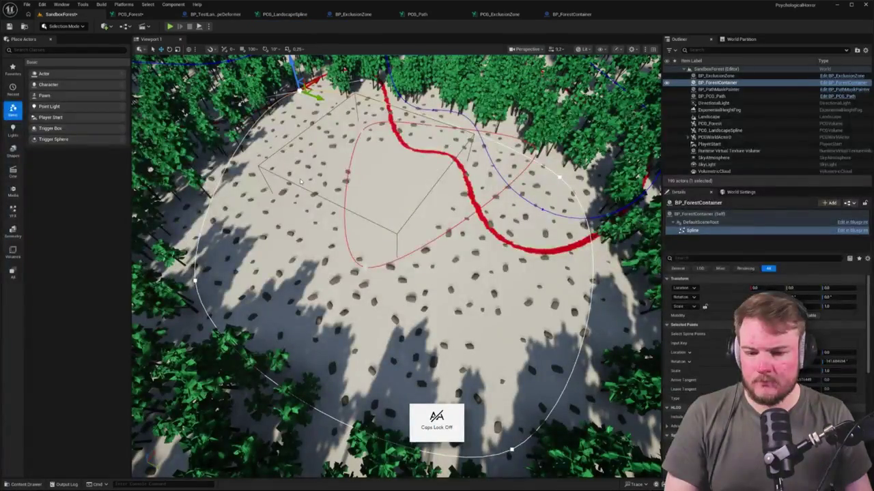
# Inspect the Difference node's Mode options, leaving it on Inferred.
pyautogui.click(133, 13)
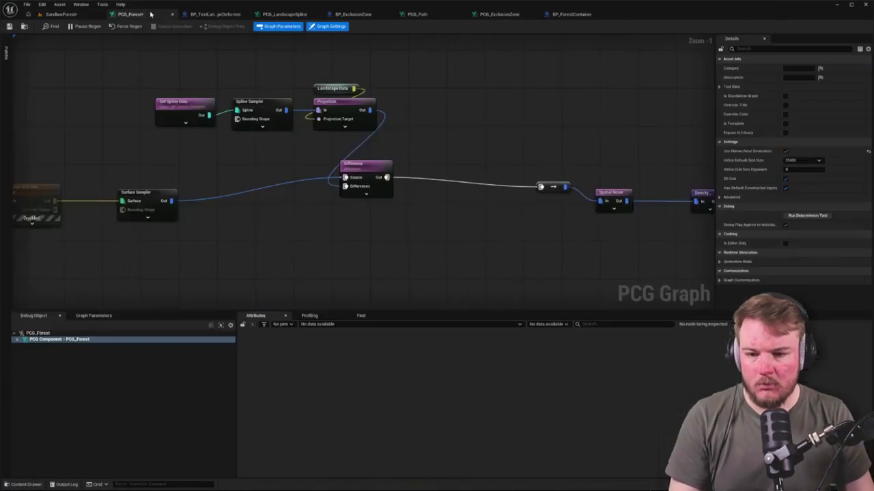
pyautogui.click(362, 116)
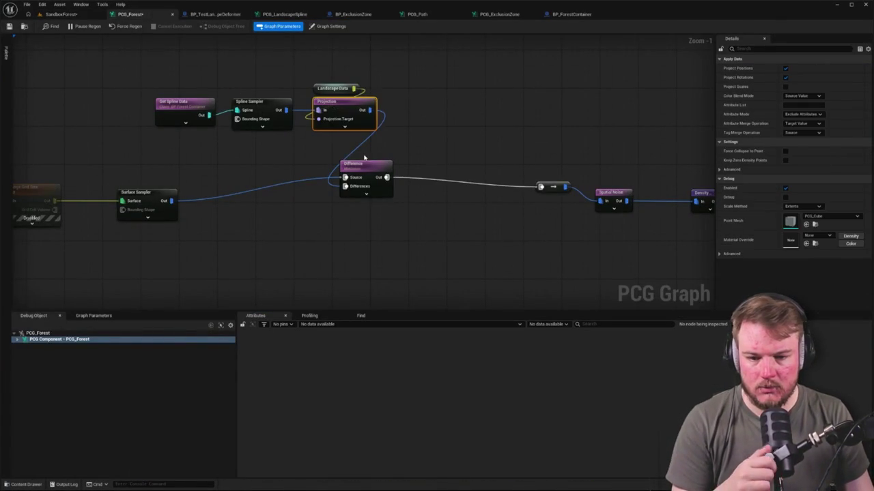
pyautogui.click(388, 182)
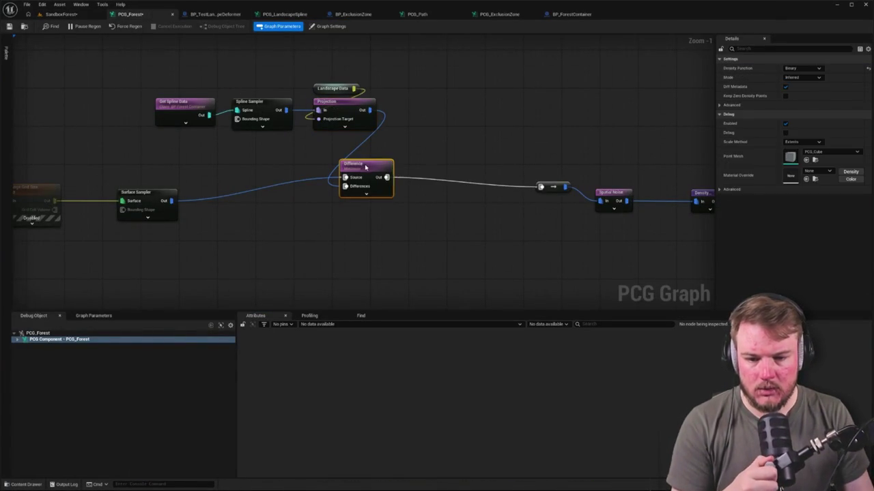
pyautogui.click(815, 81)
pyautogui.click(815, 80)
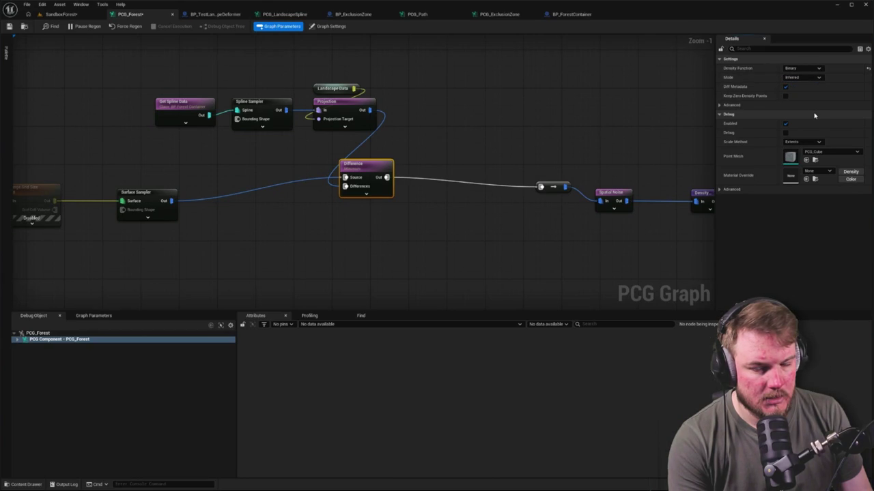
pyautogui.moveTo(507, 125); pyautogui.dragTo(589, 185)
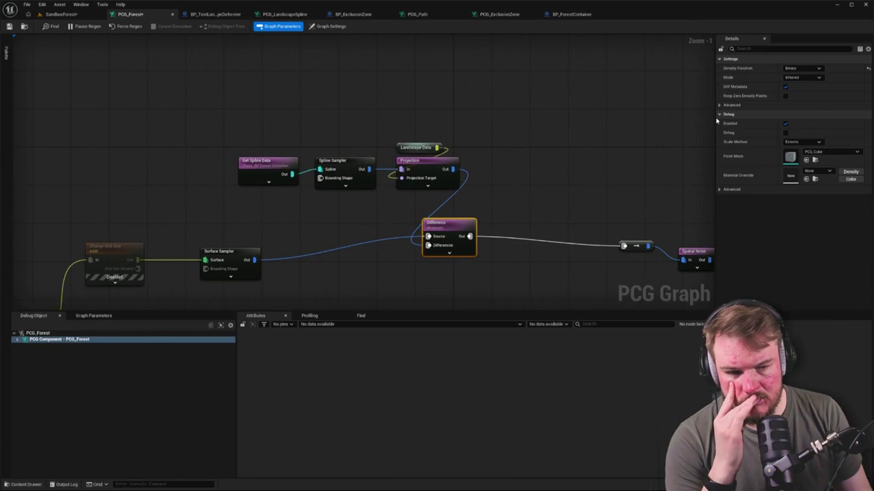
pyautogui.moveTo(666, 126); pyautogui.dragTo(614, 123)
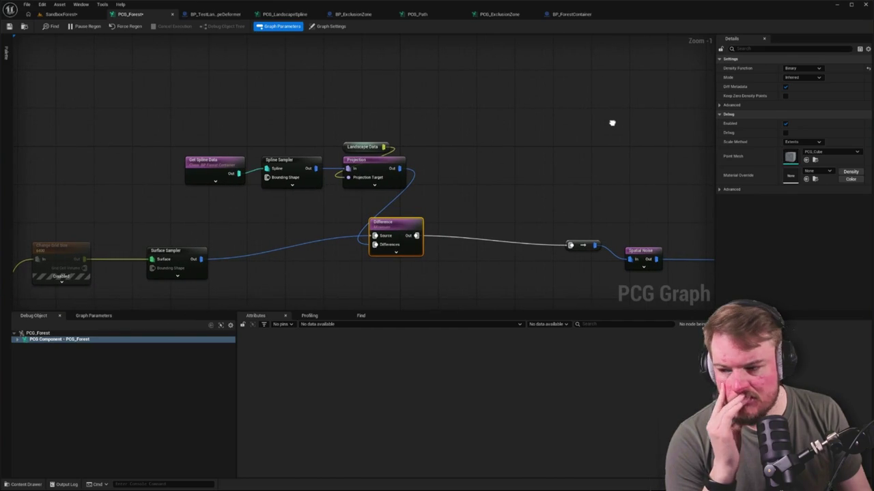
pyautogui.moveTo(611, 123); pyautogui.dragTo(606, 124)
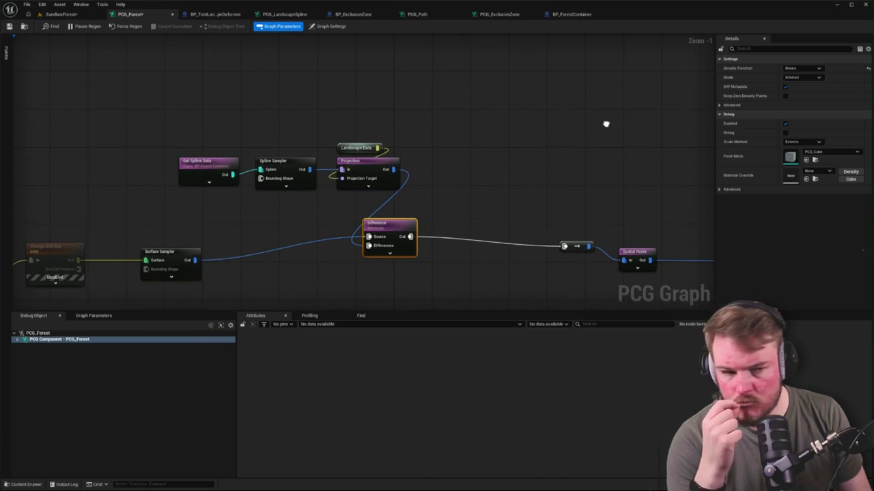
# Try another Difference mode, check the forest in the level, then reset Mode to Inferred.
pyautogui.click(804, 77)
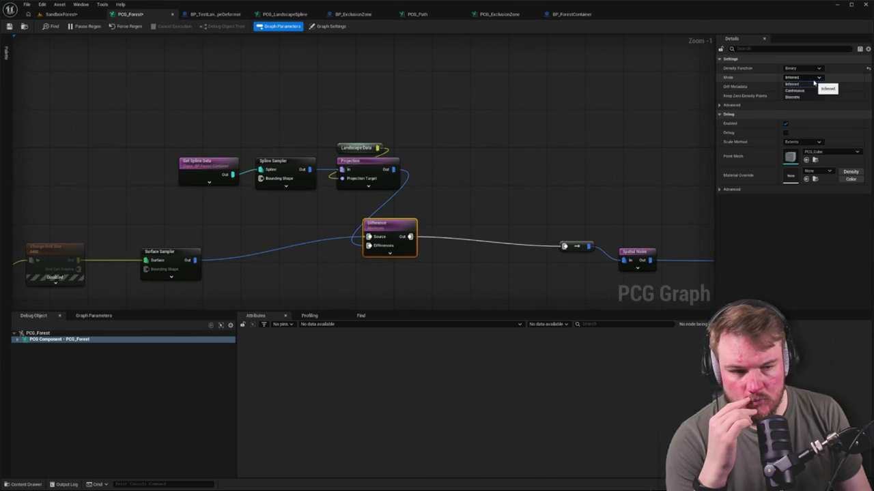
pyautogui.click(810, 90)
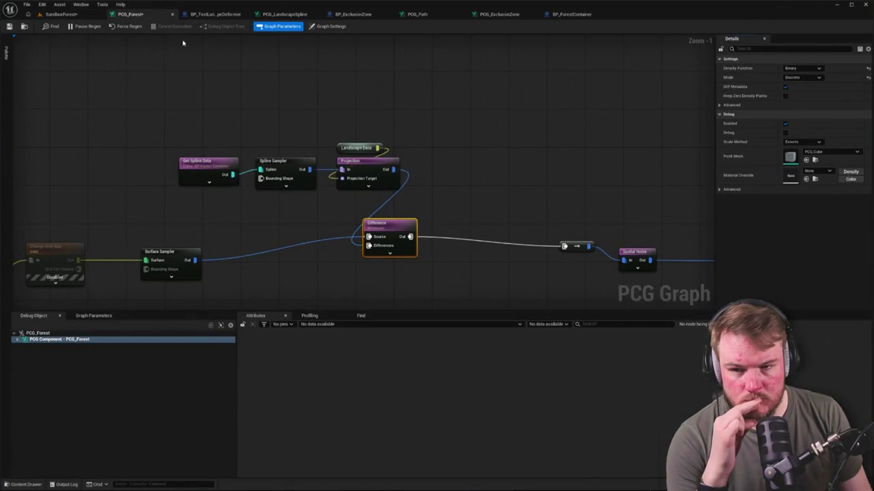
pyautogui.click(73, 15)
pyautogui.click(129, 14)
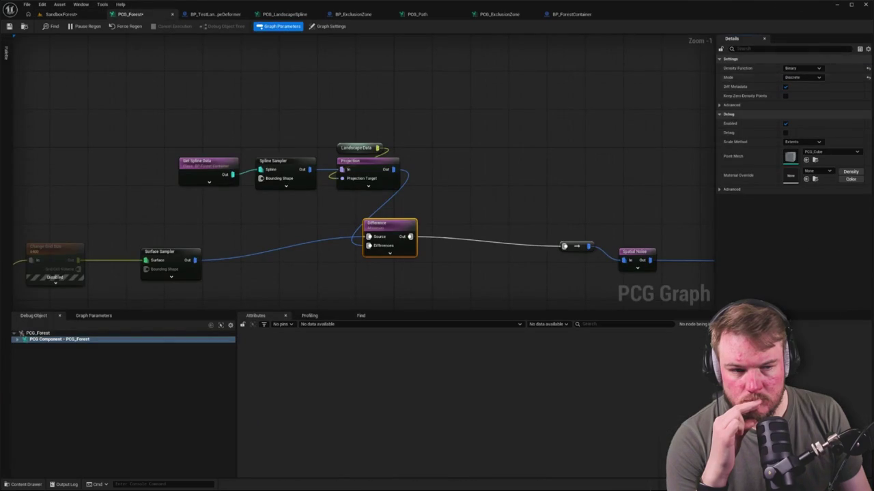
pyautogui.click(868, 78)
pyautogui.click(719, 106)
pyautogui.click(719, 106)
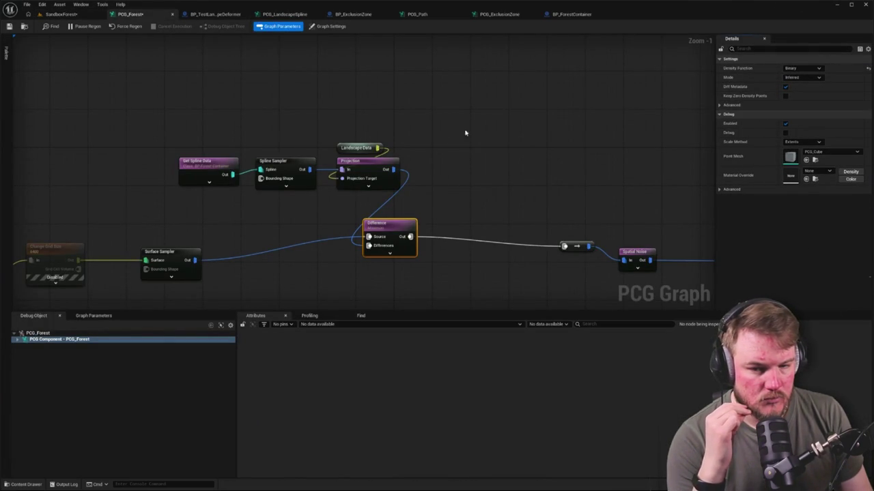
pyautogui.moveTo(394, 169); pyautogui.dragTo(452, 145)
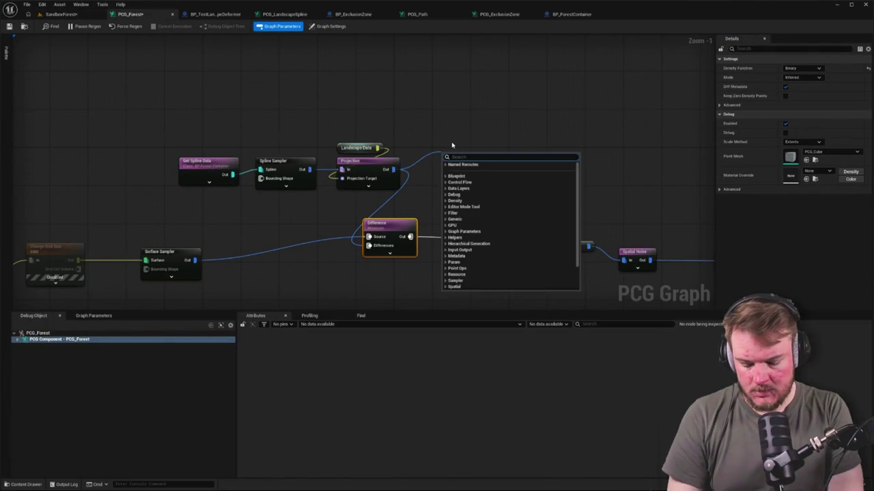
# Add an Intersection node and route the surface points into its Primary Source.
pyautogui.write('inters')
pyautogui.press('Return')
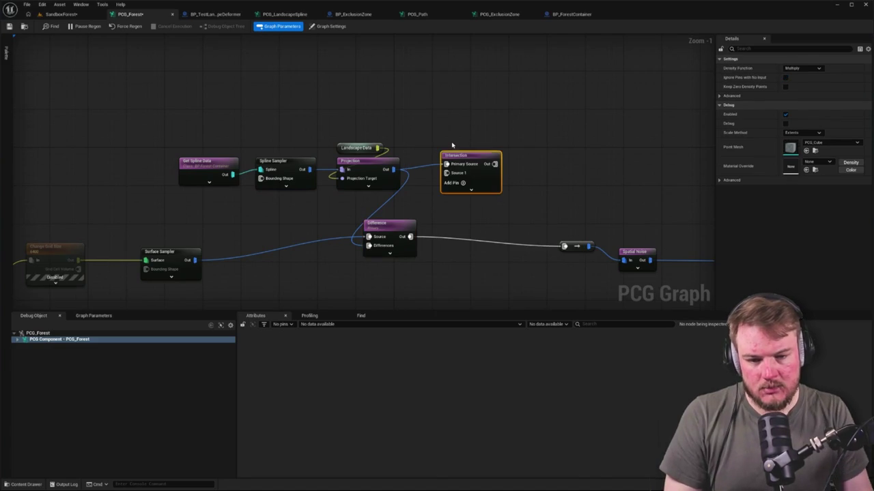
pyautogui.click(521, 169)
pyautogui.click(464, 181)
pyautogui.click(423, 197)
pyautogui.moveTo(471, 162); pyautogui.dragTo(505, 173)
pyautogui.moveTo(368, 236)
pyautogui.mouseDown()
pyautogui.moveTo(430, 195)
pyautogui.moveTo(481, 174)
pyautogui.mouseUp()
# Wire Projection into Intersection's Source 1 and its output into the forest chain, then view the level.
pyautogui.click(438, 175)
pyautogui.moveTo(393, 169)
pyautogui.mouseDown()
pyautogui.moveTo(491, 194)
pyautogui.moveTo(481, 183)
pyautogui.mouseUp()
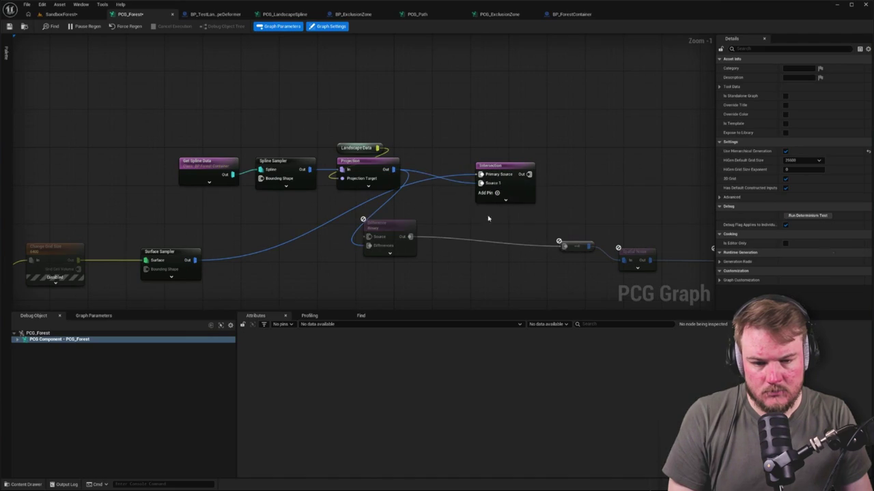
pyautogui.moveTo(475, 217); pyautogui.dragTo(416, 194)
pyautogui.click(460, 146)
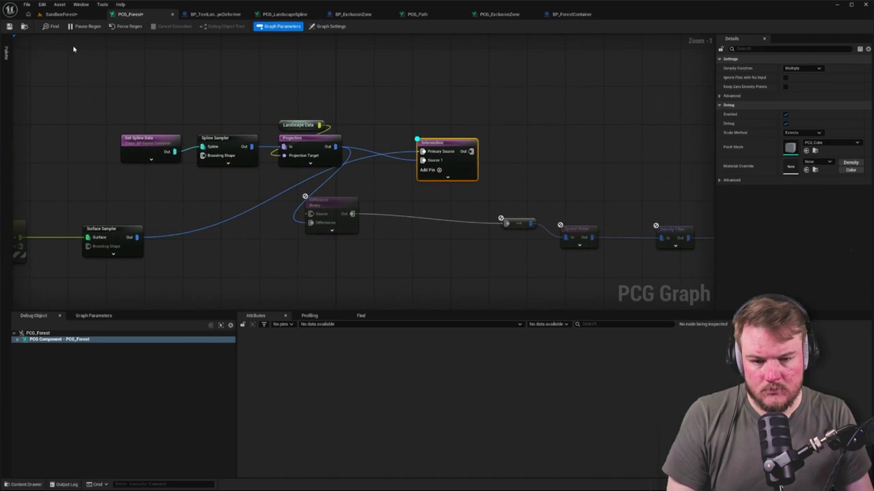
pyautogui.moveTo(470, 151); pyautogui.dragTo(506, 223)
pyautogui.click(441, 221)
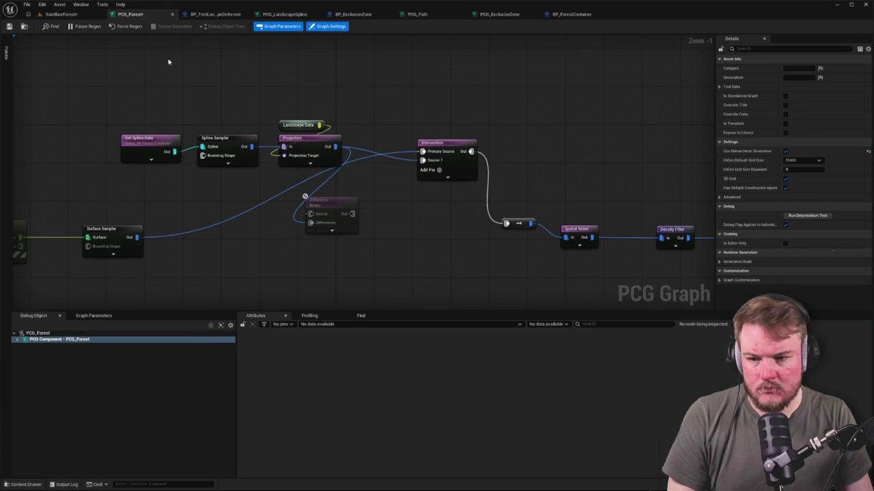
pyautogui.click(65, 14)
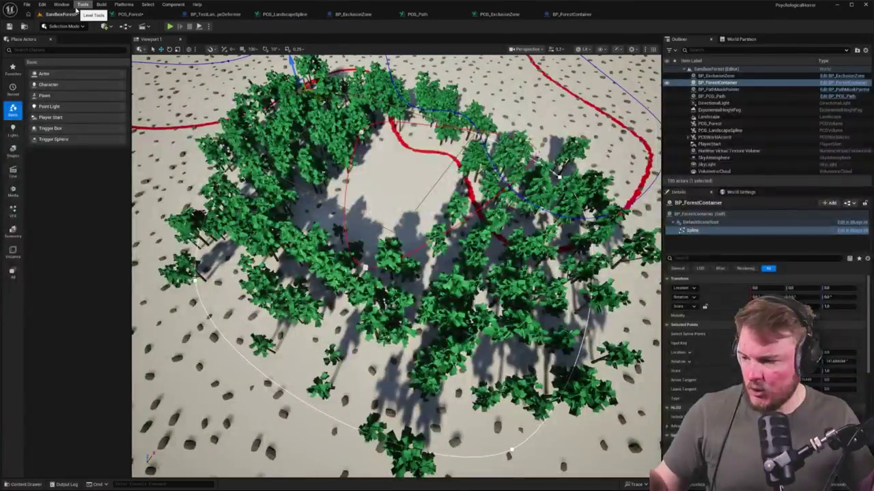
# Delete the leftover Difference node and move Intersection down into line with Spatial Noise.
pyautogui.scroll(-5, 396, 266)
pyautogui.scroll(-5, 396, 266)
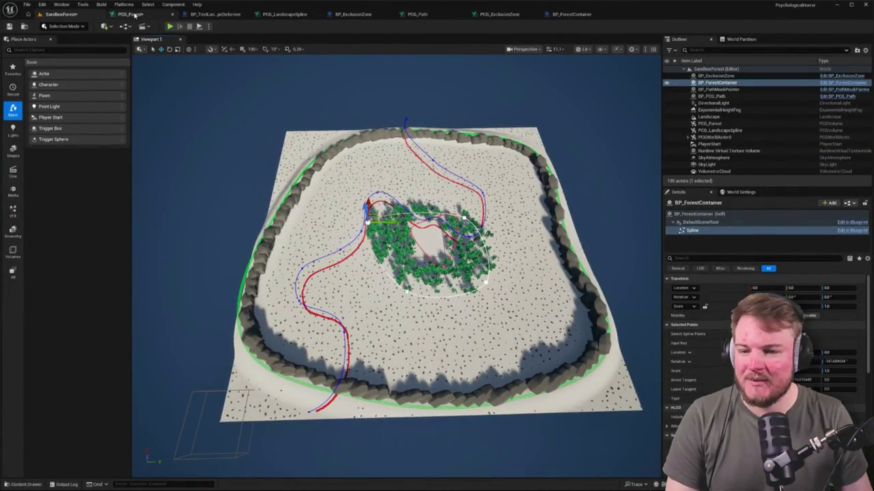
pyautogui.click(136, 14)
pyautogui.scroll(2, 392, 168)
pyautogui.press('Delete')
pyautogui.moveTo(492, 133); pyautogui.dragTo(438, 219)
pyautogui.click(562, 209)
# Tidy the graph by moving the three spline-input nodes up and left.
pyautogui.click(473, 223)
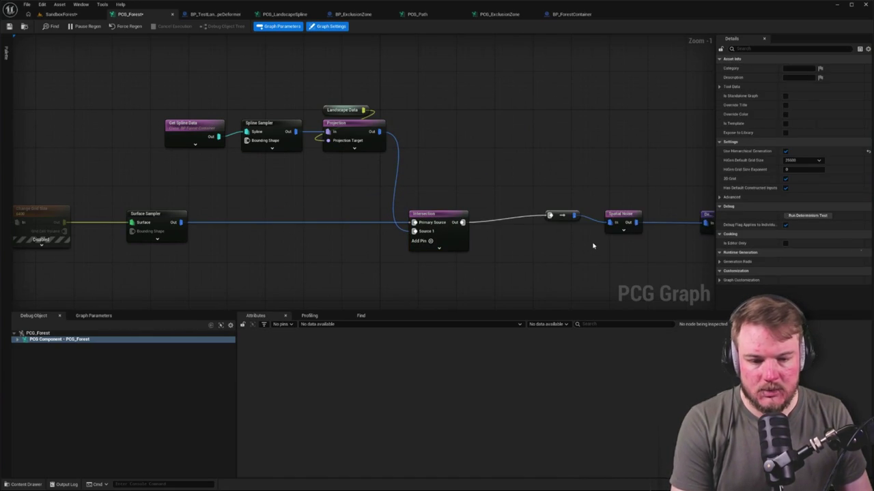
pyautogui.click(507, 214)
pyautogui.moveTo(372, 193); pyautogui.dragTo(563, 240)
pyautogui.click(465, 175)
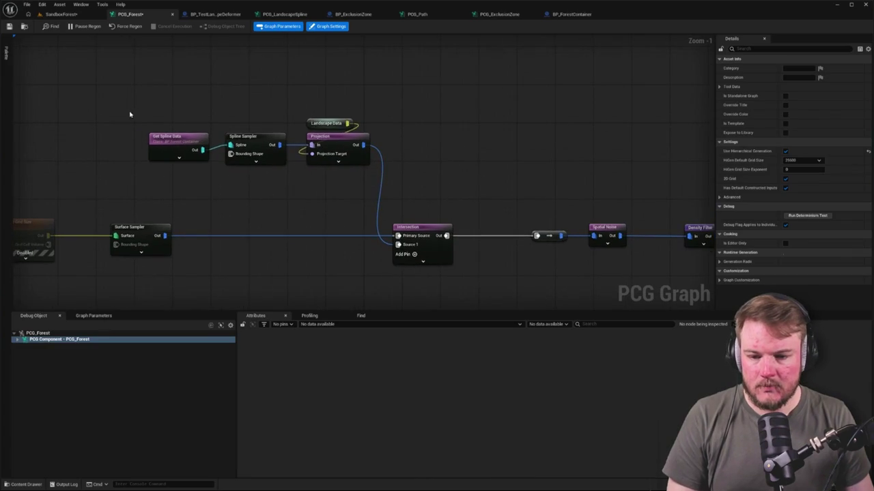
pyautogui.moveTo(132, 113); pyautogui.dragTo(372, 168)
pyautogui.moveTo(252, 147); pyautogui.dragTo(207, 125)
pyautogui.scroll(-1, 334, 124)
pyautogui.scroll(-1, 437, 103)
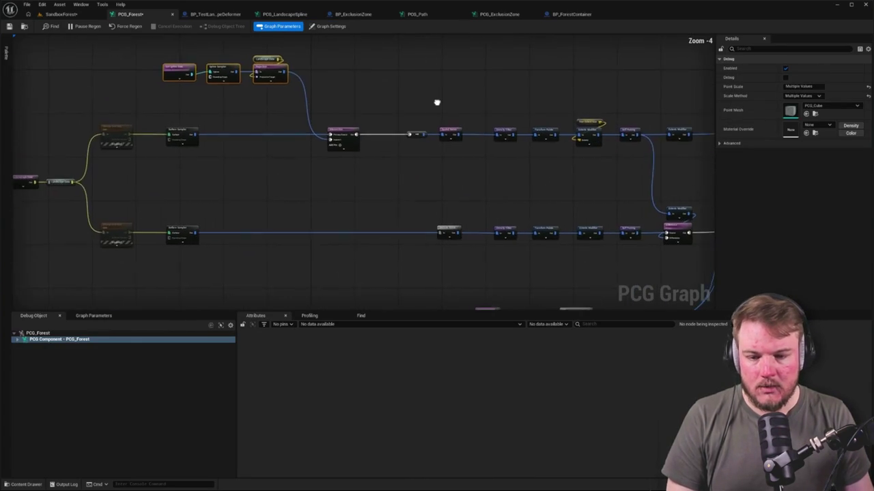
pyautogui.scroll(-1, 277, 172)
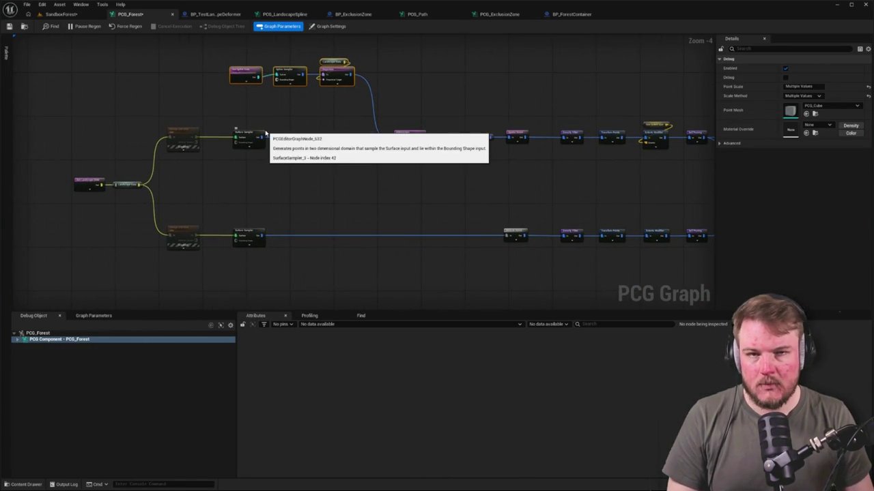
pyautogui.scroll(1, 290, 79)
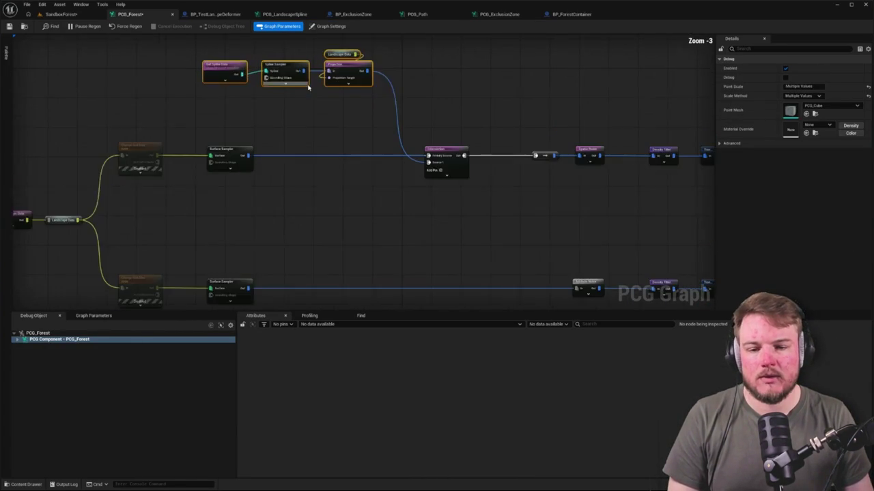
# Duplicate Intersection for the lower branch, wiring the lower Surface Sampler and Projection into it.
pyautogui.click(423, 114)
pyautogui.hotkey('ctrl', 'c')
pyautogui.hotkey('ctrl', 'v')
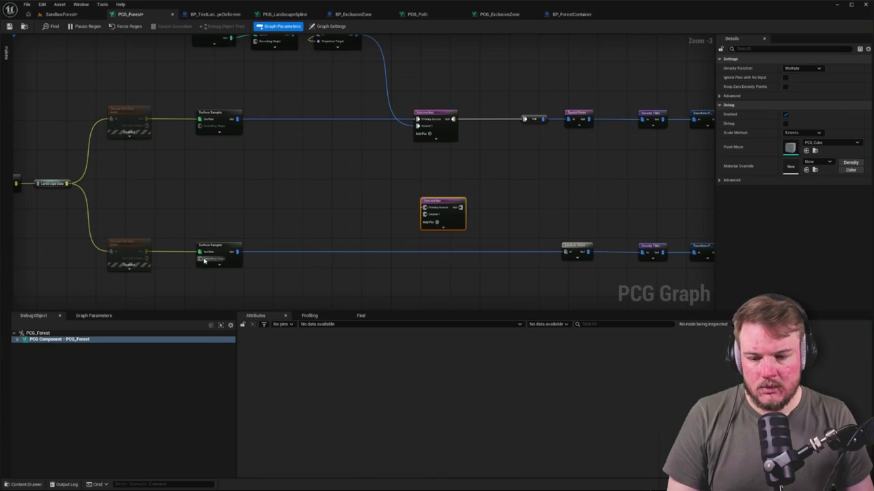
pyautogui.moveTo(237, 256); pyautogui.dragTo(423, 207)
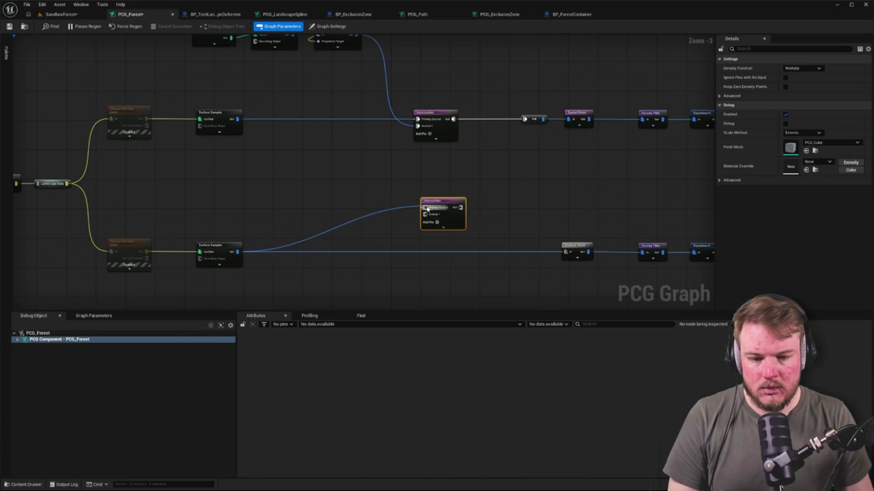
pyautogui.keyDown('alt'); pyautogui.click(571, 253); pyautogui.keyUp('alt')
pyautogui.moveTo(352, 57)
pyautogui.mouseDown()
pyautogui.moveTo(415, 248)
pyautogui.moveTo(419, 237)
pyautogui.moveTo(558, 274)
pyautogui.mouseUp()
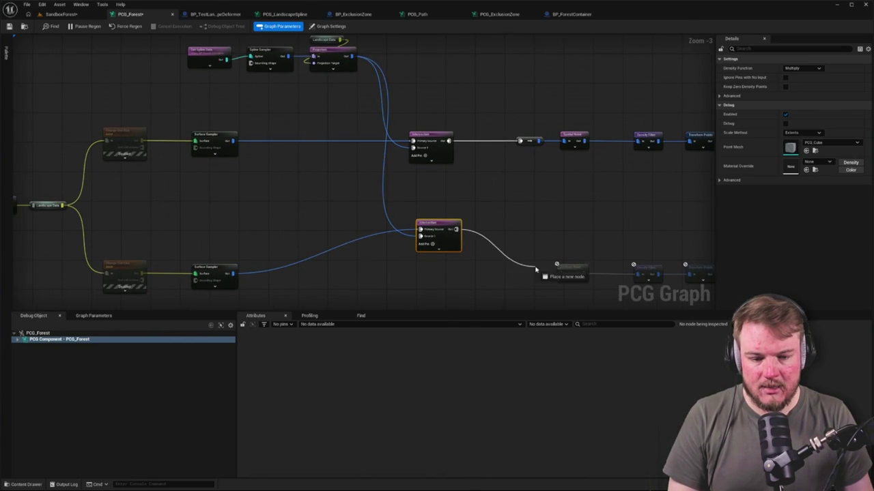
pyautogui.moveTo(444, 229); pyautogui.dragTo(440, 270)
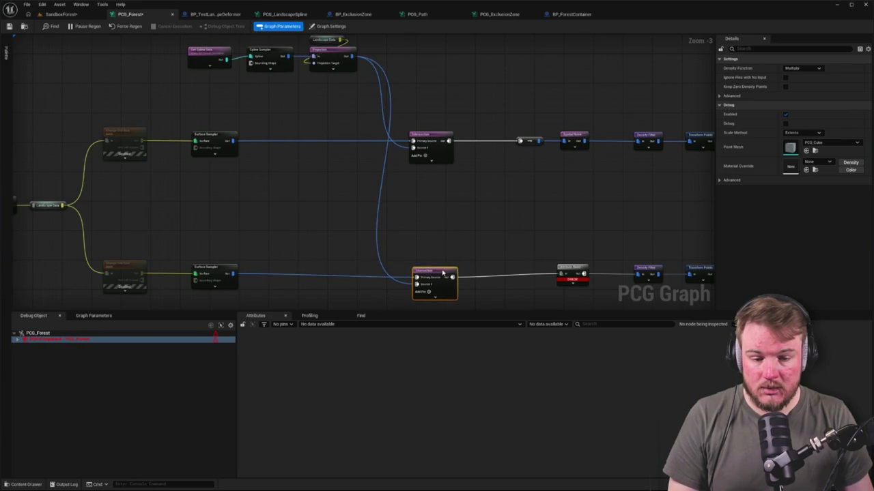
pyautogui.scroll(2, 470, 239)
pyautogui.click(470, 237)
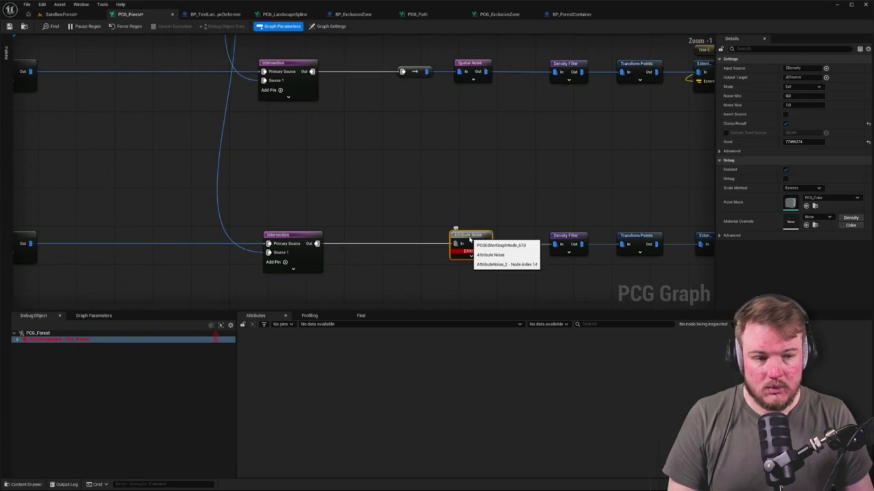
# Bring the lower branch's Attribute Noise, filter and both Intersection nodes into view.
pyautogui.moveTo(464, 253)
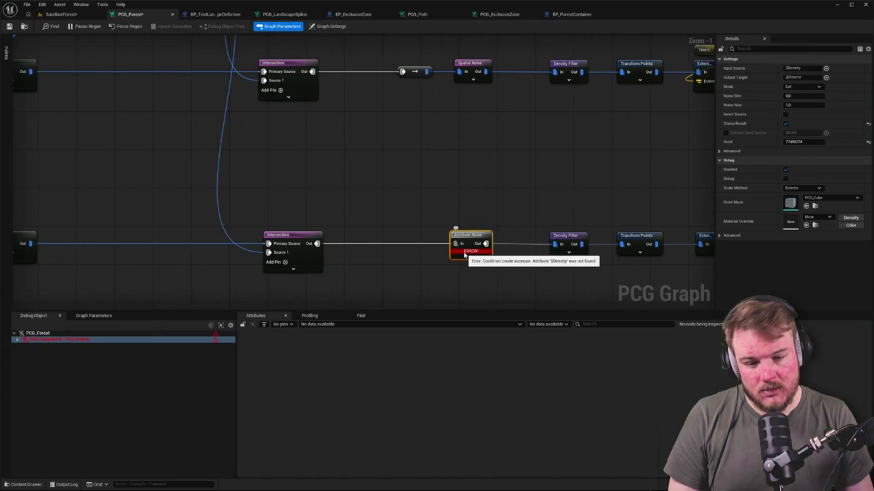
pyautogui.moveTo(464, 254)
pyautogui.mouseDown()
pyautogui.moveTo(405, 232)
pyautogui.moveTo(452, 223)
pyautogui.moveTo(537, 293)
pyautogui.moveTo(630, 198)
pyautogui.moveTo(552, 136)
pyautogui.mouseUp()
pyautogui.moveTo(263, 206)
pyautogui.mouseDown()
pyautogui.moveTo(314, 185)
pyautogui.moveTo(404, 199)
pyautogui.mouseUp()
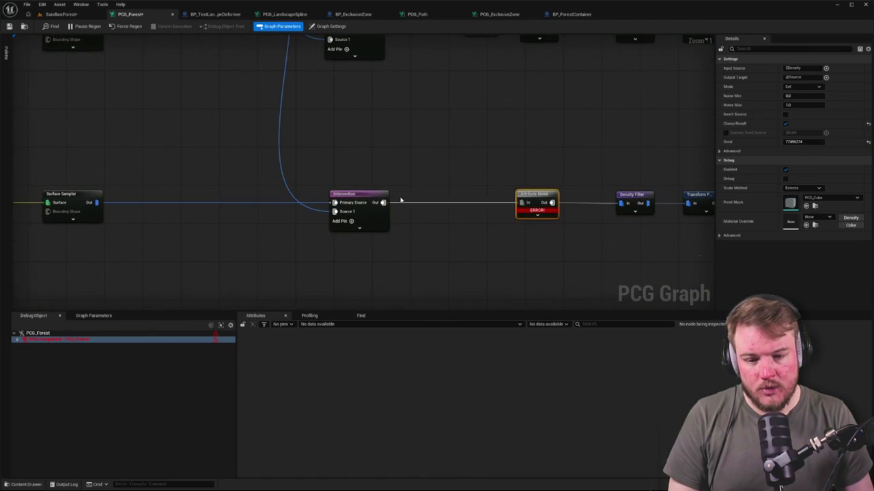
pyautogui.click(451, 142)
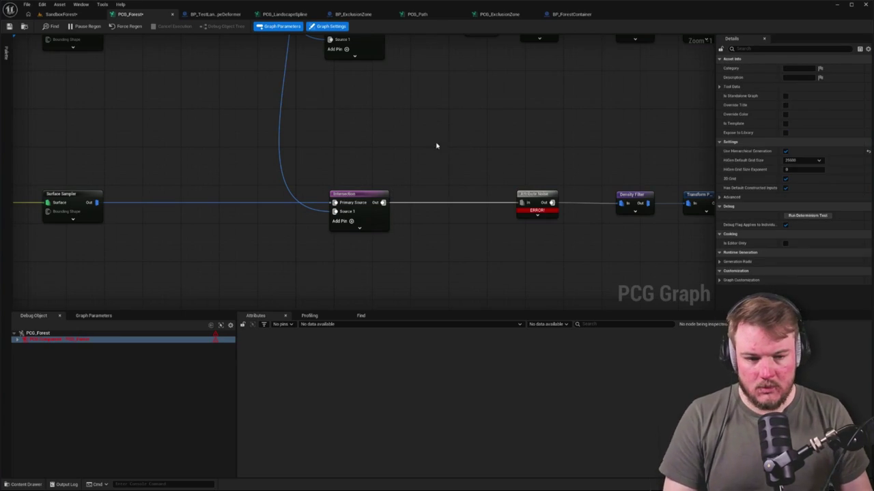
pyautogui.moveTo(512, 166); pyautogui.dragTo(439, 179)
pyautogui.moveTo(308, 215); pyautogui.dragTo(337, 196)
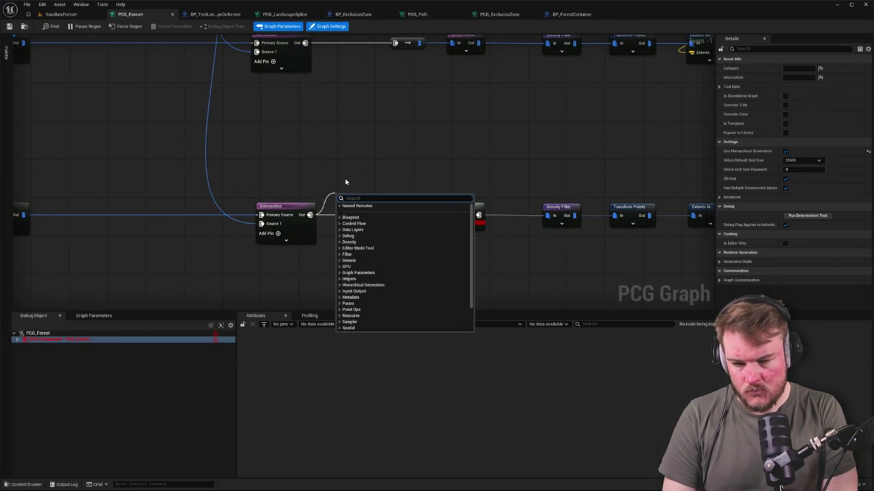
pyautogui.click(518, 176)
pyautogui.moveTo(518, 176); pyautogui.dragTo(512, 220)
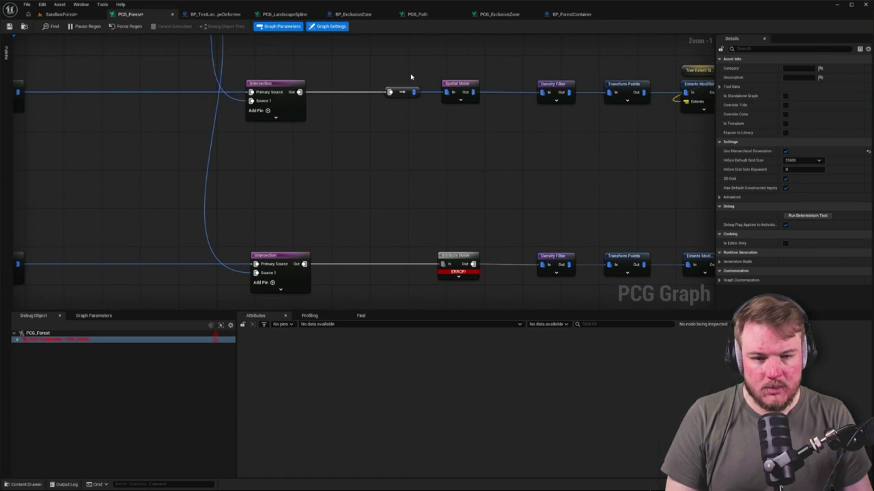
# Delete and restore the erroring Attribute Noise node, then undo the lower Intersection hookup.
pyautogui.click(458, 255)
pyautogui.press('Delete')
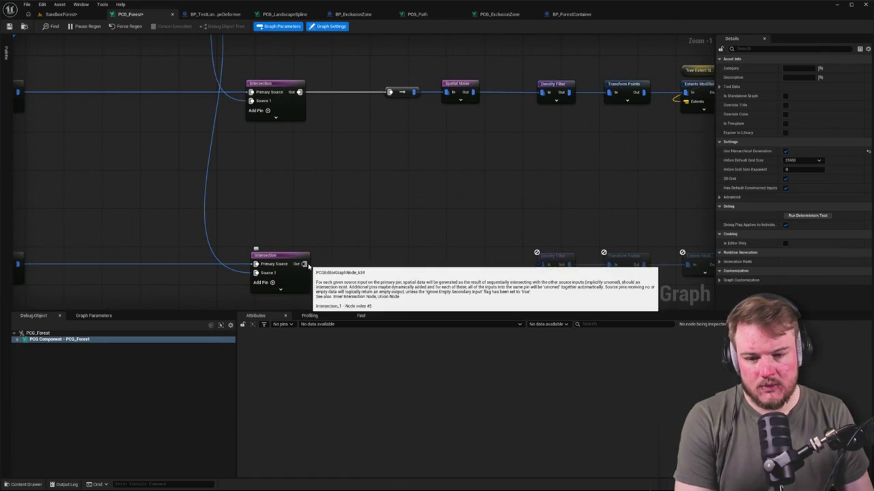
pyautogui.hotkey('ctrl', 'z')
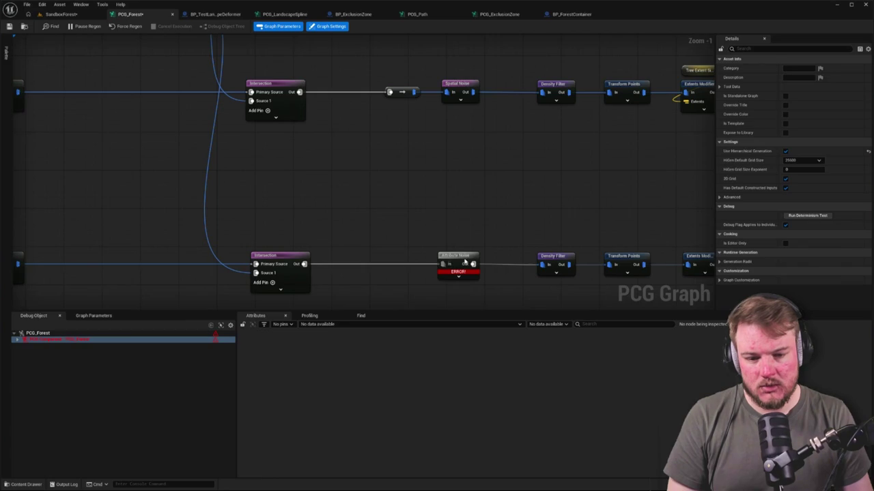
pyautogui.click(456, 265)
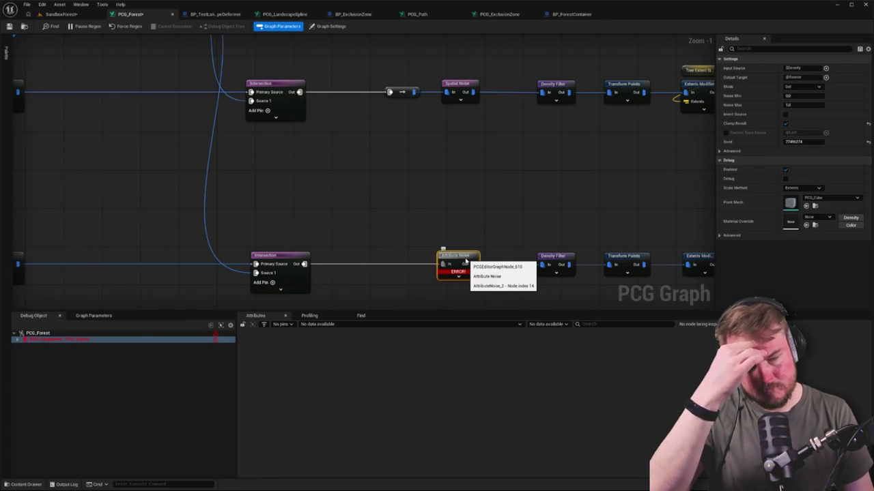
pyautogui.click(362, 218)
pyautogui.hotkey('ctrl', 'z')
pyautogui.hotkey('ctrl', 'z')
pyautogui.hotkey('ctrl', 'z')
pyautogui.hotkey('ctrl', 'z')
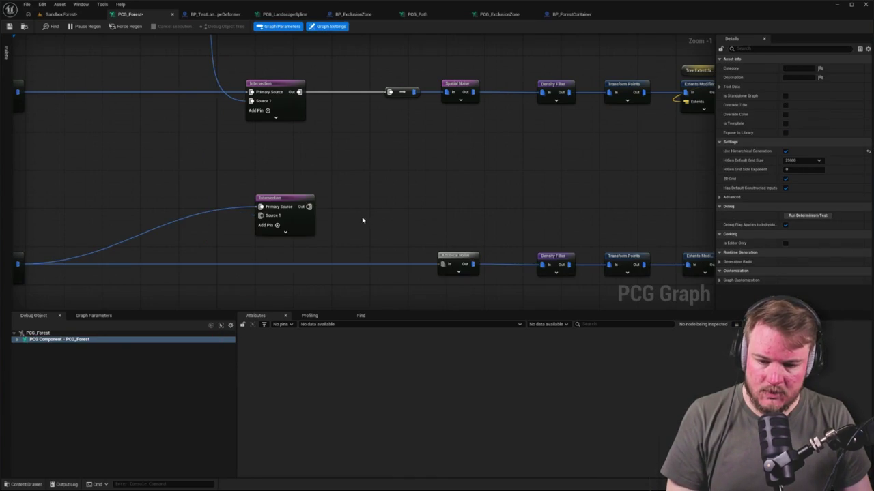
pyautogui.hotkey('ctrl', 'z')
# Inspect the Attribute Noise settings and the lower Surface Sampler's point data.
pyautogui.moveTo(362, 220); pyautogui.dragTo(452, 180)
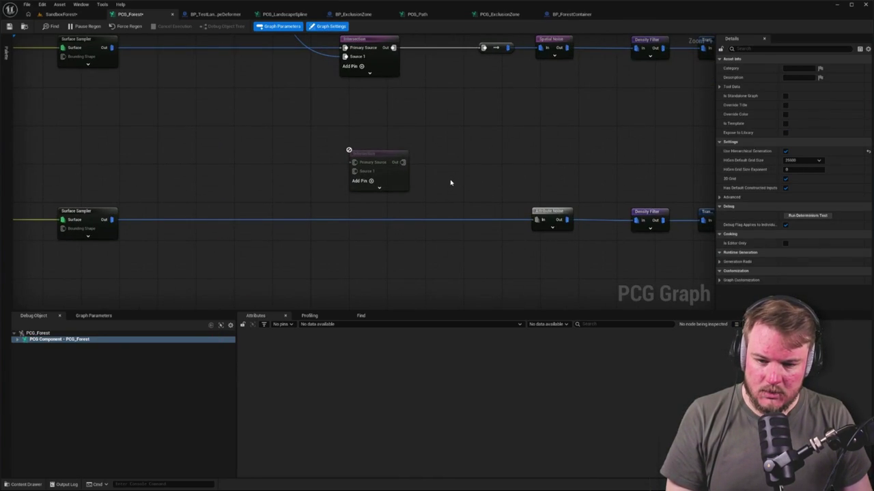
pyautogui.moveTo(453, 176); pyautogui.dragTo(463, 214)
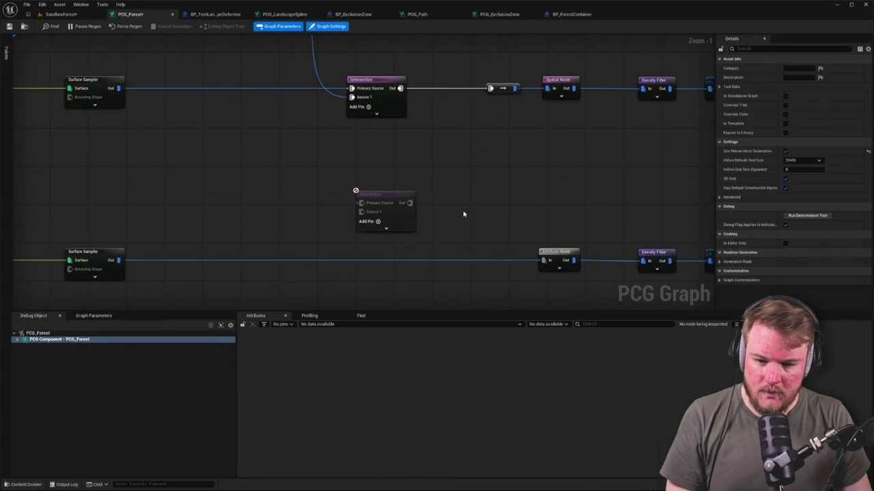
pyautogui.click(544, 252)
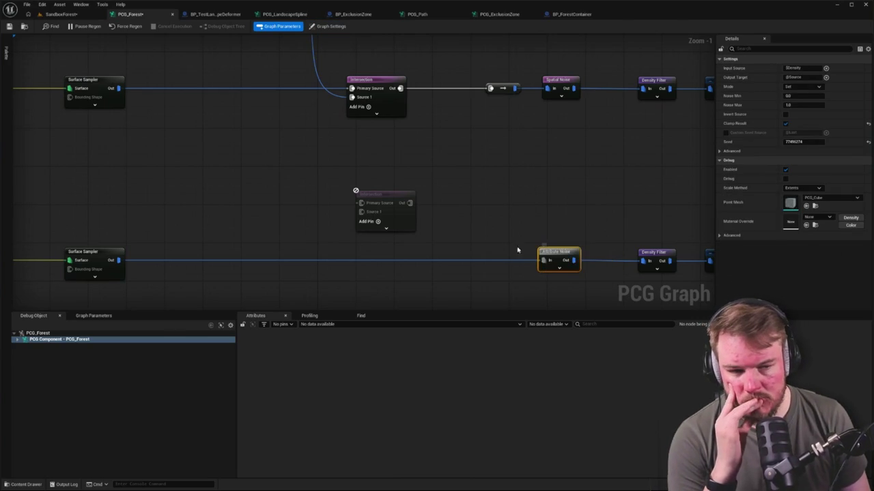
pyautogui.click(117, 256)
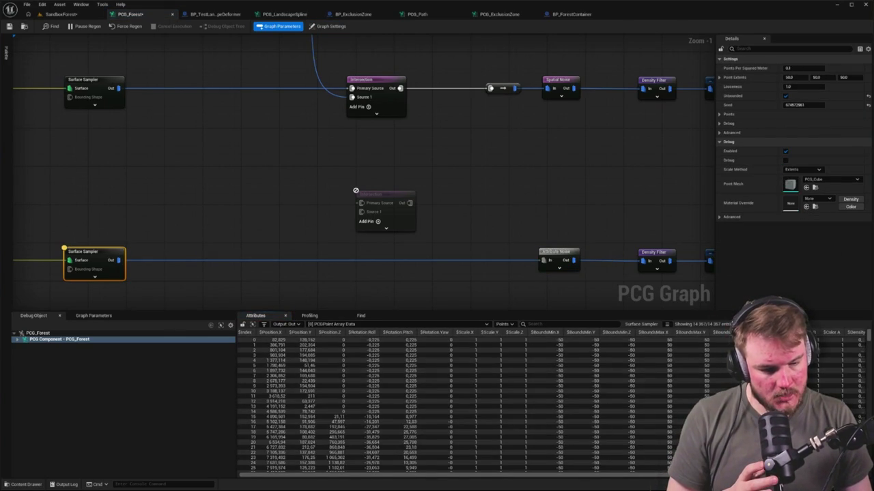
pyautogui.hscroll(2, 437, 403)
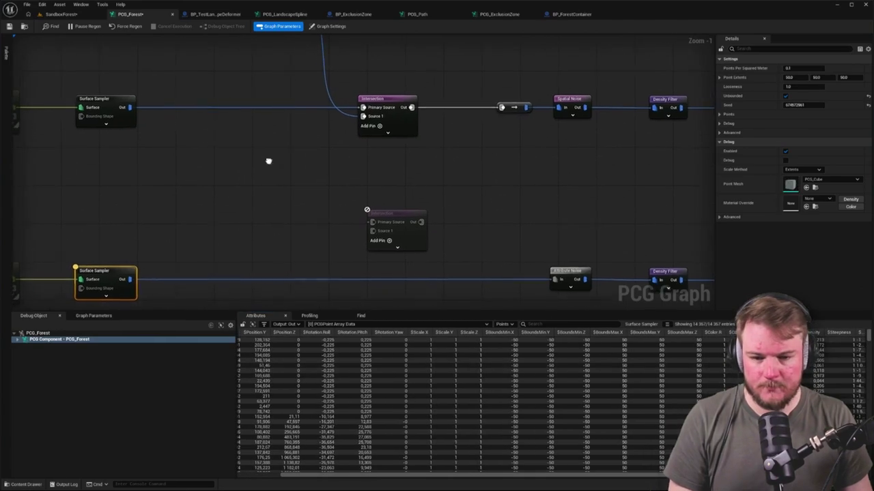
# Wire the lower Surface Sampler into Intersection's Primary Source, and Intersection Out into Attribute Noise.
pyautogui.moveTo(132, 280)
pyautogui.mouseDown()
pyautogui.moveTo(331, 222)
pyautogui.moveTo(369, 223)
pyautogui.moveTo(303, 133)
pyautogui.moveTo(287, 149)
pyautogui.mouseUp()
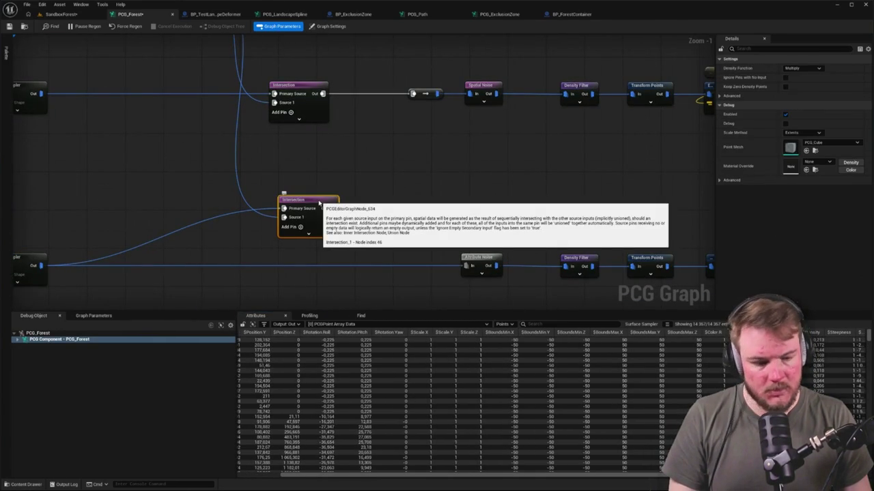
pyautogui.press('a')
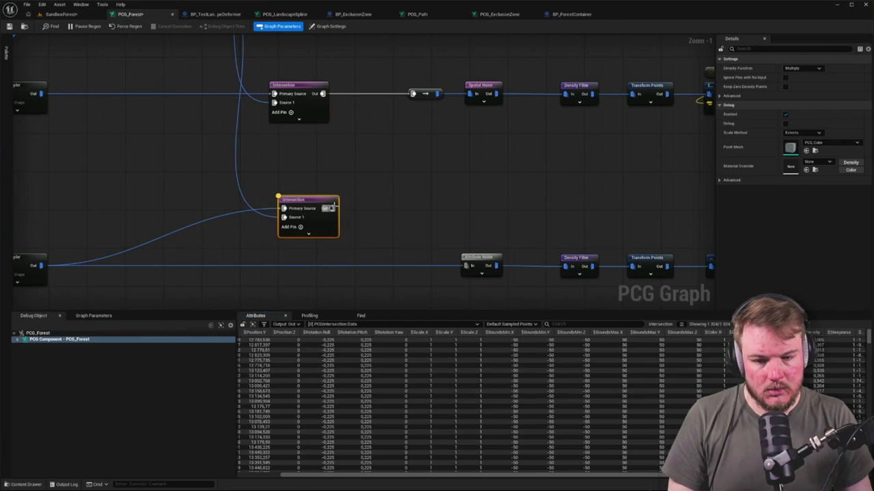
pyautogui.moveTo(465, 265); pyautogui.dragTo(332, 208)
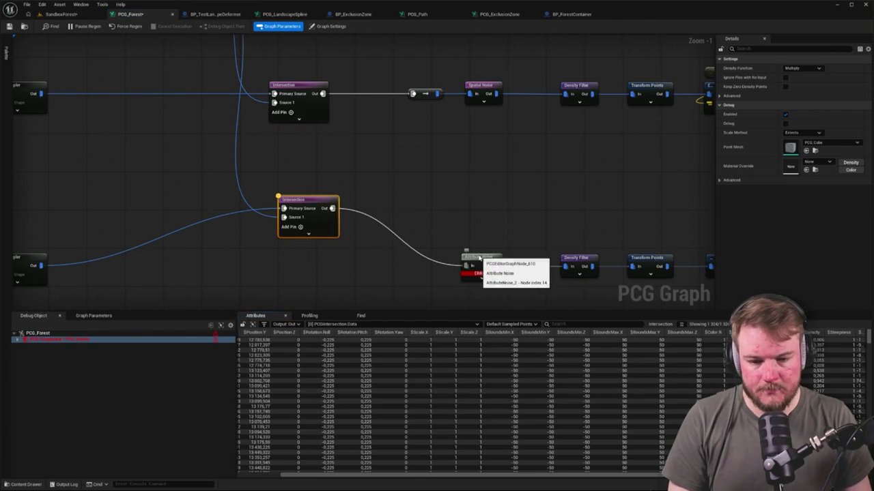
# Show the lower Intersection's debug points and check them on the forest container in SandboxForest.
pyautogui.press('d')
pyautogui.click(61, 13)
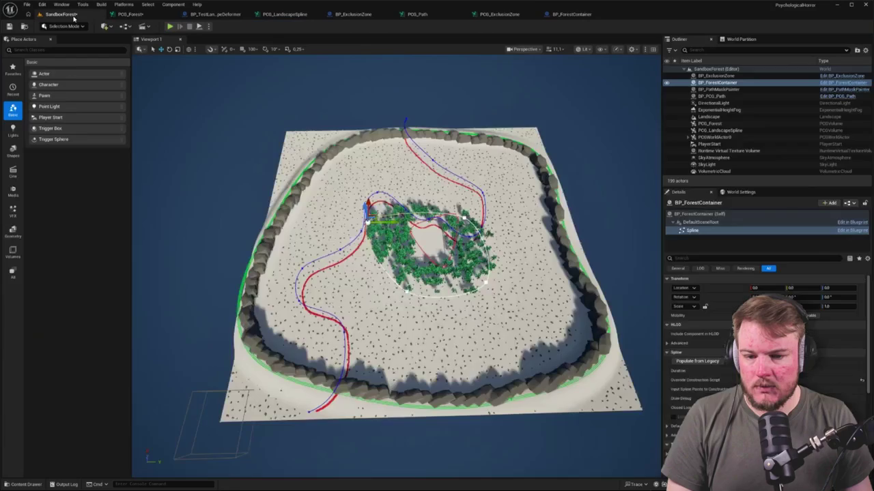
pyautogui.press('f')
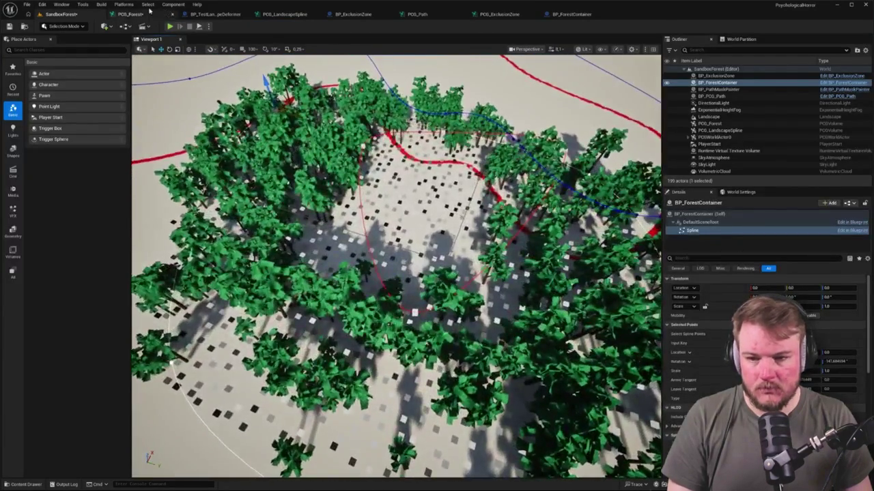
pyautogui.click(131, 14)
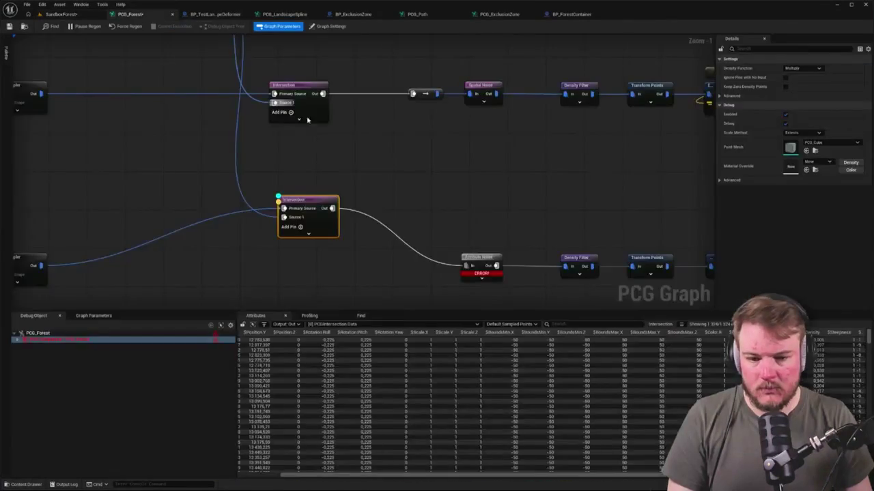
# Connect the Intersection output to the lower Density Filter and delete the Attribute Noise node.
pyautogui.moveTo(494, 221); pyautogui.dragTo(266, 162)
pyautogui.click(401, 212)
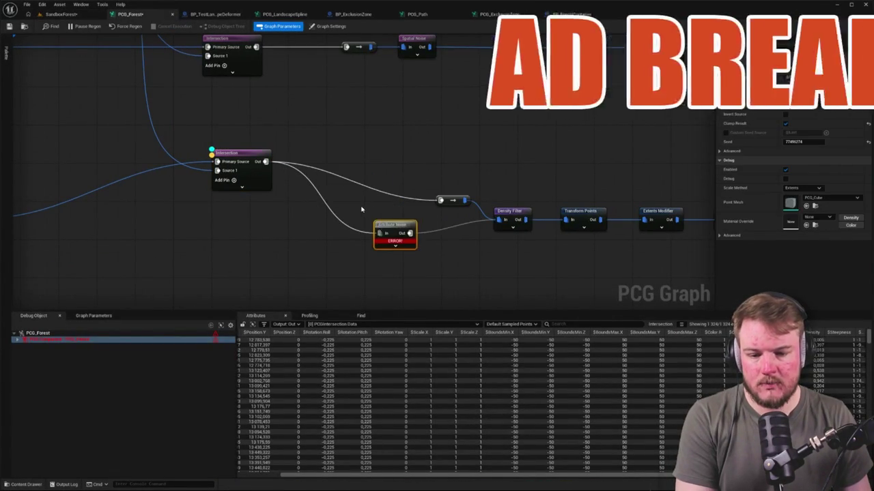
pyautogui.press('Delete')
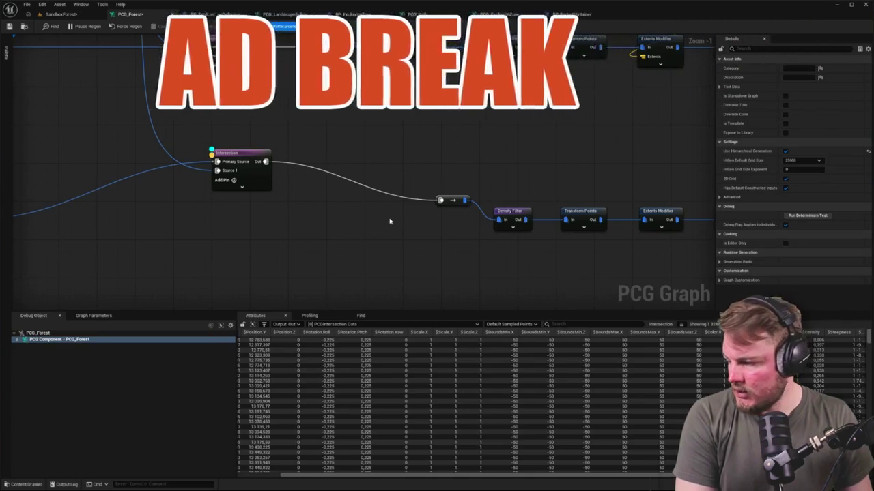